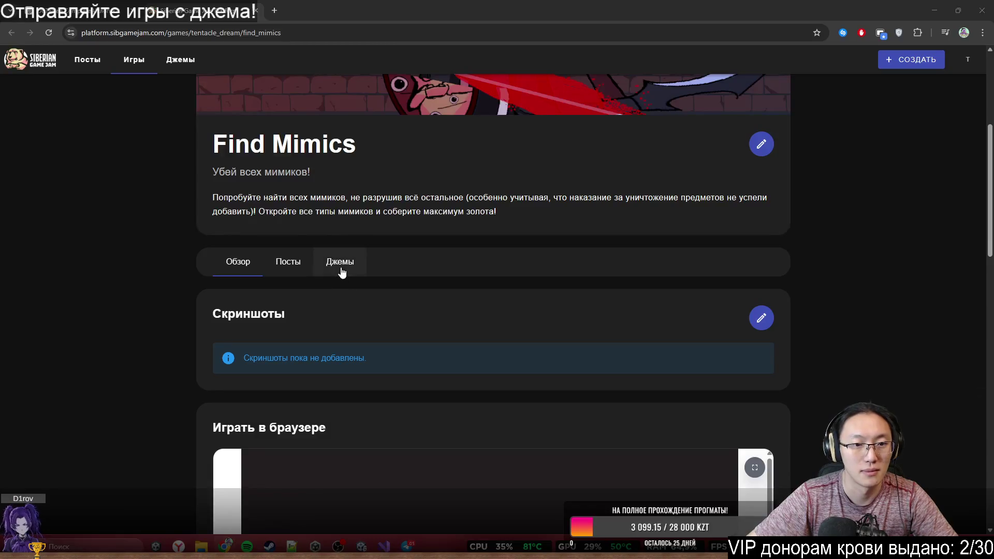
Step: Scroll to the Find Mimics browser player and play the loaded game fullscreen
scroll(855, 310, "down", 1)
scroll(855, 309, "down", 8)
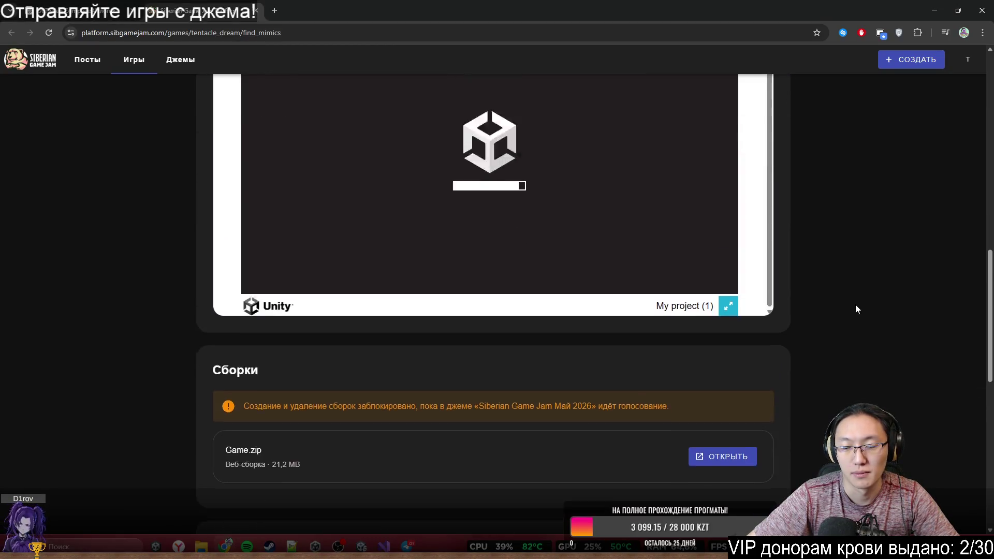
scroll(855, 309, "up", 2)
scroll(844, 374, "up", 2)
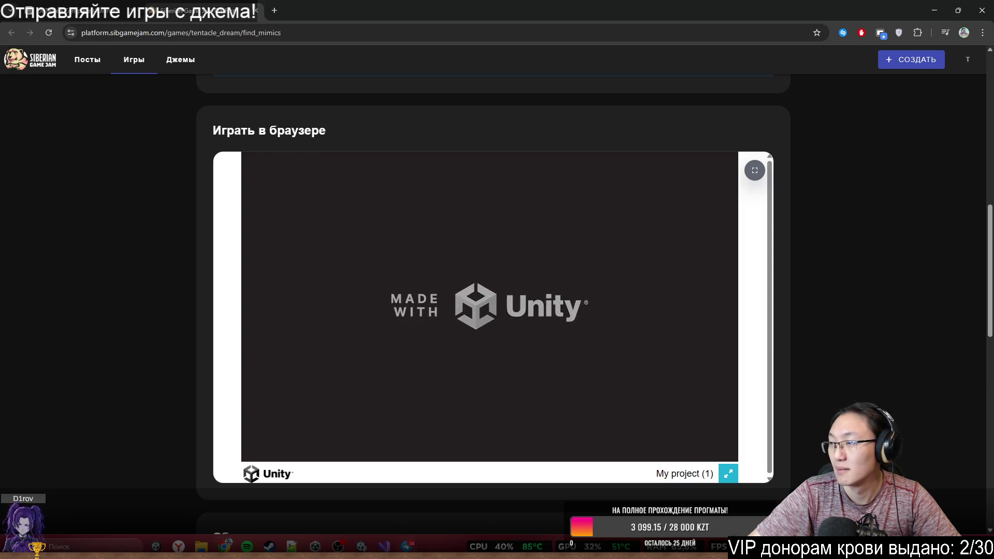
left_click(731, 475)
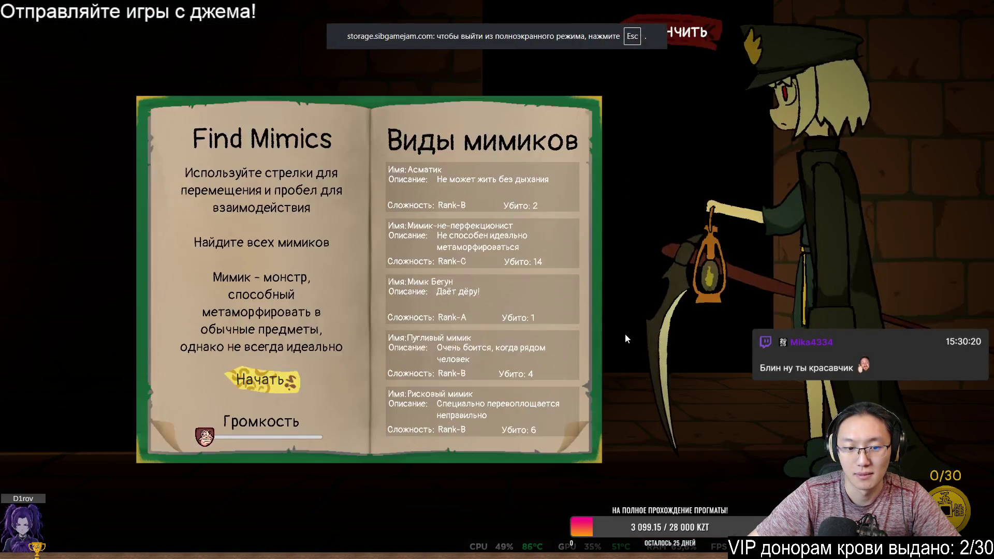
Step: Raise the game volume, start the run, and hunt along the corridor until the counter reads 4/30
left_click_drag(204, 437, 244, 440)
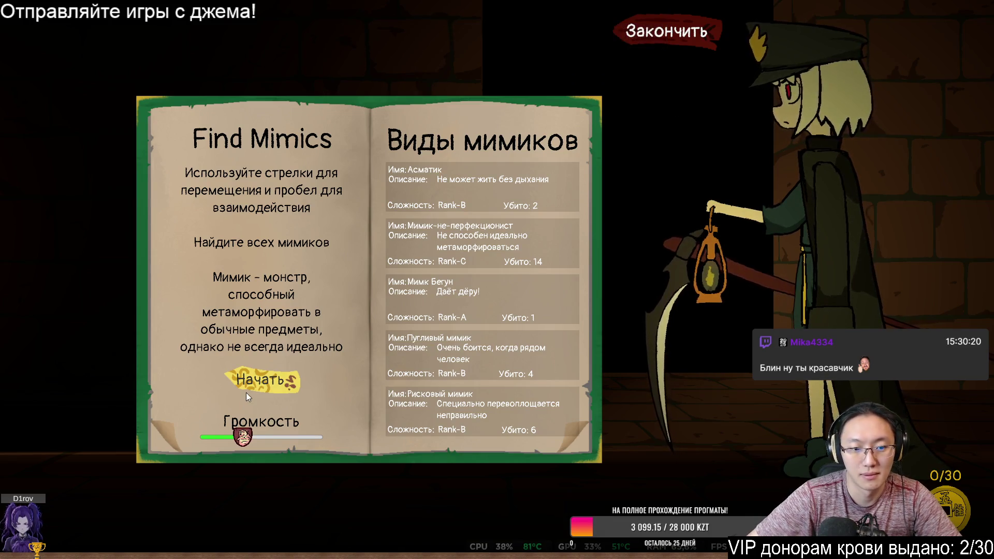
key("space")
key("Left")
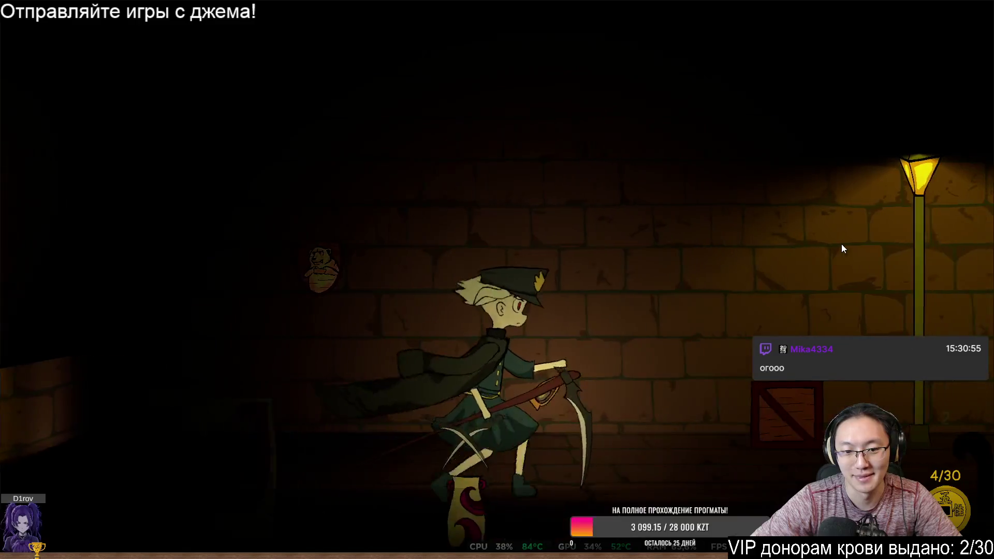
key("d")
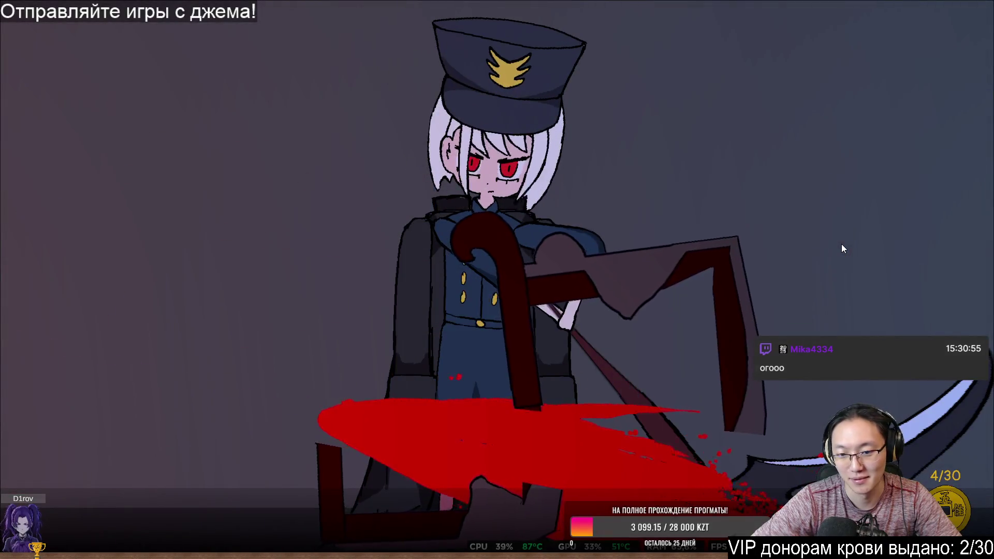
Step: Run left along the corridor, striking the marked crate and a suspected mimic
key("a")
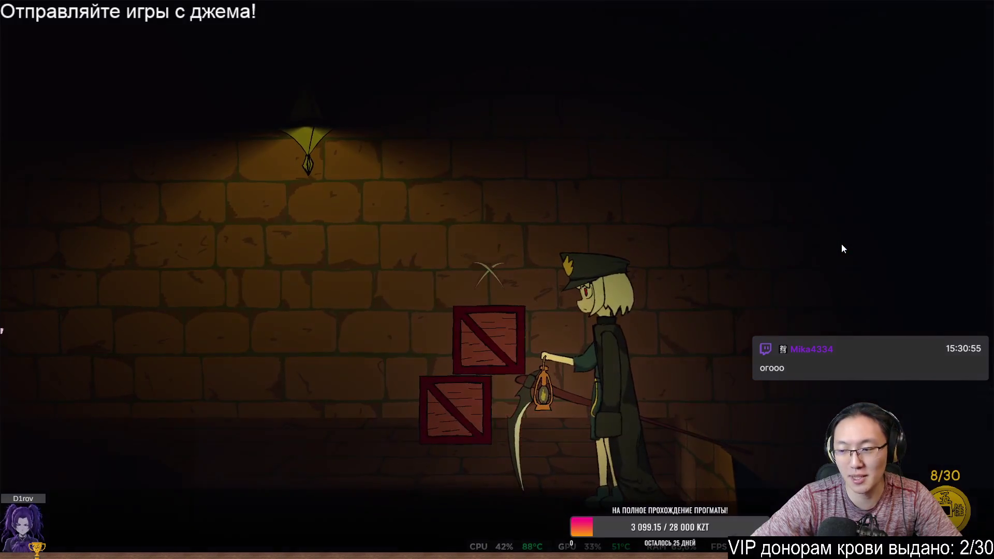
key("e")
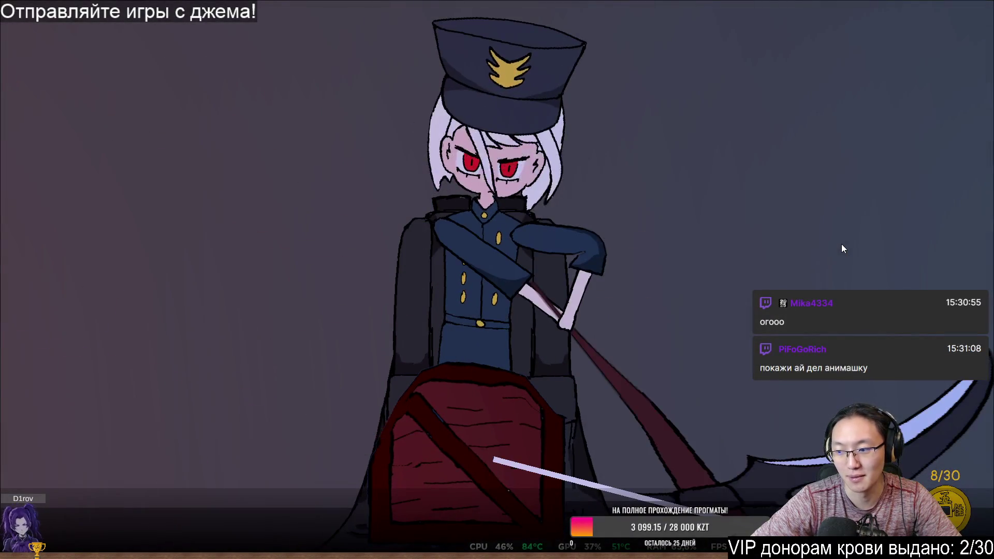
key("d")
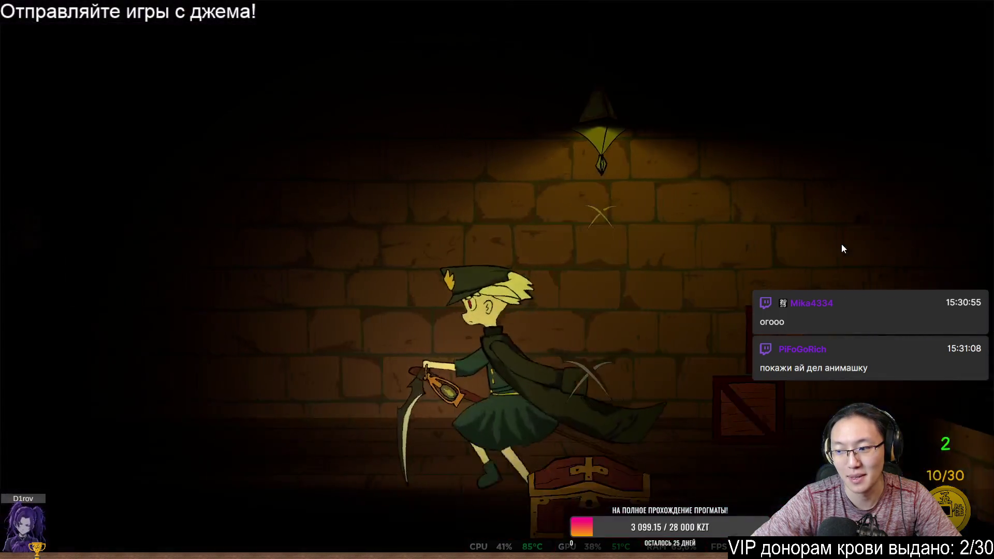
key("d")
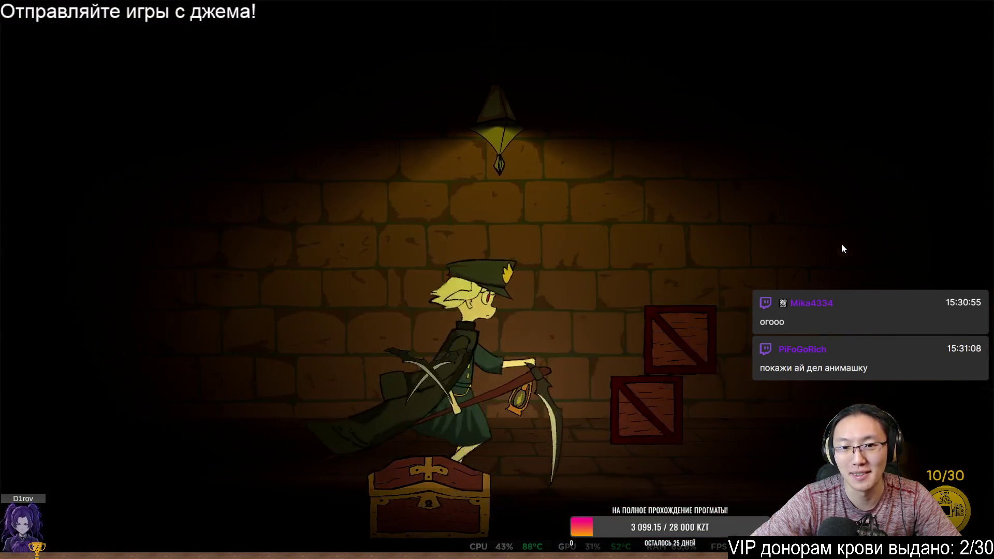
key("a")
key("d")
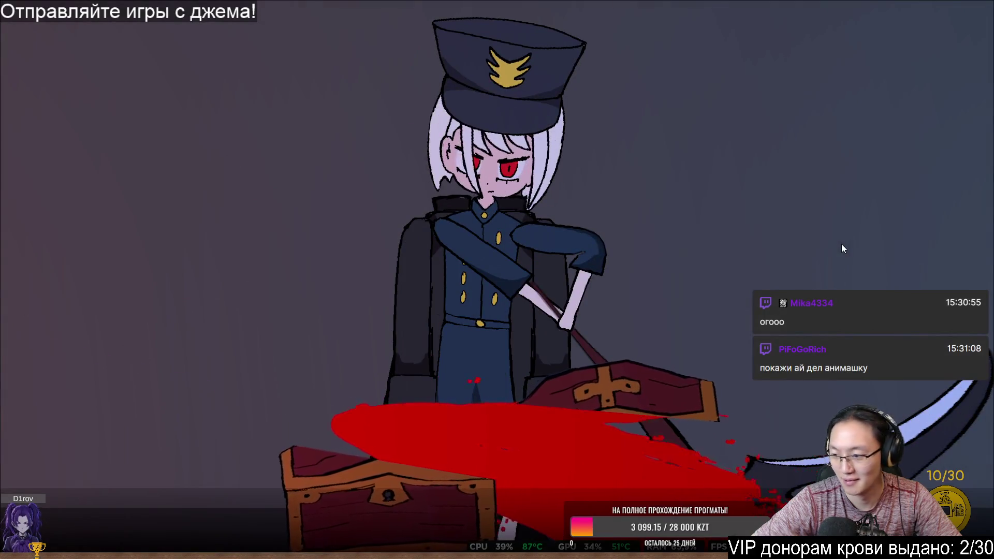
key("a")
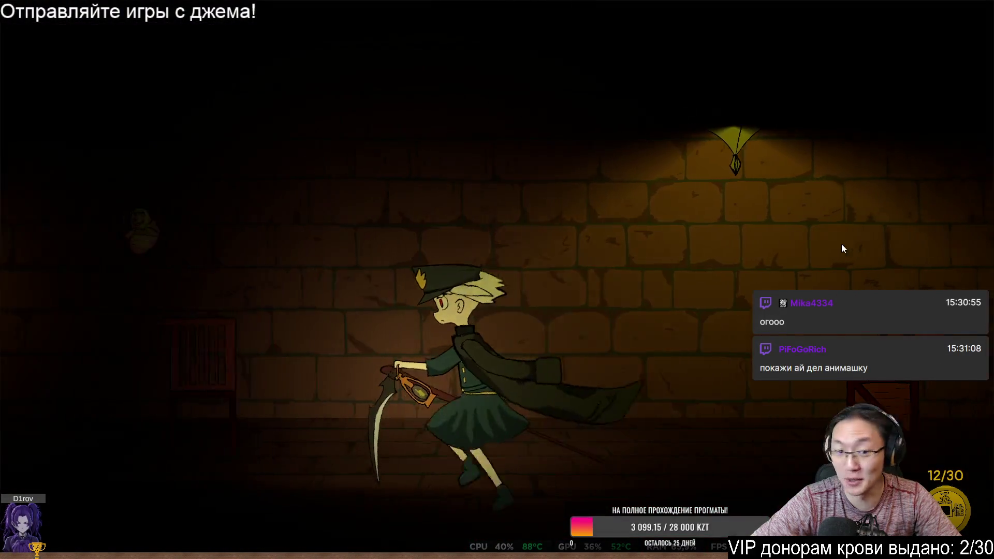
key("a")
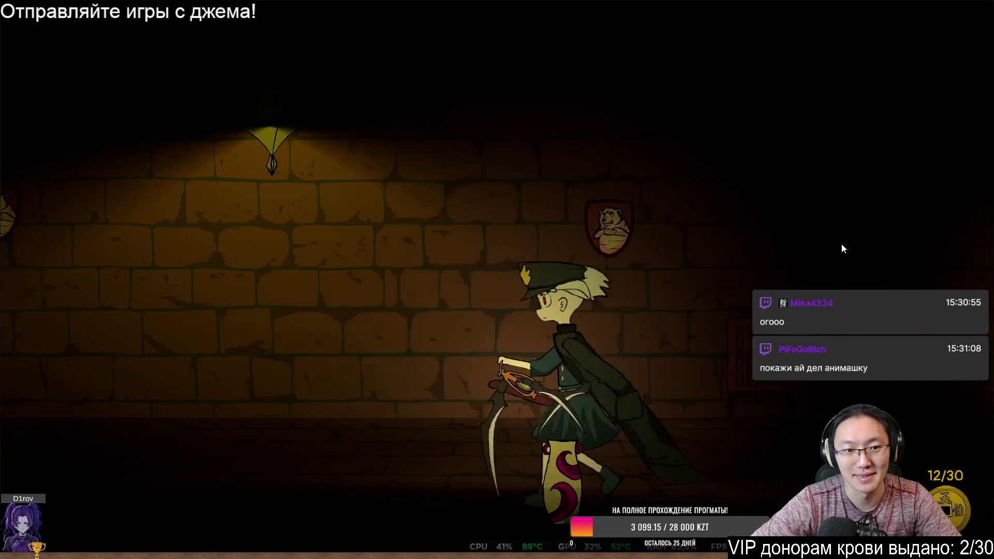
key("a")
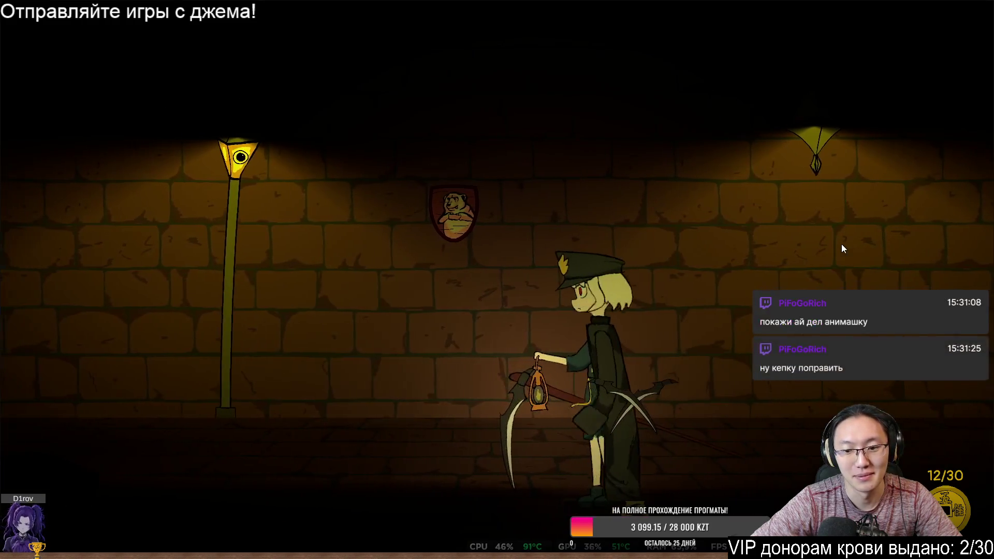
key("a")
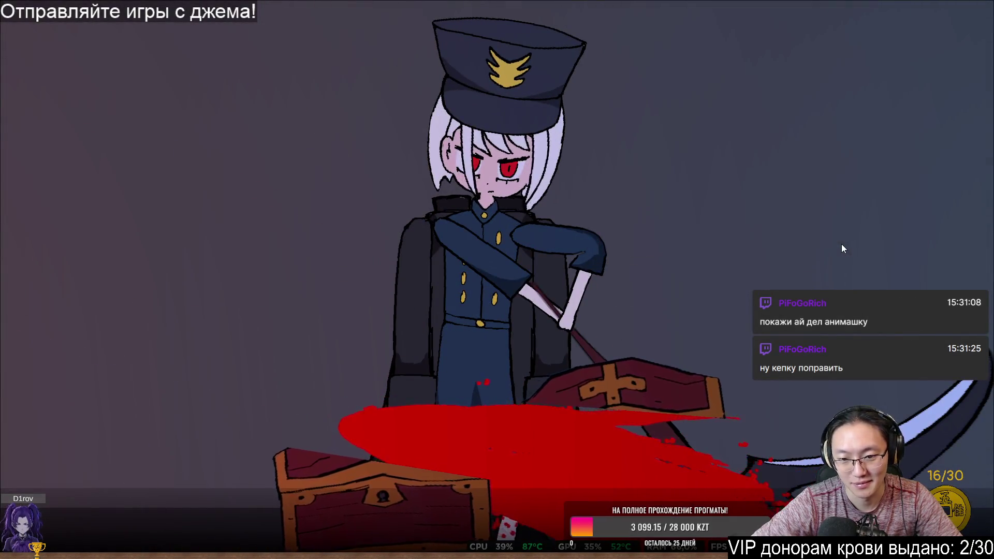
Step: Move right along the corridor past the crates and vase, bringing the counter to 18/30
key("d")
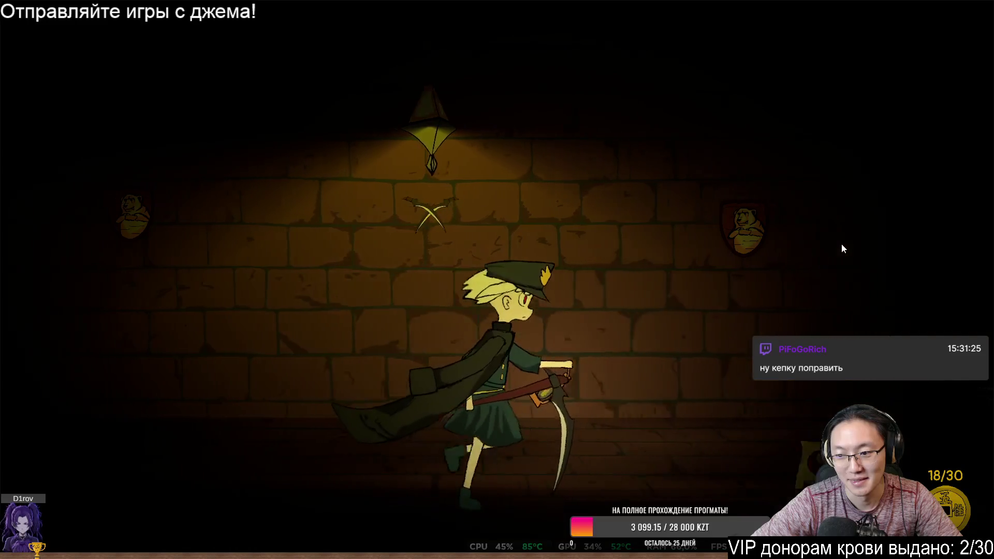
key("d")
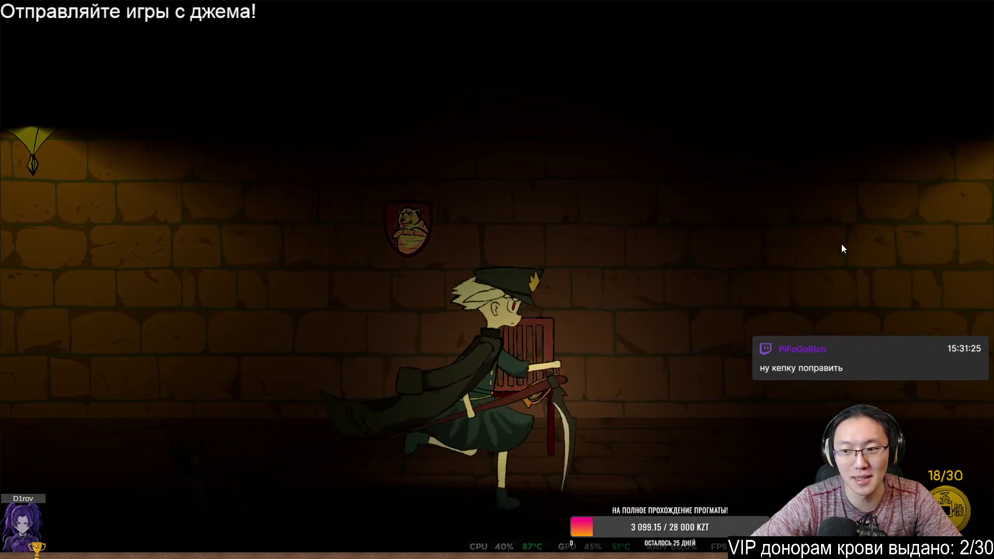
key("d")
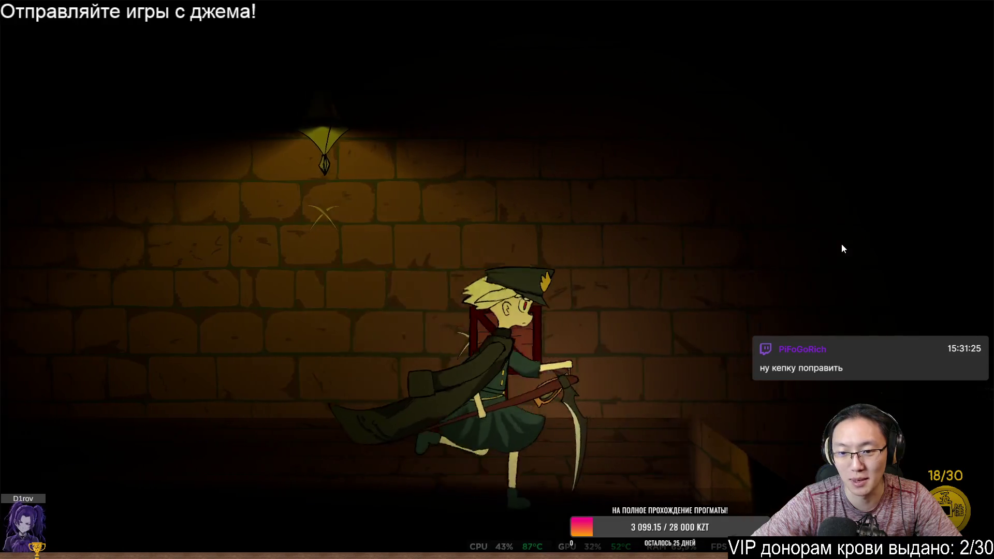
key("d")
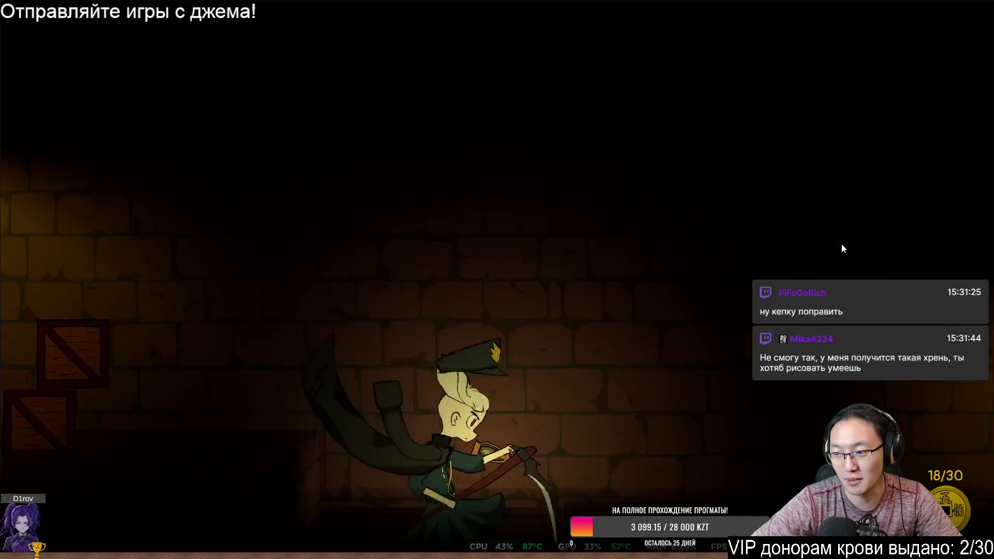
key("d")
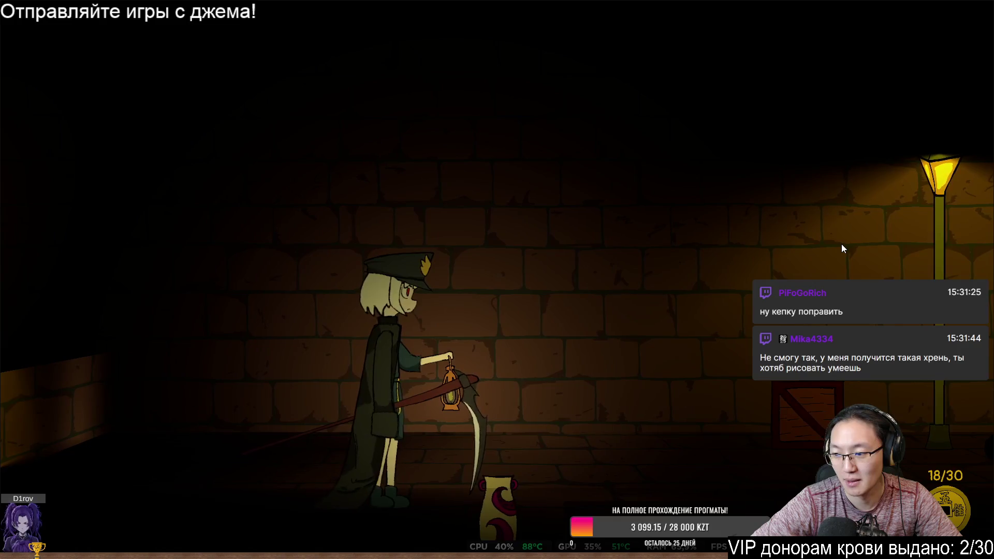
key("d")
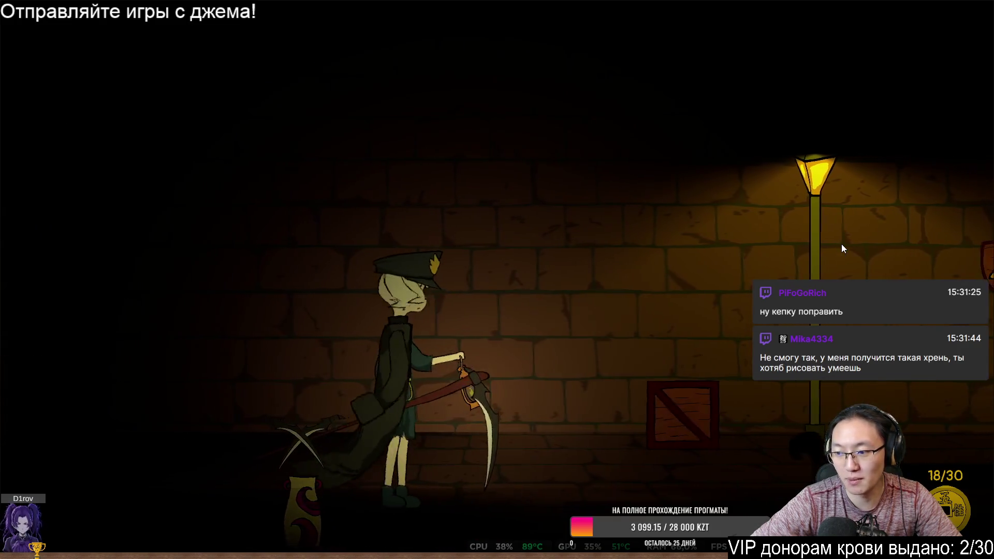
key("d")
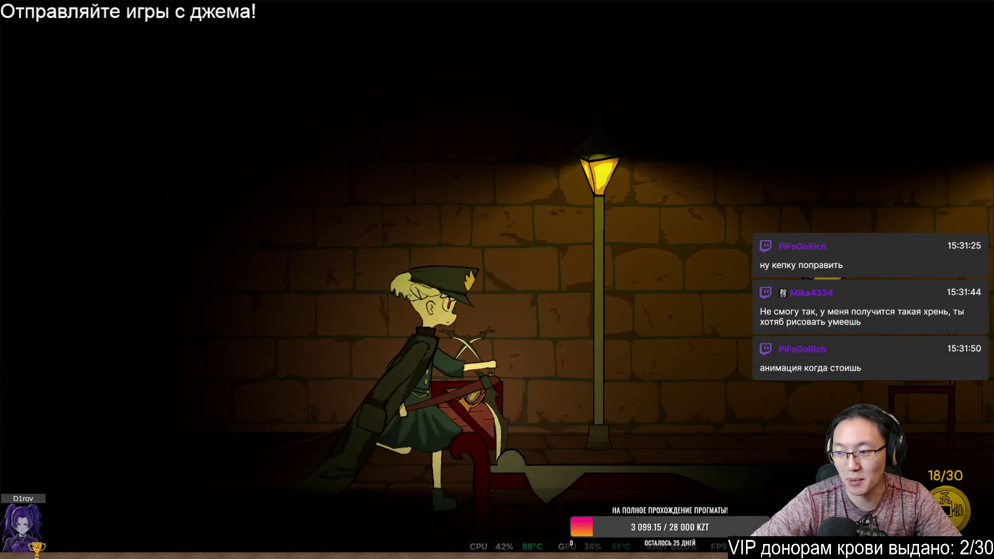
key("d")
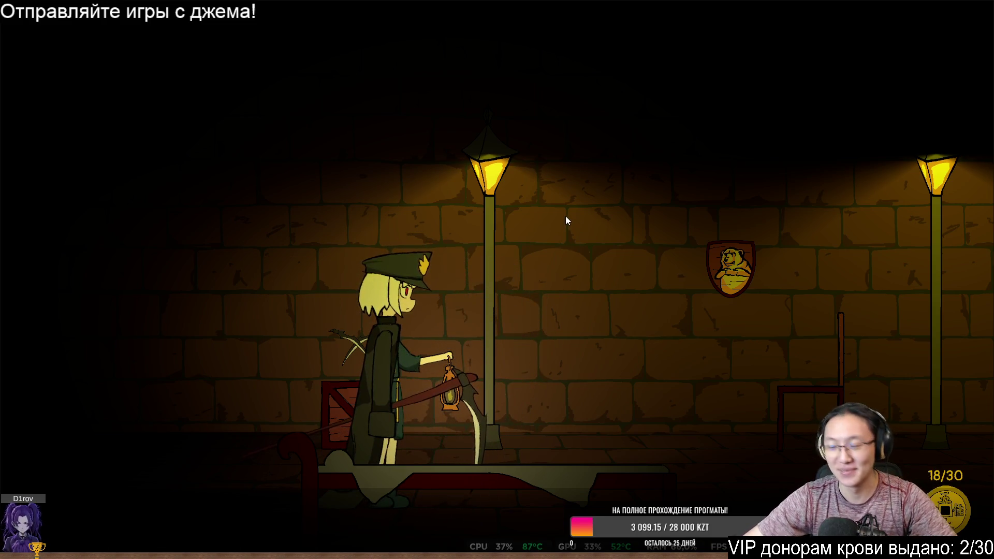
Step: Exit fullscreen with Esc at 18/30 so the game returns to the embedded page player
key("Escape")
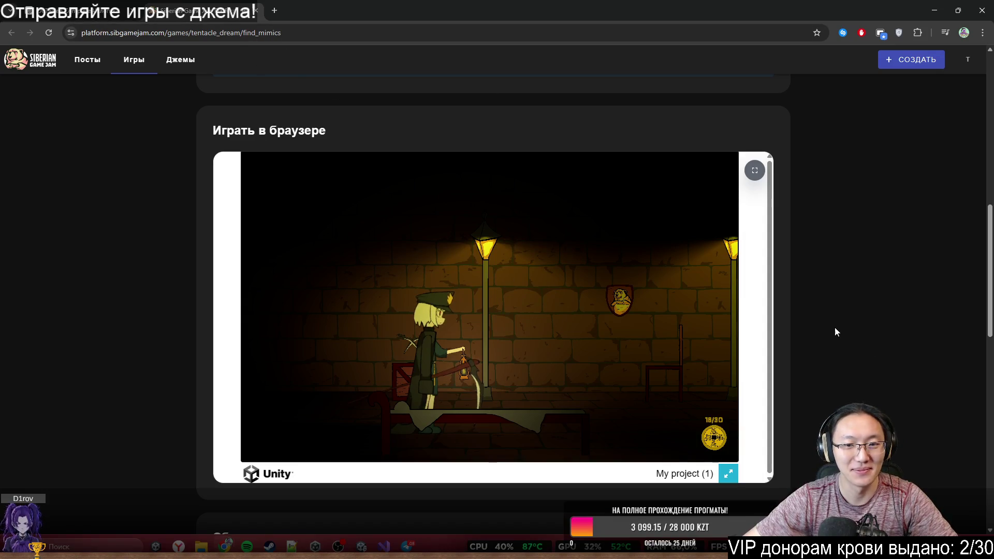
Step: Show the game's jam entry and ratings, then scroll down through the comments
scroll(838, 328, "down", 10)
scroll(835, 326, "up", 20)
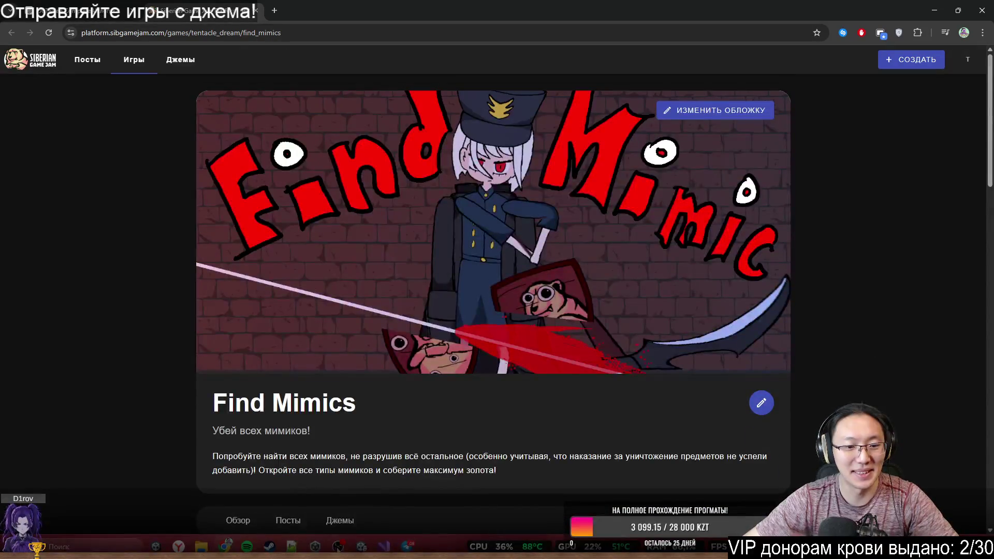
left_click(341, 521)
scroll(792, 324, "down", 10)
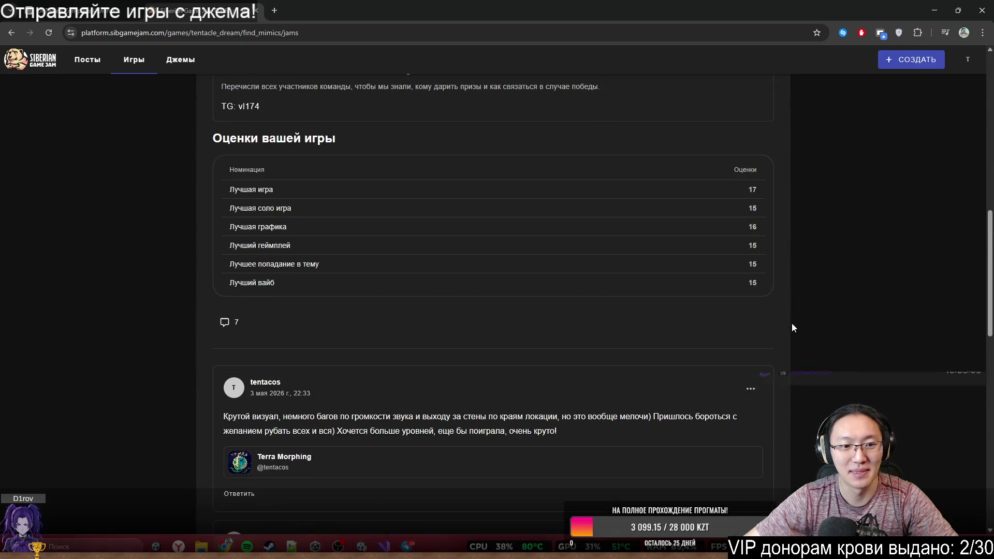
scroll(791, 321, "up", 3)
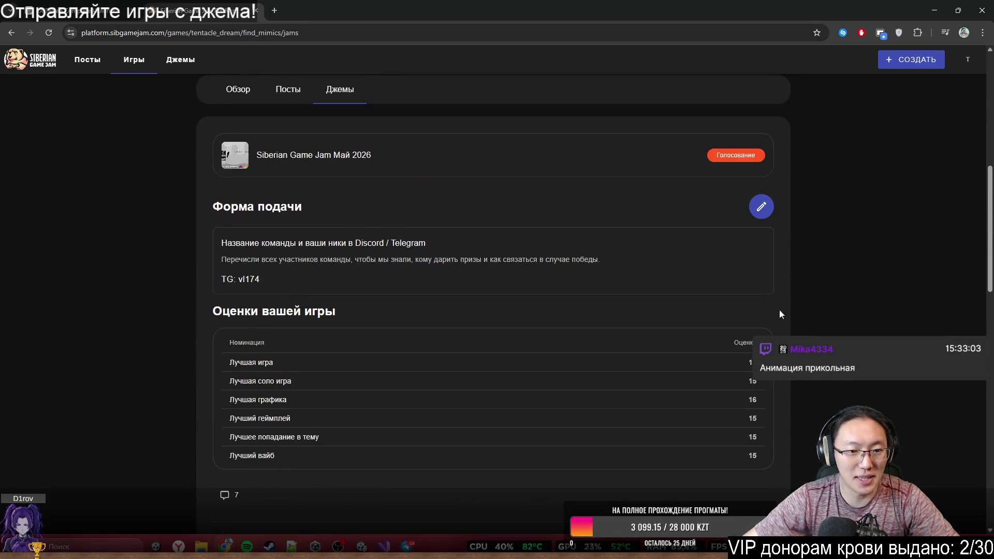
scroll(493, 286, "down", 1)
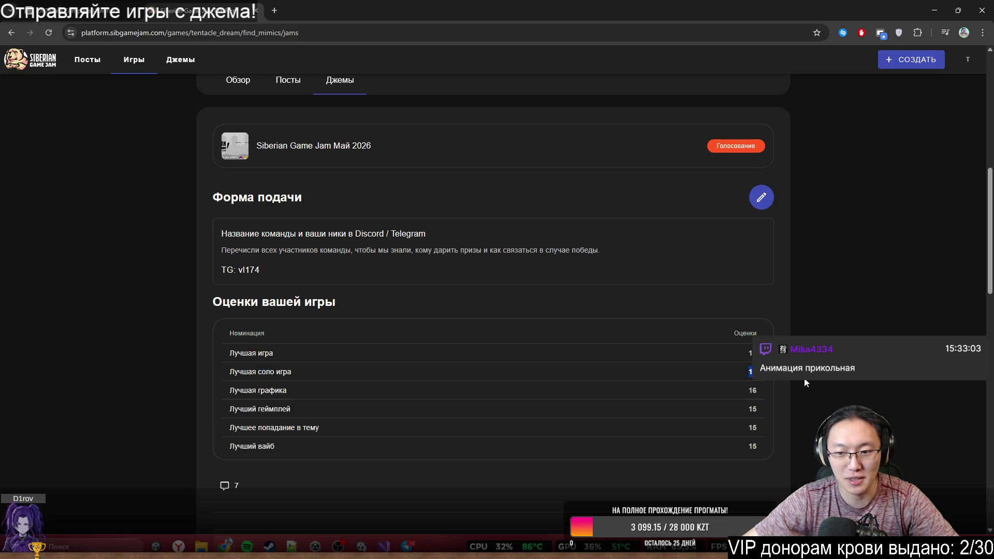
scroll(689, 384, "down", 4)
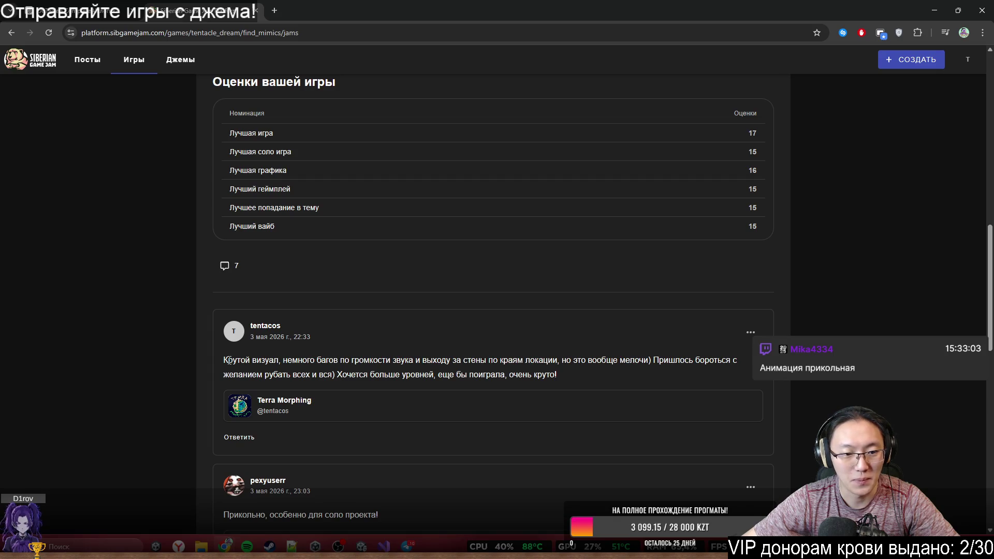
scroll(401, 381, "down", 1)
scroll(403, 390, "down", 3)
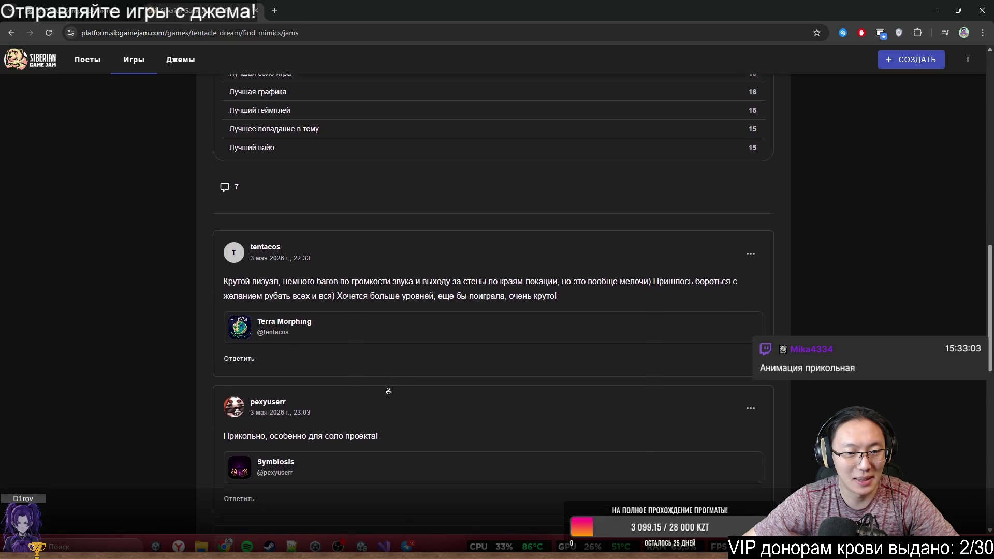
scroll(352, 391, "down", 2)
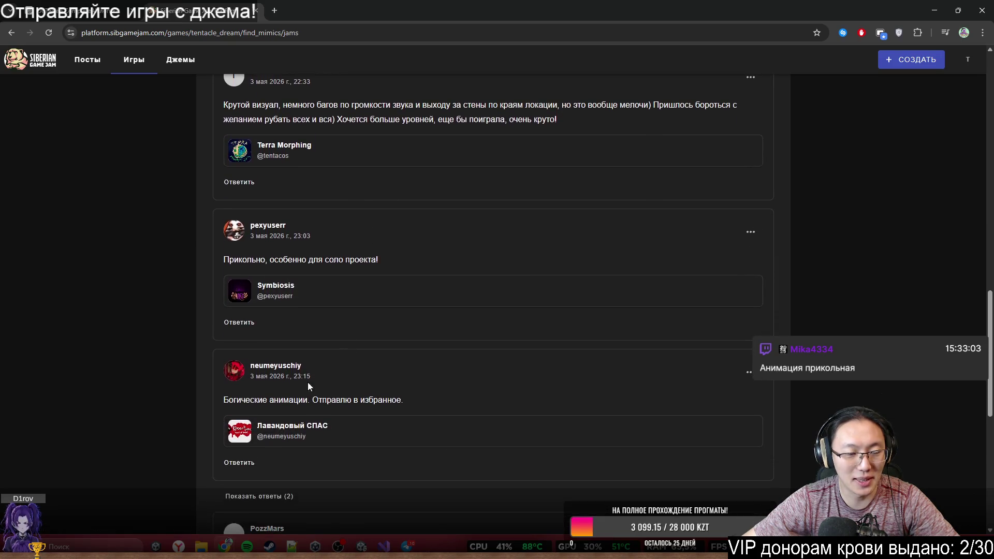
scroll(365, 404, "down", 1)
scroll(367, 406, "down", 3)
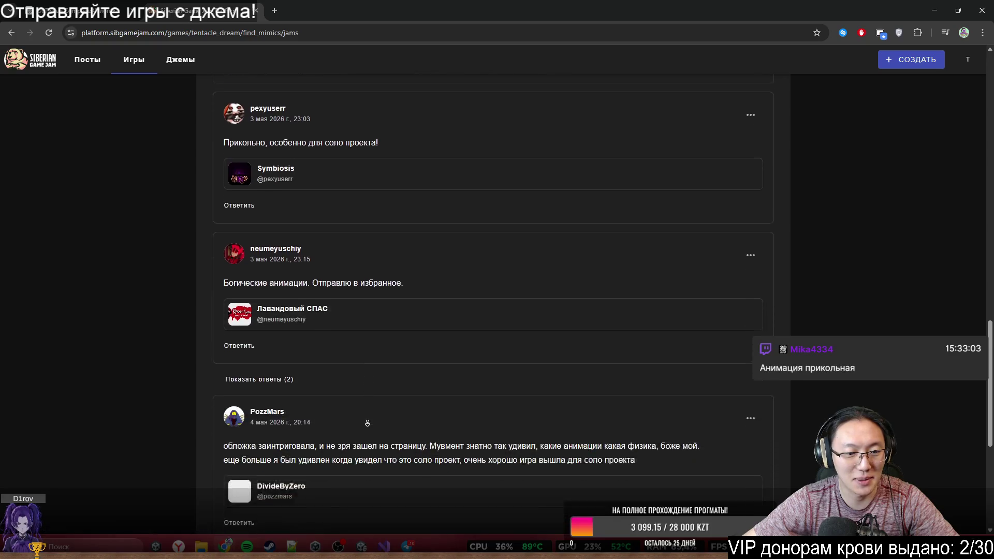
Step: Expand the two replies under the animation-praise comment and select the Telegram handle in one
left_click(265, 306)
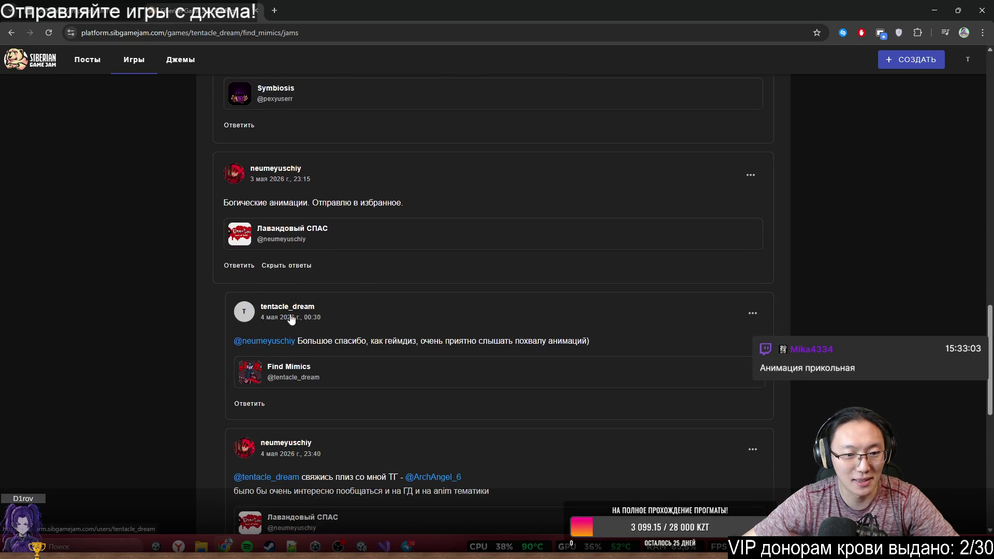
scroll(265, 309, "down", 3)
scroll(342, 329, "down", 2)
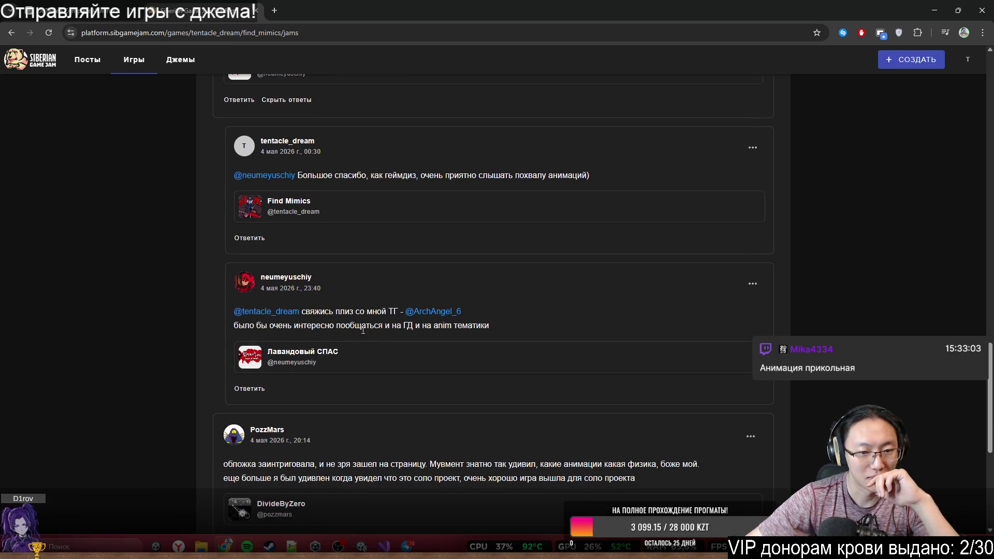
left_click_drag(268, 325, 455, 336)
left_click(393, 327)
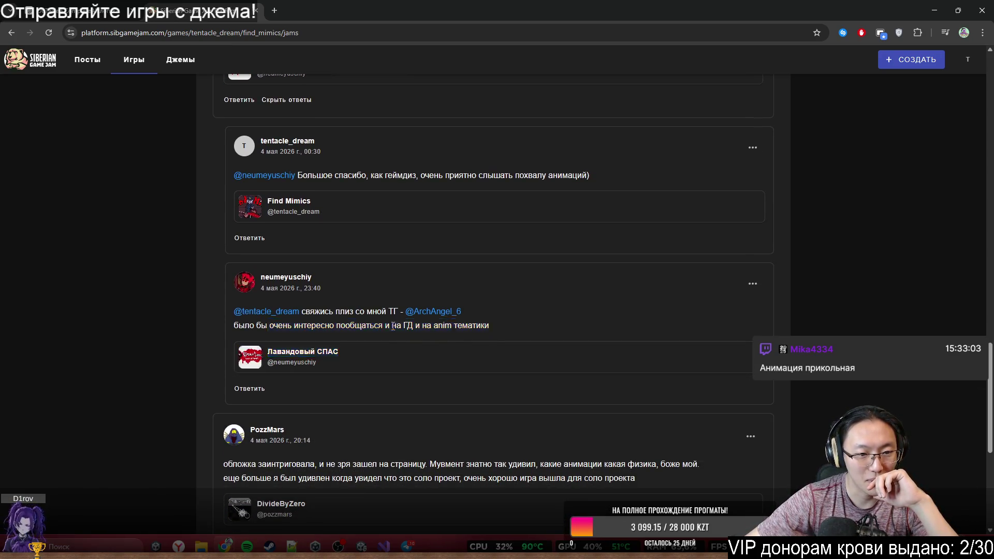
left_click_drag(325, 313, 345, 314)
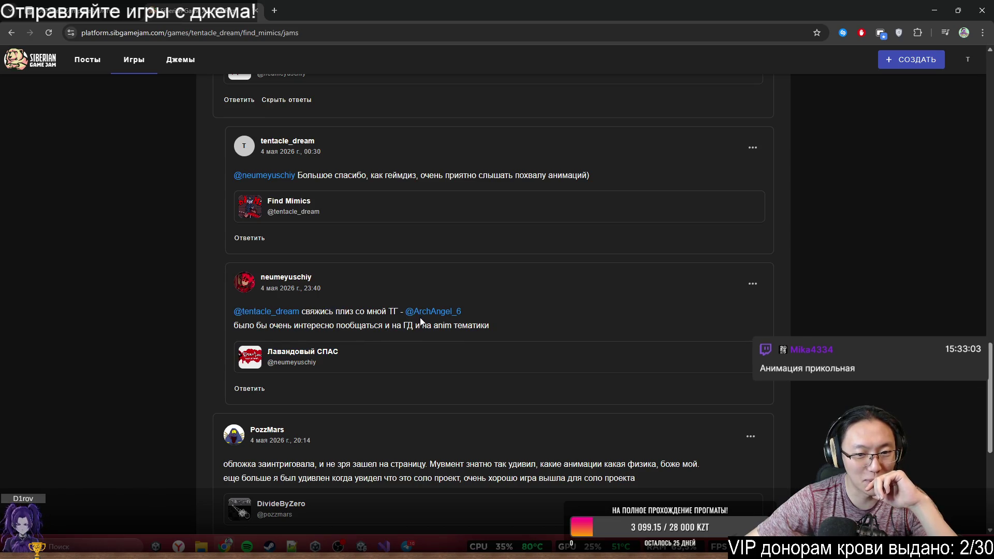
mouse_move(487, 310)
left_mouse_down()
mouse_move(426, 325)
mouse_move(427, 313)
mouse_move(406, 312)
left_mouse_up()
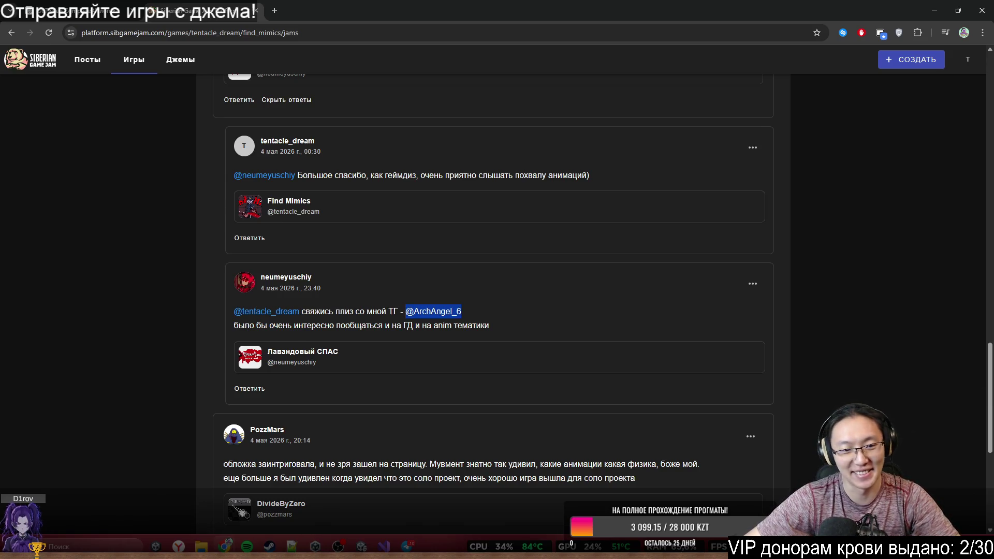
middle_click(353, 364)
left_click(325, 11)
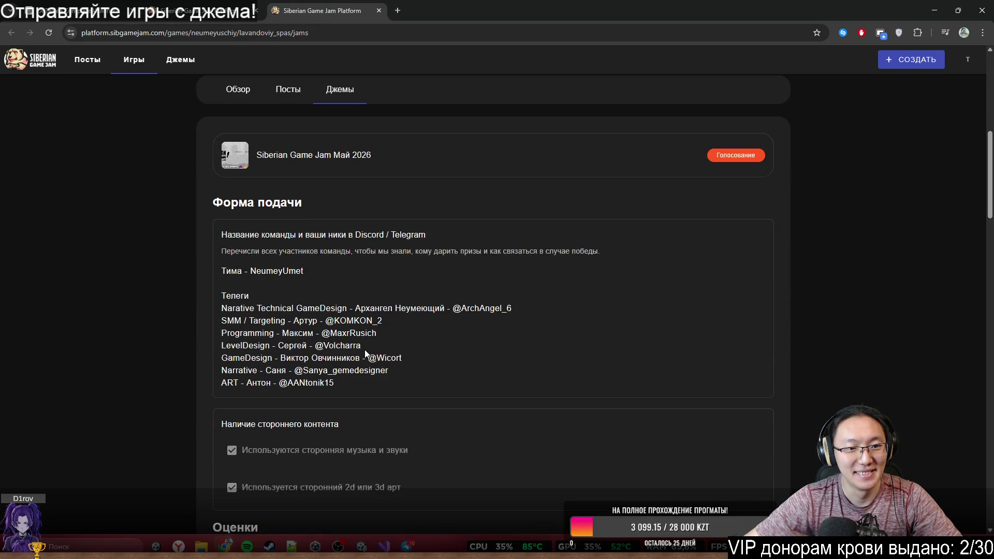
left_click(376, 12)
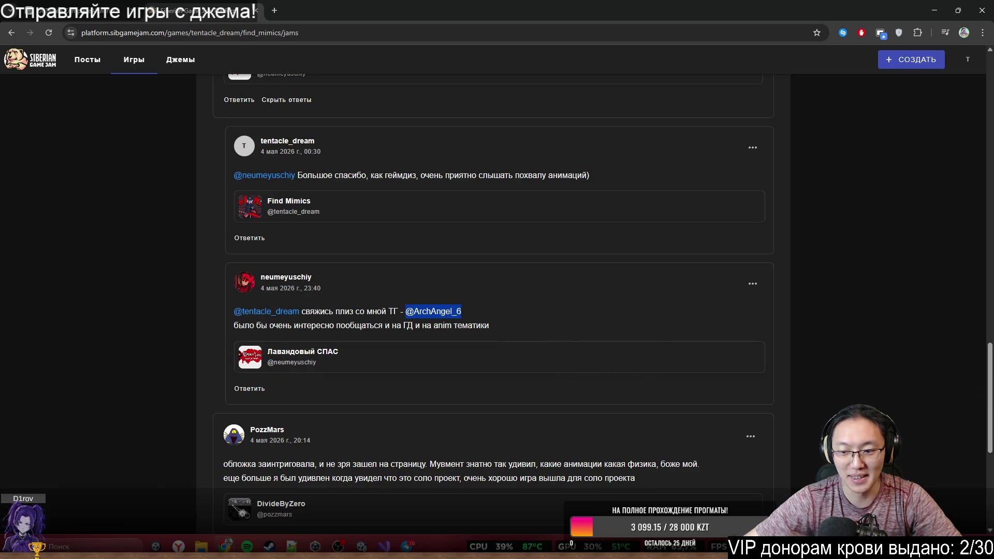
key("alt+Tab")
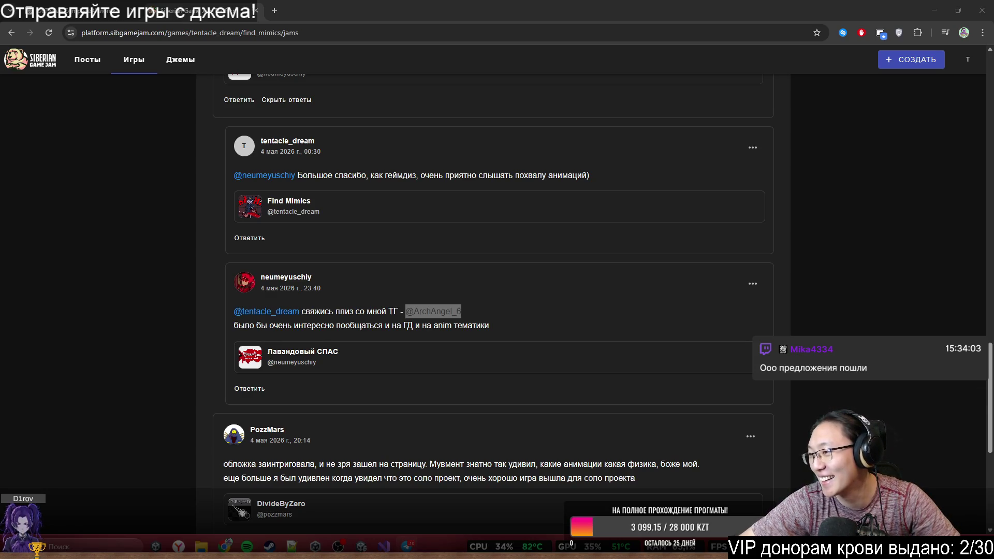
key("alt+Tab")
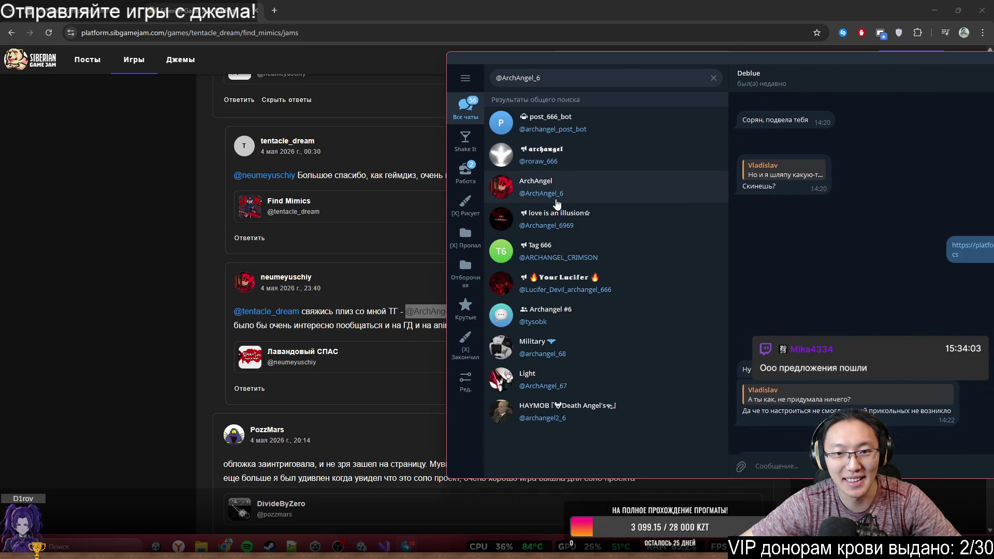
key("alt+Tab")
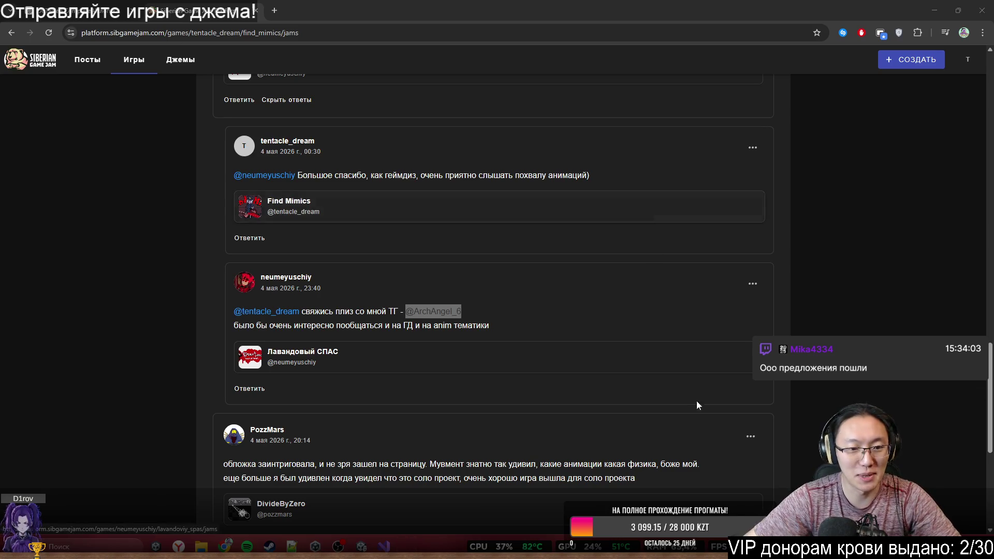
Step: Autoscroll through the comments, highlighting phrases about the cover and animations, down to the final review
scroll(769, 300, "down", 3)
middle_click(821, 266)
left_click_drag(311, 250, 422, 247)
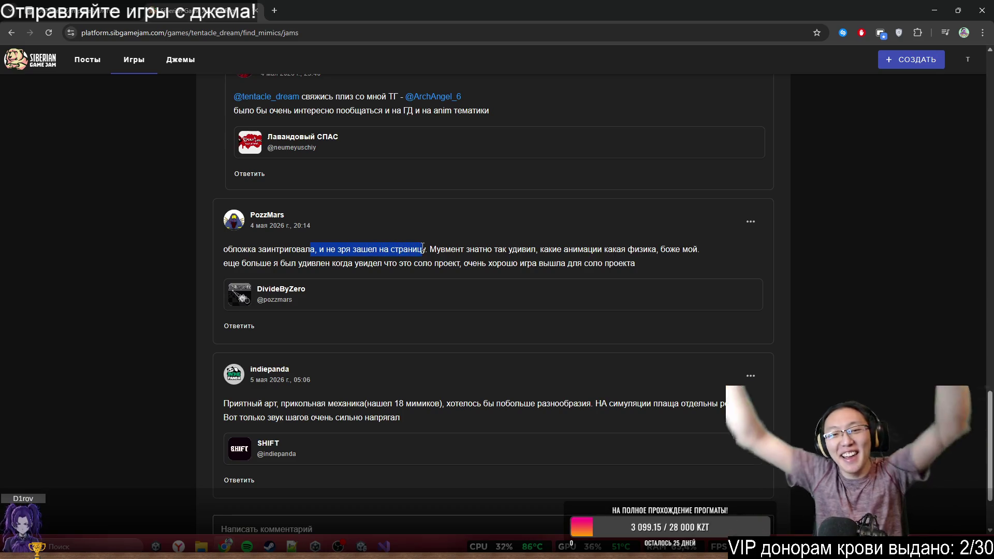
left_click_drag(568, 250, 655, 250)
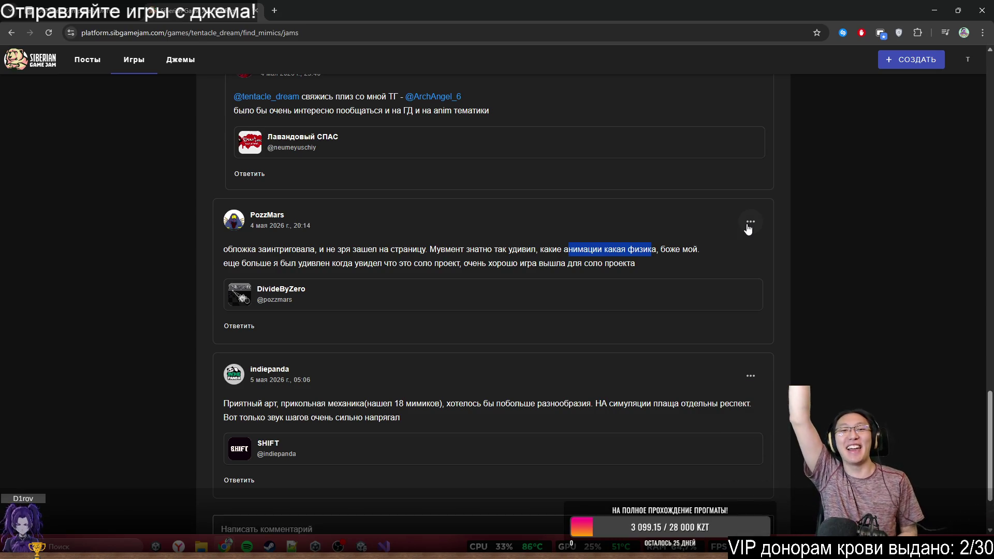
middle_click(796, 300)
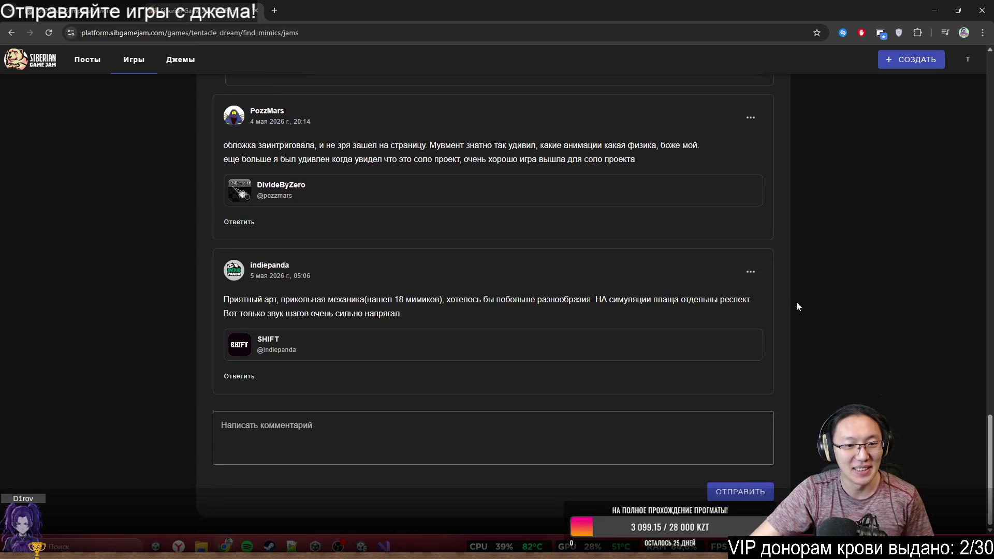
left_click(496, 341)
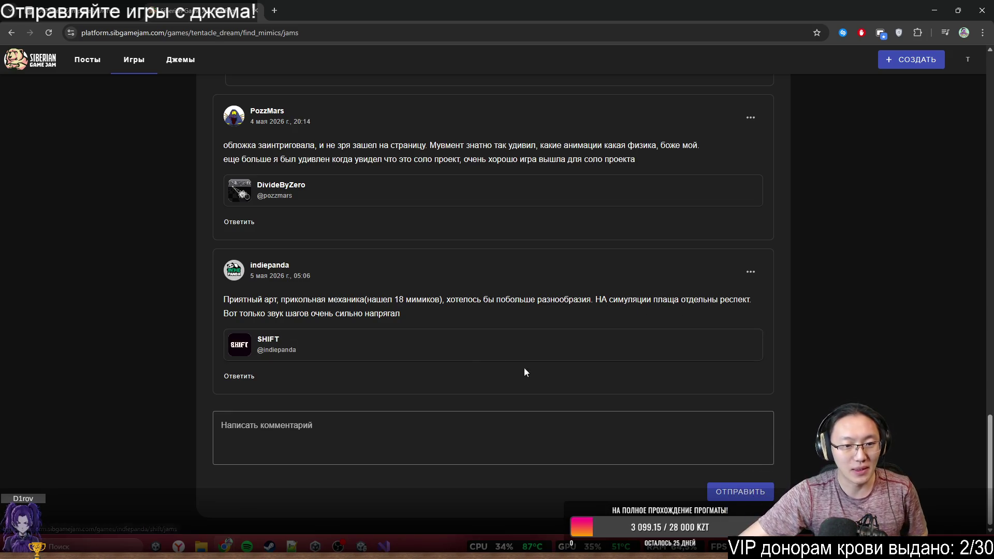
Step: Reply to the 18-mimics review: thanks, 12 mimics planned, sounds added 40 minutes before the jam ended
left_click(248, 378)
type("Большо")
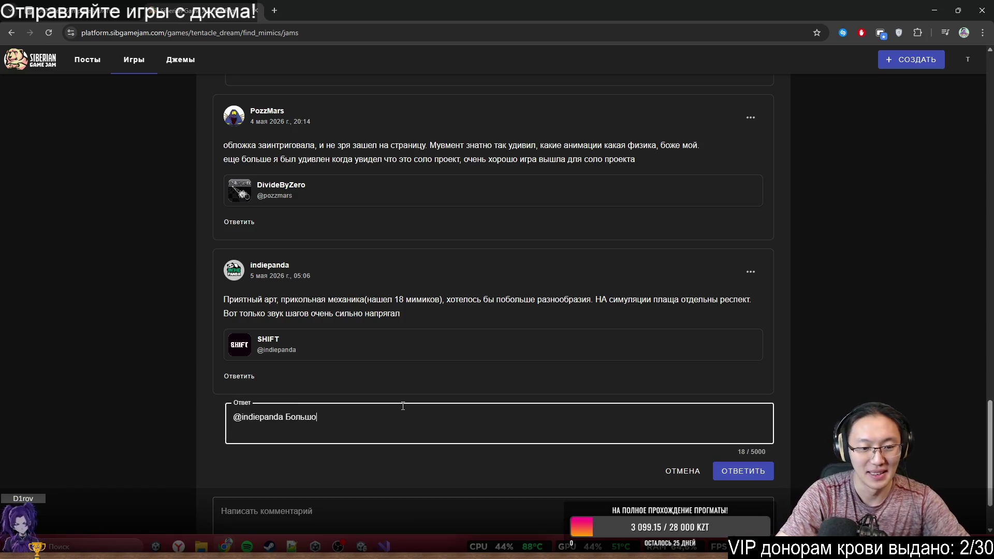
type("е спасибло")
key("BackSpace")
key("BackSpace")
key("BackSpace")
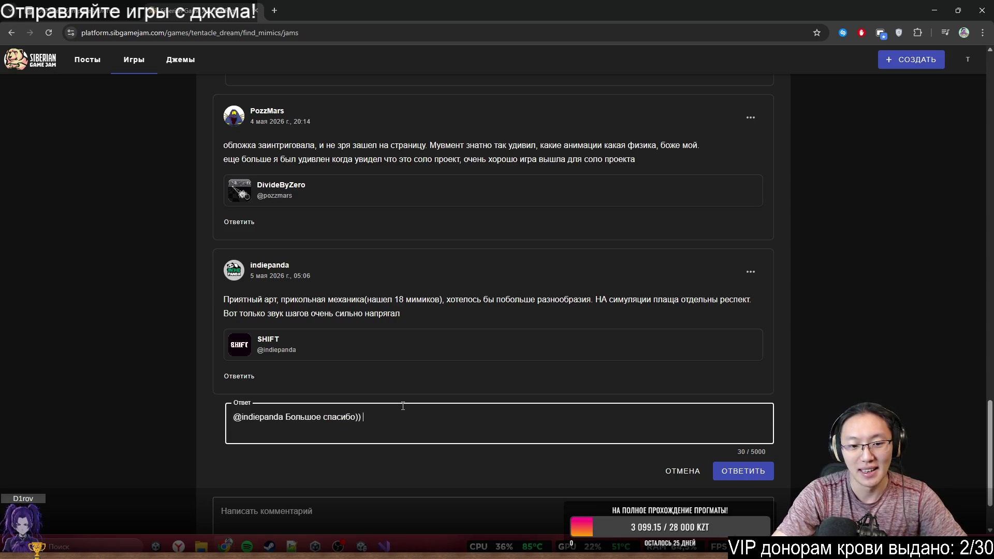
key("BackSpace")
type("Изначлаьн")
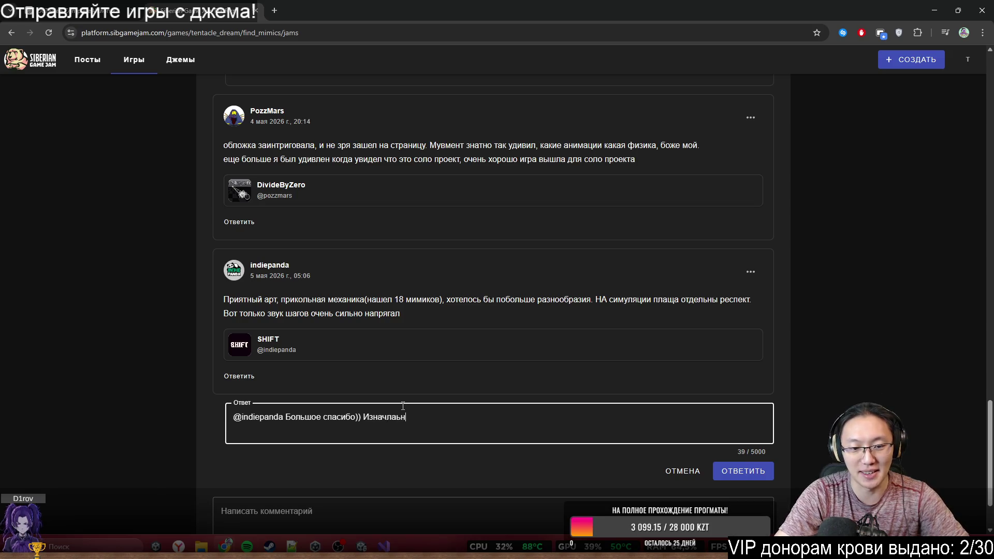
key("ctrl+BackSpace")
type("изначально я ")
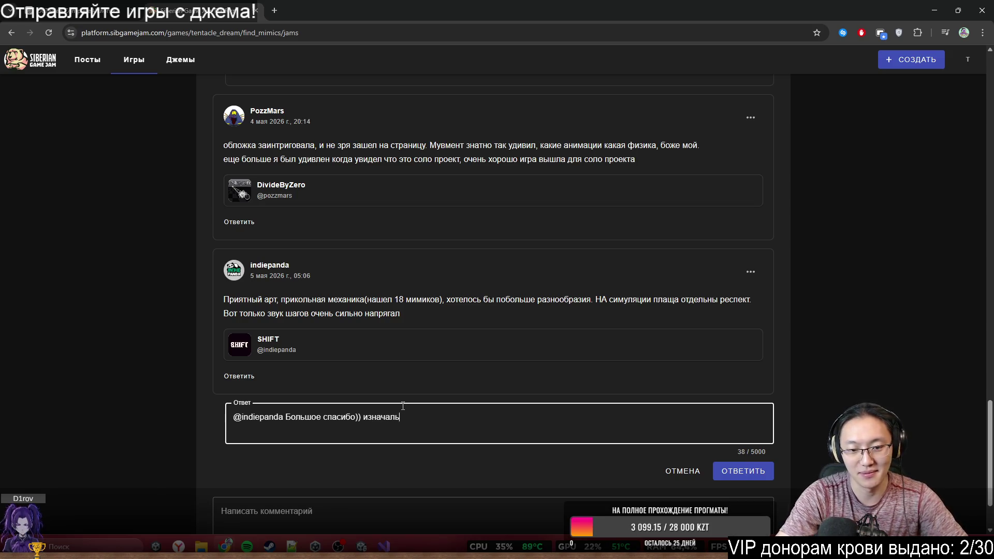
type("планир")
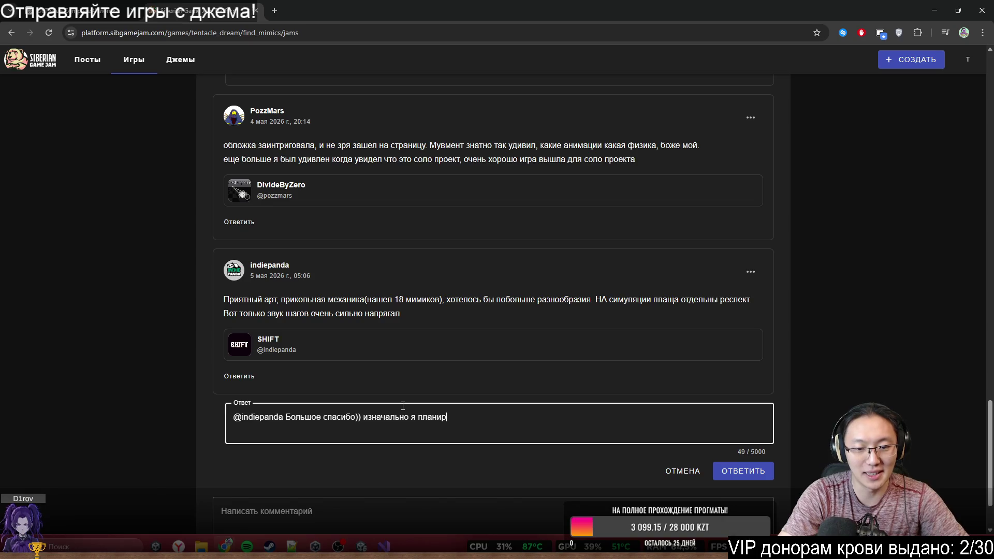
type("овал 20 м")
key("BackSpace")
key("BackSpace")
type("12 мимиков, ")
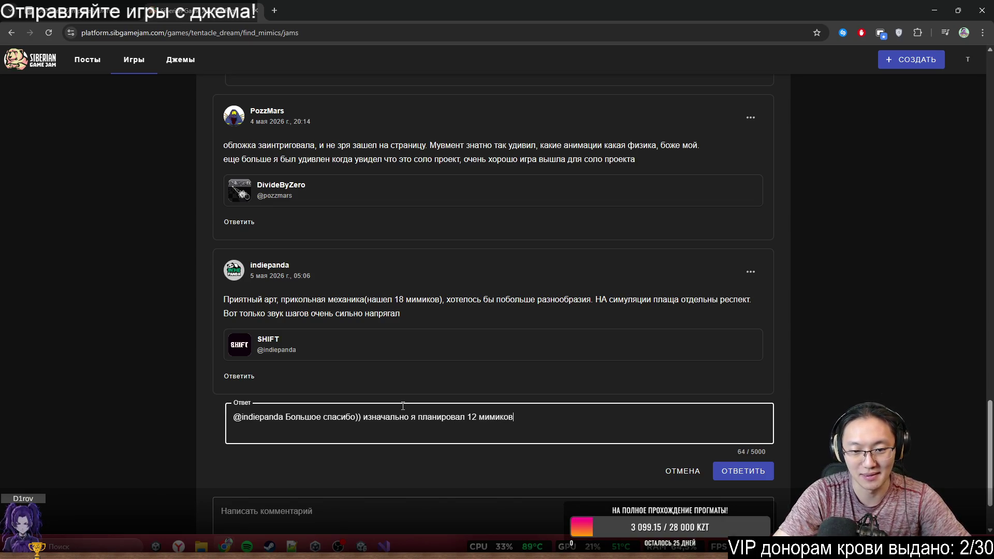
type("но очень недооце")
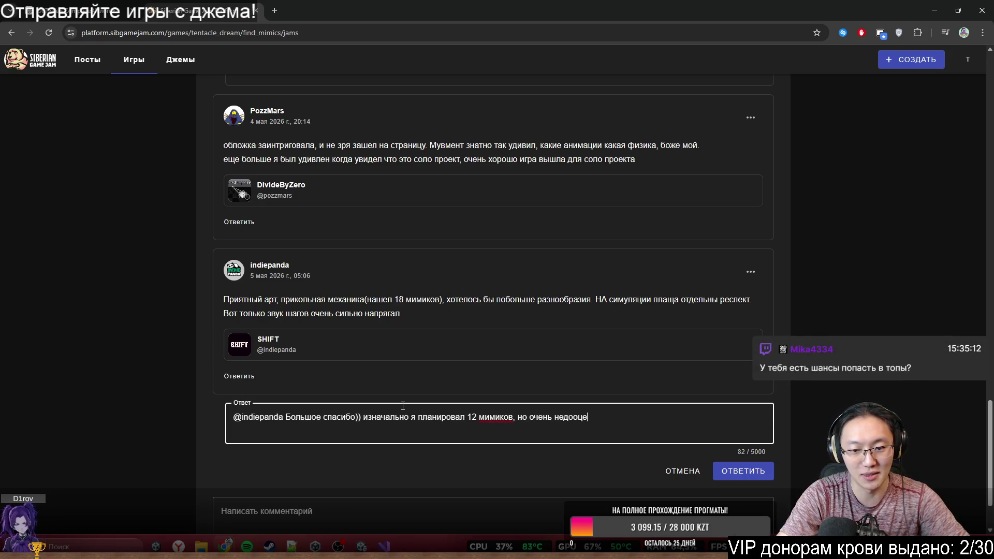
key("ctrl+BackSpace")
type("переоц")
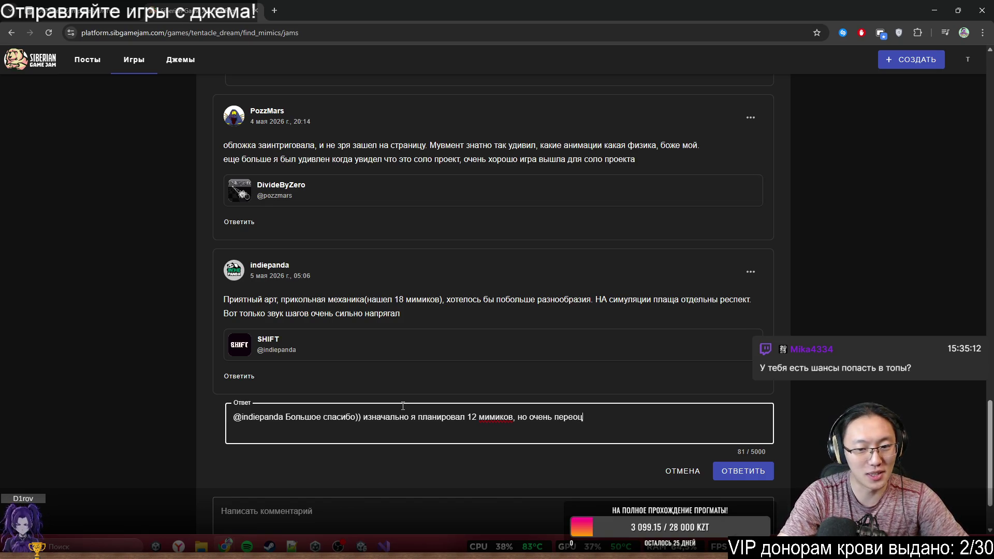
type("енил свои сидл")
key("BackSpace")
type("лы хД. ")
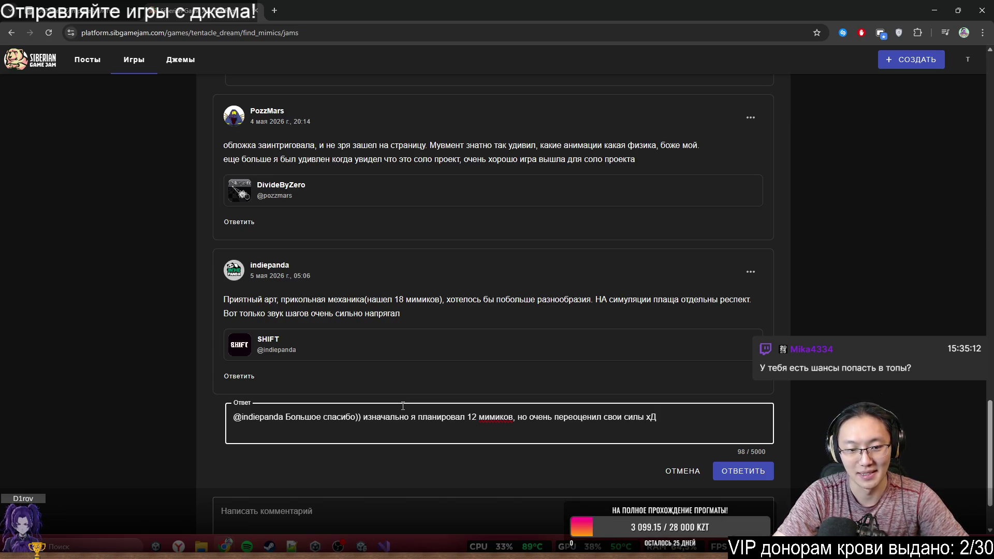
type("З")
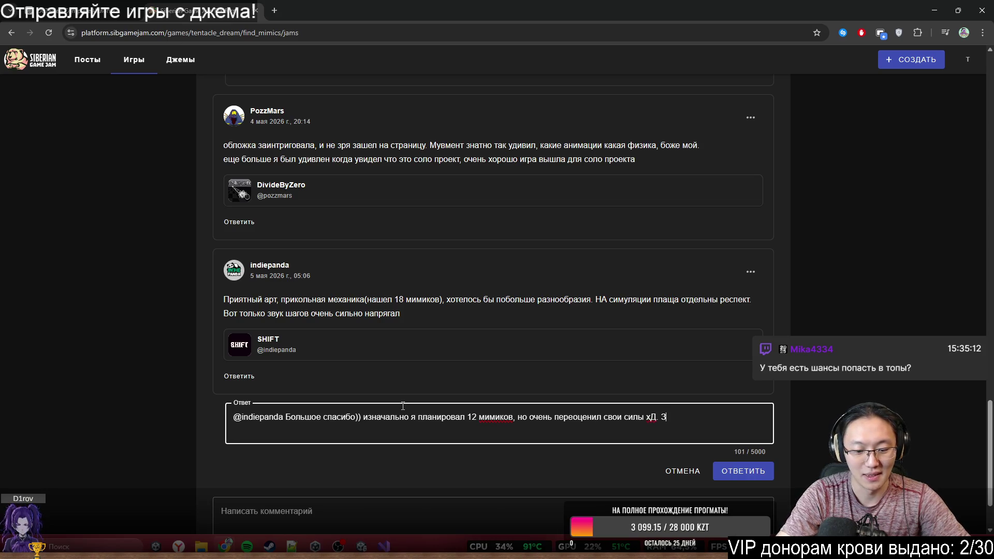
type("вуки пришл")
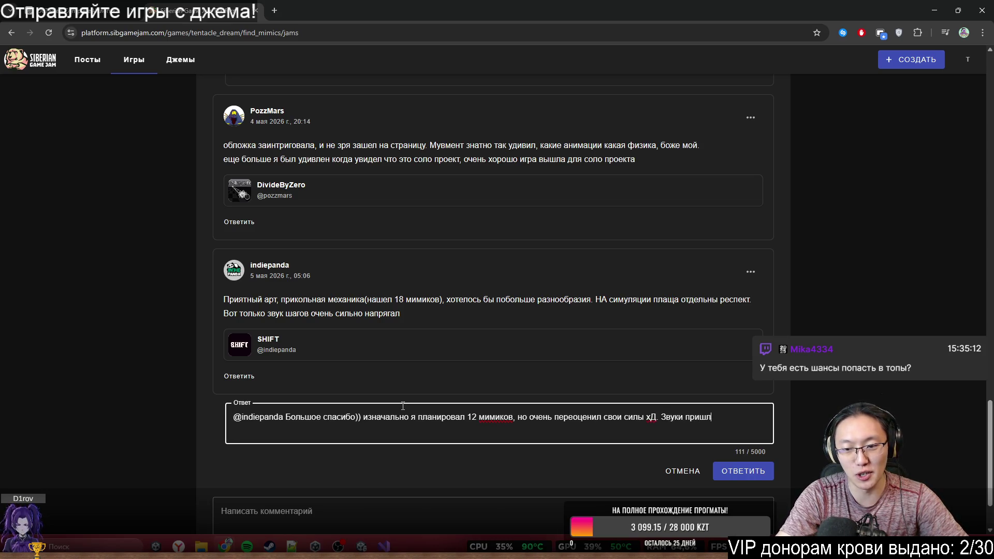
type("ось добавлят")
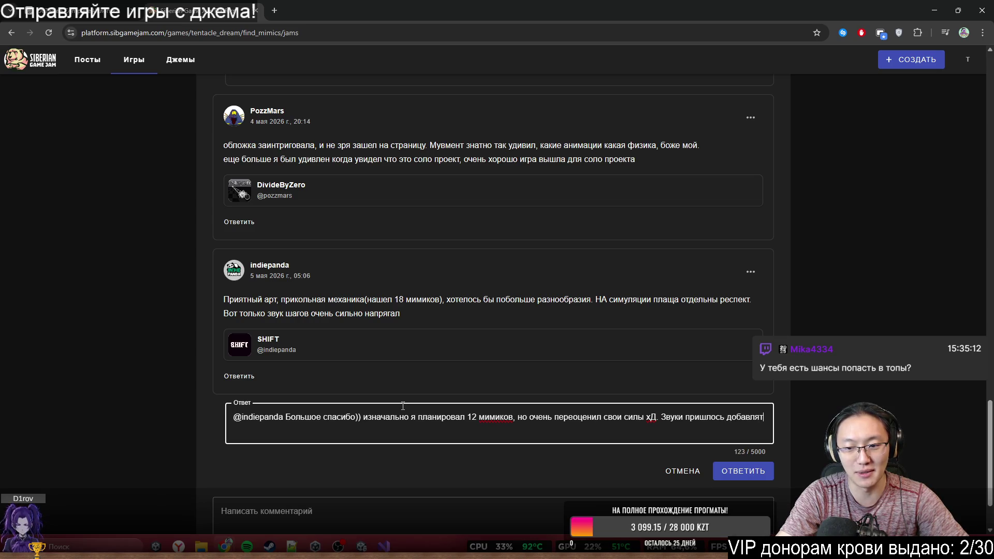
type("ь за ")
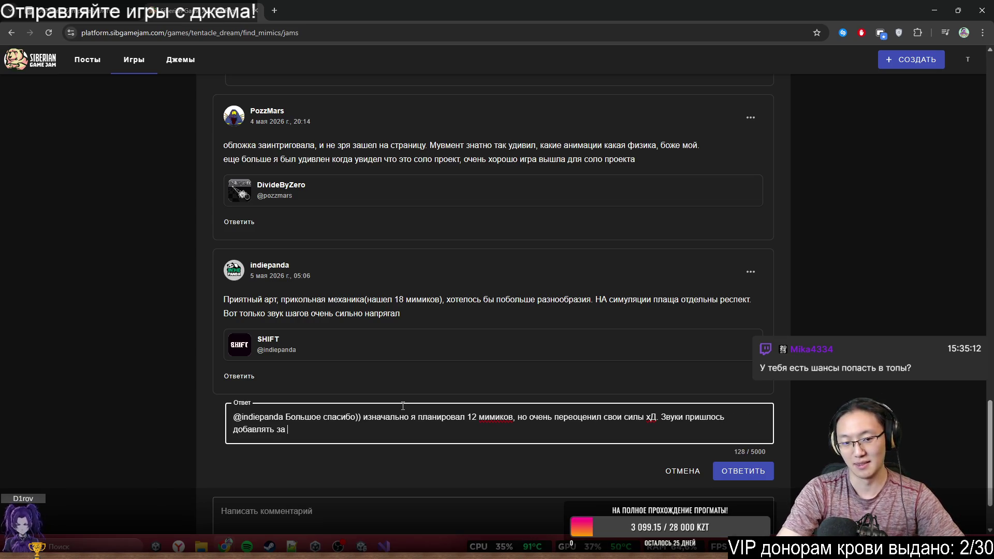
type("40 ")
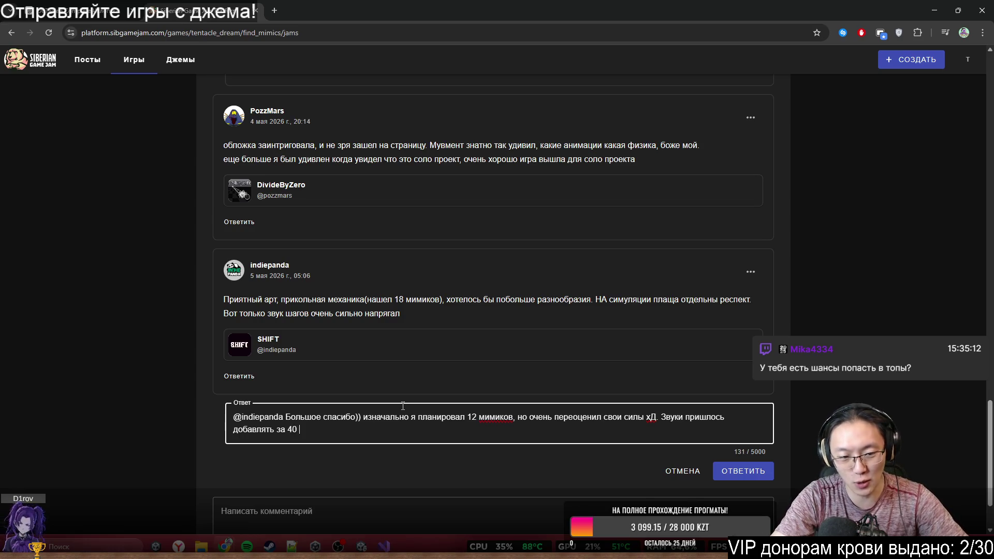
type("минут до конца ")
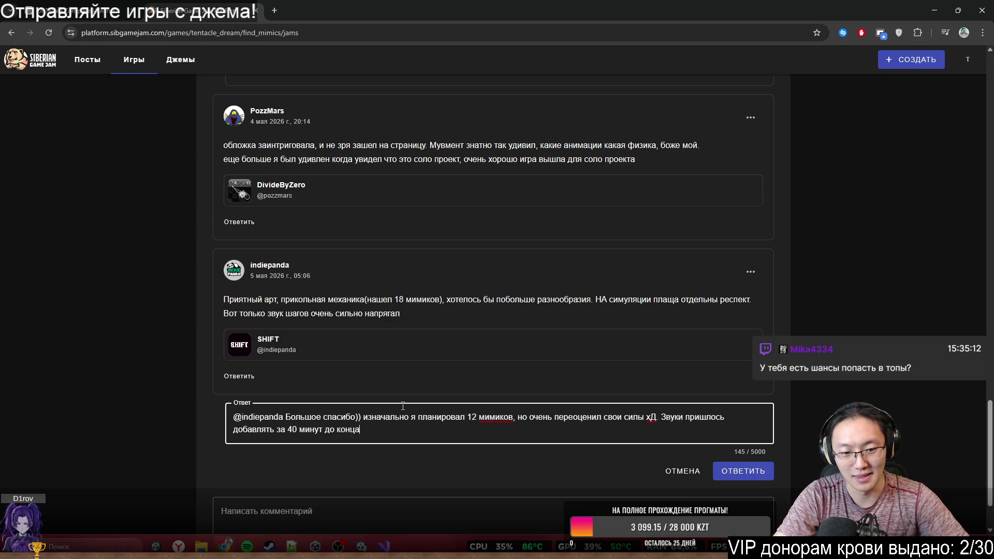
type("джема и")
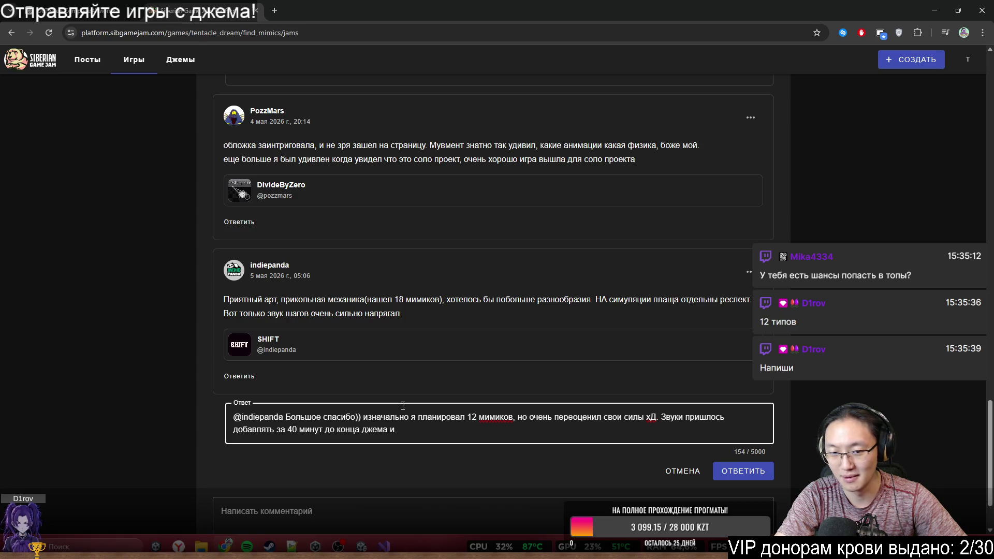
Step: Change 'мимиков' to 'типов мимиков', append 'там всё очень сосячно)))', and post the reply
double_click(495, 417)
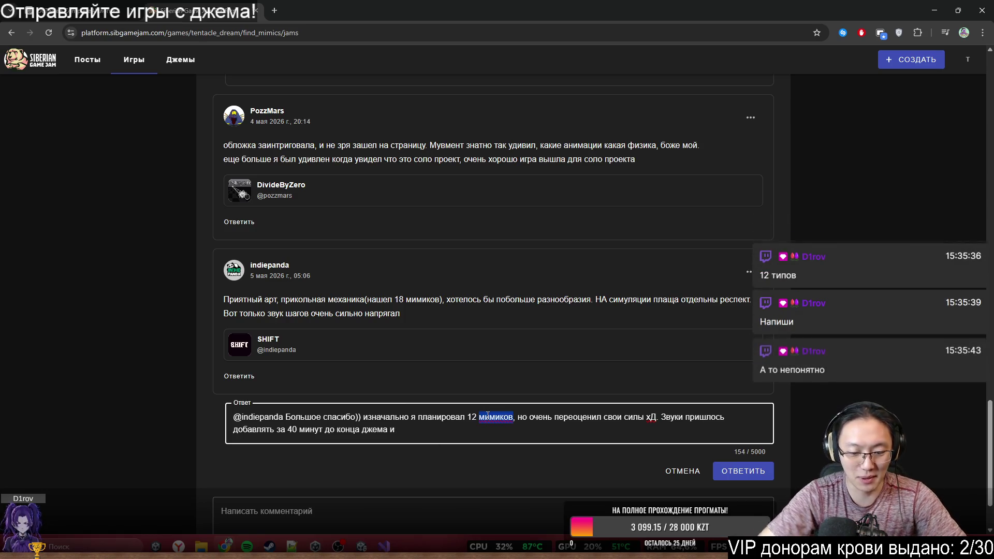
type("типова")
key("BackSpace")
key("BackSpace")
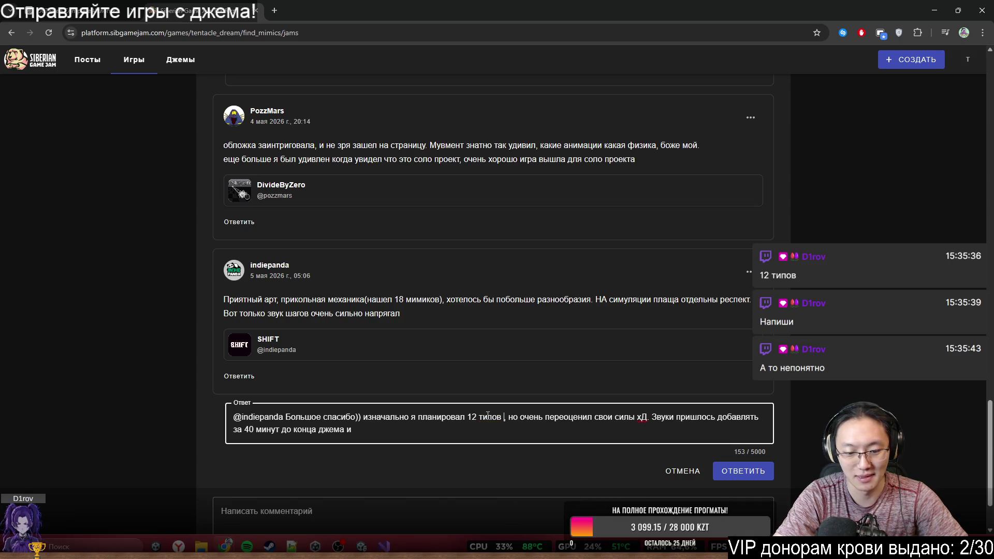
type("мимиков")
left_click(399, 438)
type("там всё очкен")
key("BackSpace")
key("BackSpace")
key("BackSpace")
type("ень с")
type("осячно))")
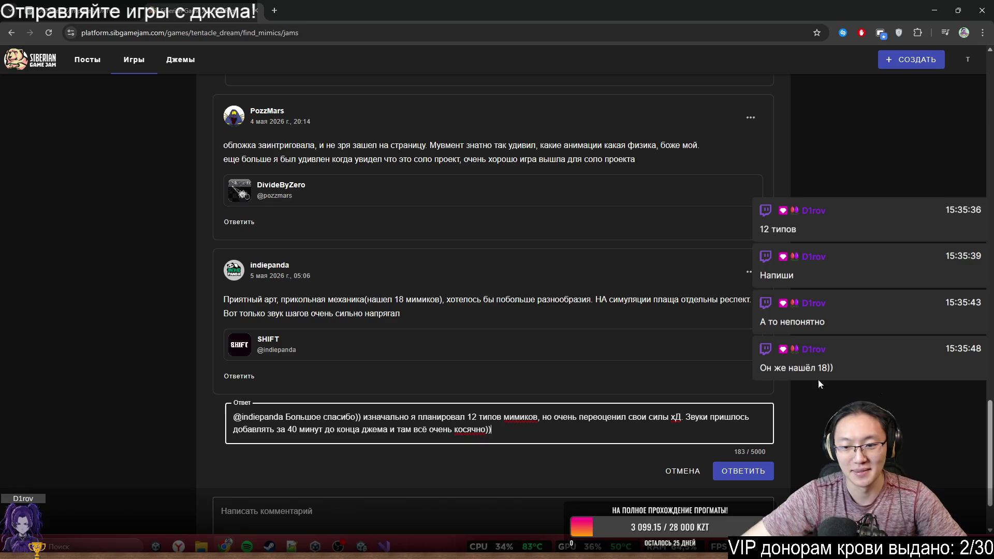
left_click(754, 470)
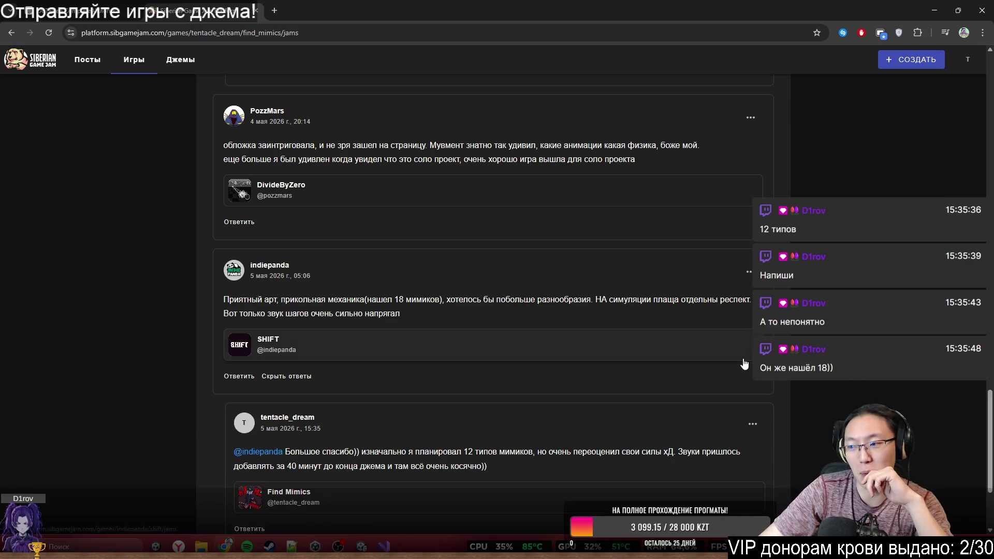
Step: Look over the game's score table, selecting the Лучшая соло игра, category rows and Лучшая игра 17 scores
scroll(673, 375, "up", 15)
scroll(689, 386, "up", 4)
scroll(707, 399, "down", 5)
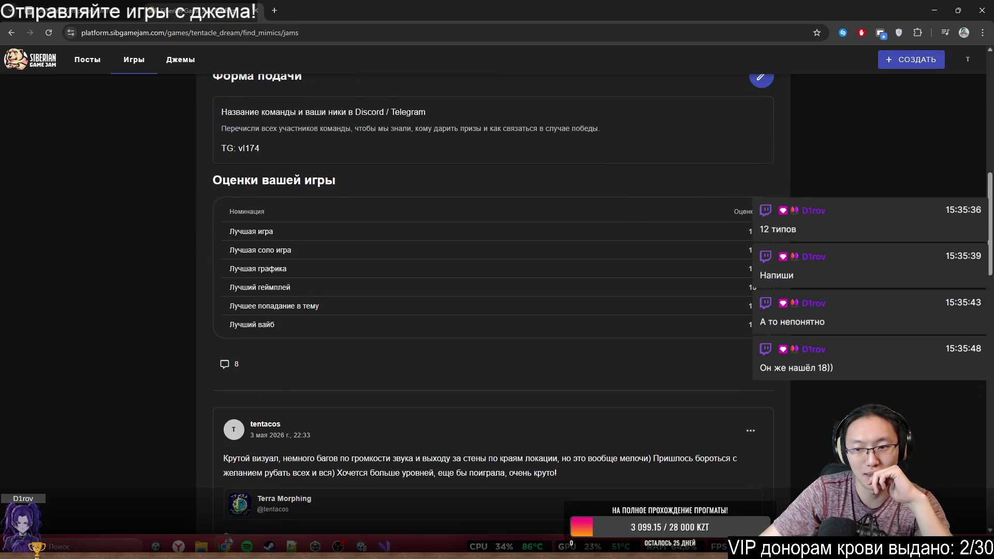
double_click(750, 250)
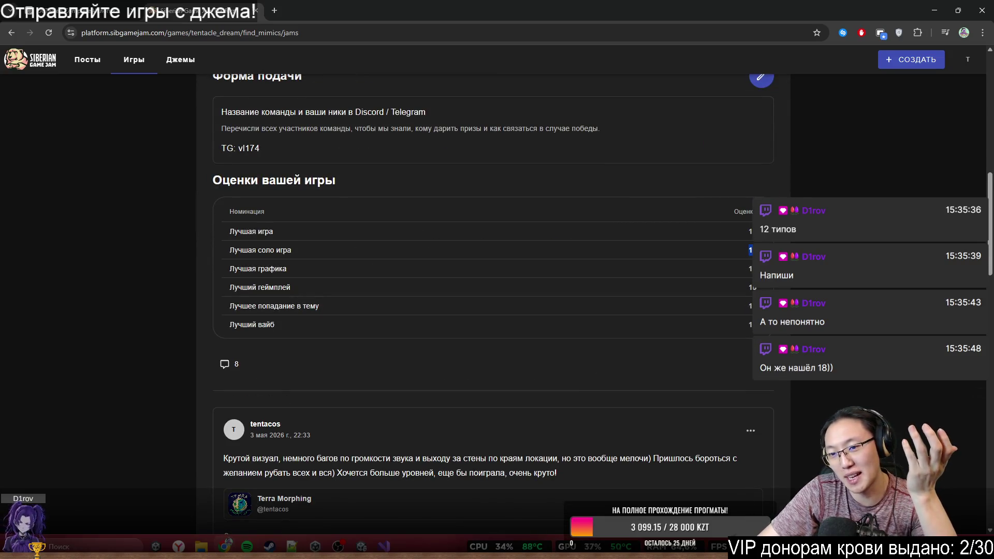
left_click(362, 388)
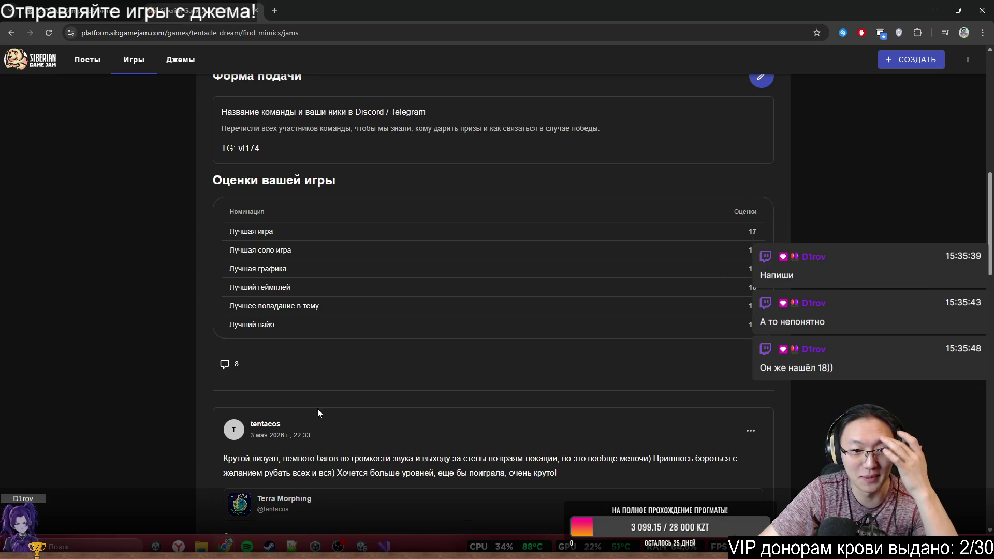
scroll(675, 327, "up", 4)
scroll(675, 327, "down", 3)
left_click_drag(706, 331, 787, 424)
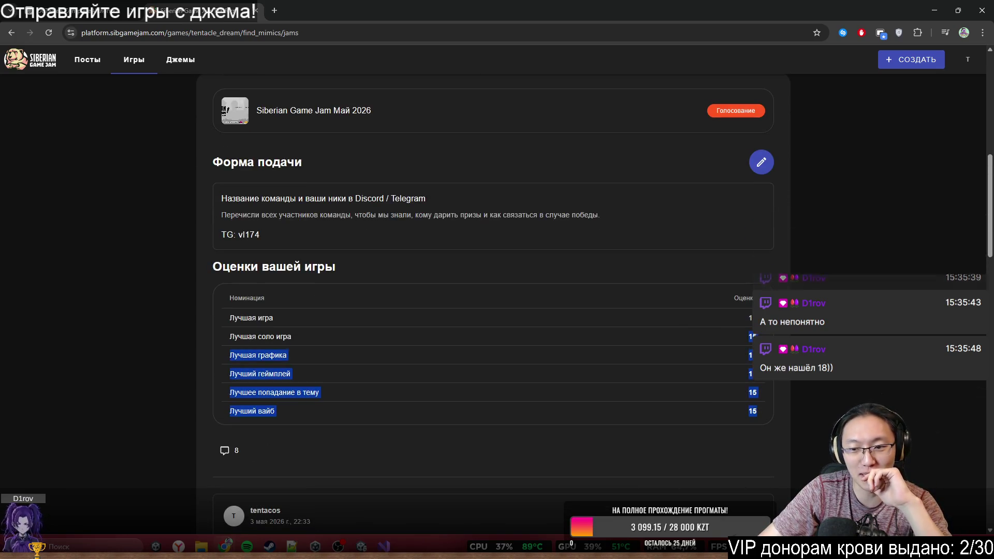
mouse_move(761, 363)
left_mouse_down()
mouse_move(756, 374)
mouse_move(785, 381)
mouse_move(758, 408)
left_mouse_up()
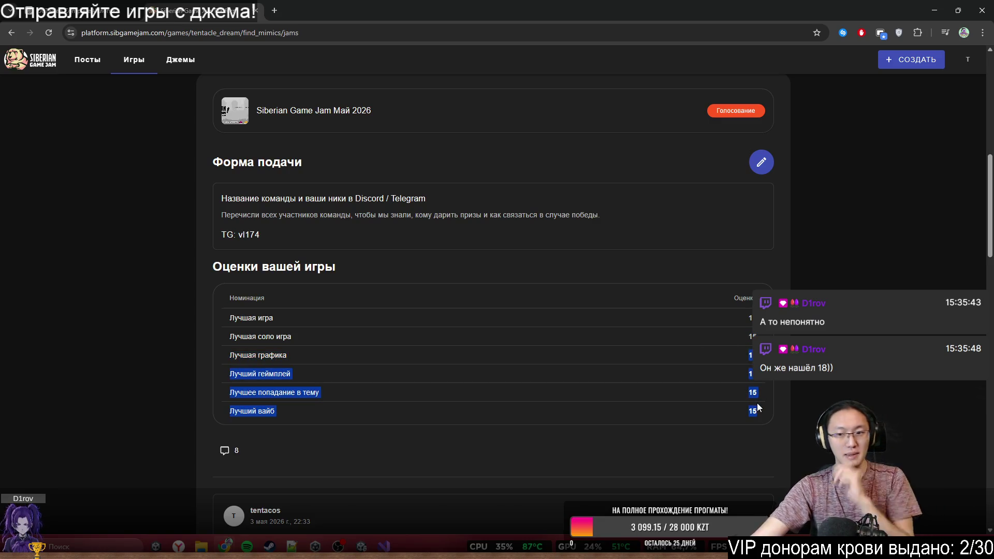
left_click(747, 331)
double_click(749, 319)
Step: Scroll through the remaining comments on the Find Mimics page
scroll(748, 342, "down", 3)
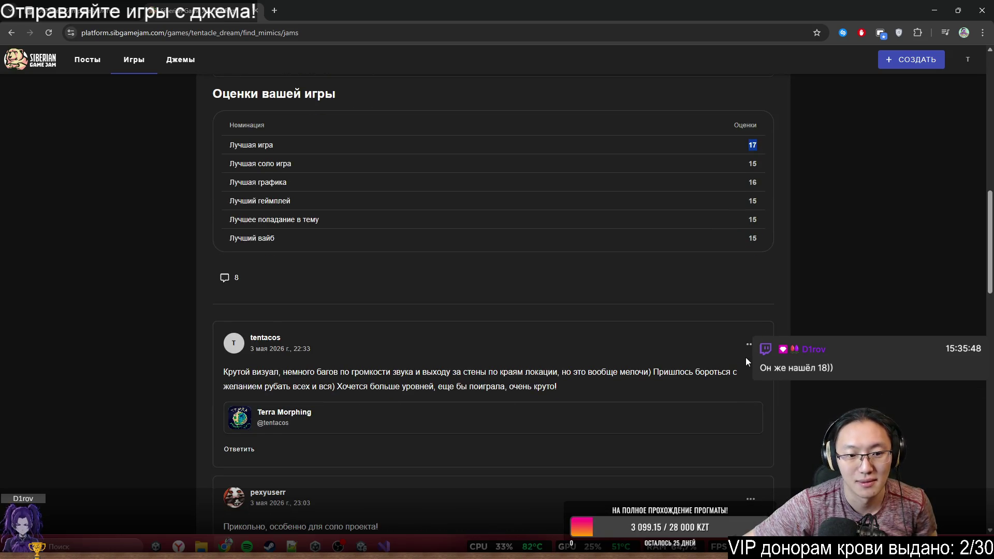
scroll(746, 358, "down", 3)
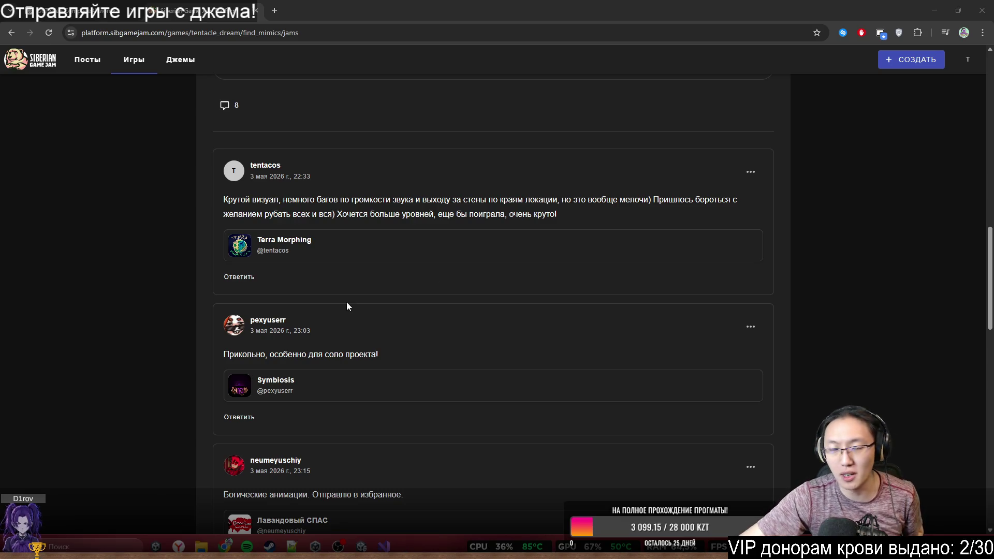
scroll(518, 300, "down", 3)
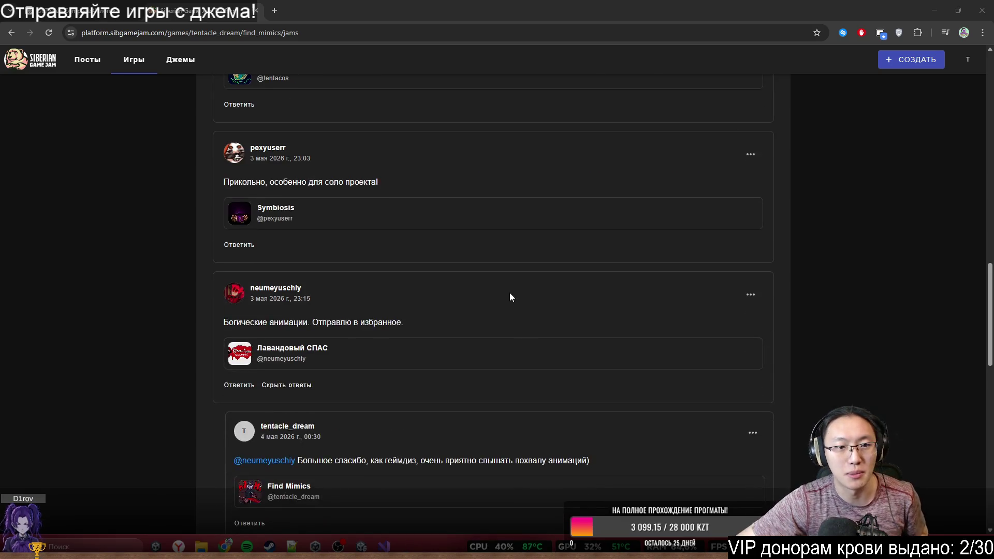
scroll(511, 294, "down", 6)
scroll(511, 295, "up", 15)
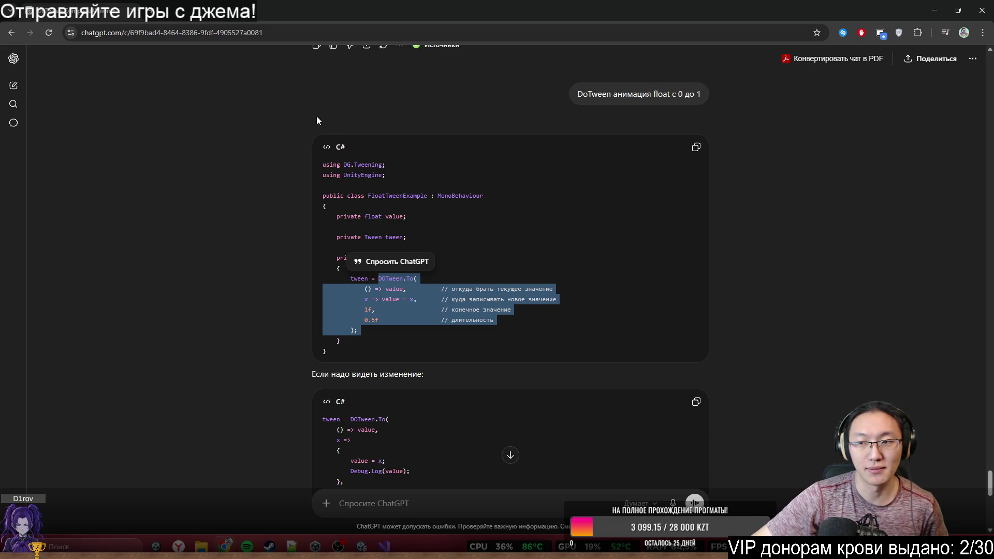
Step: Review ChatGPT's DOTween.To float tween example, then return to Visual Studio
left_click_drag(339, 269, 473, 319)
left_click(472, 320)
scroll(512, 252, "down", 3)
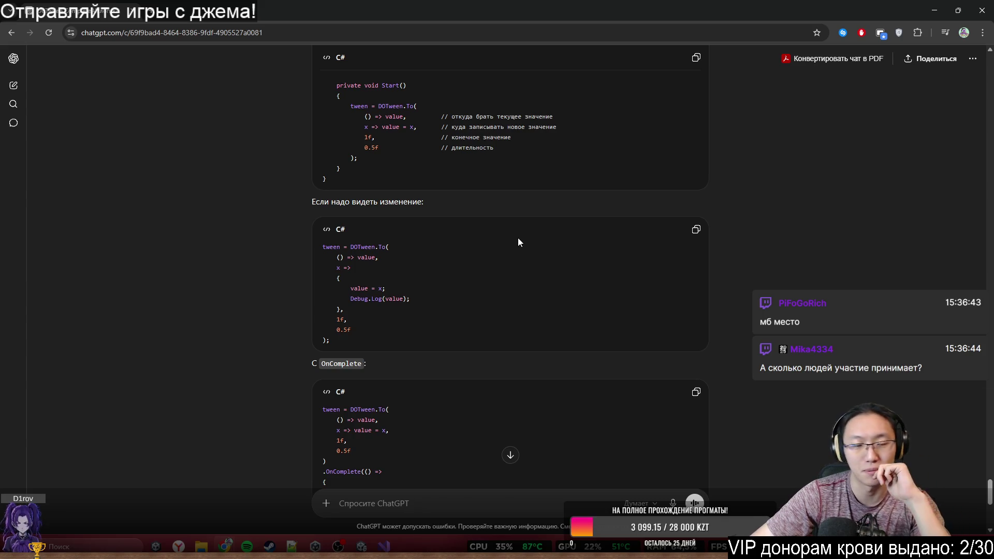
scroll(518, 241, "up", 3)
key("alt+Tab")
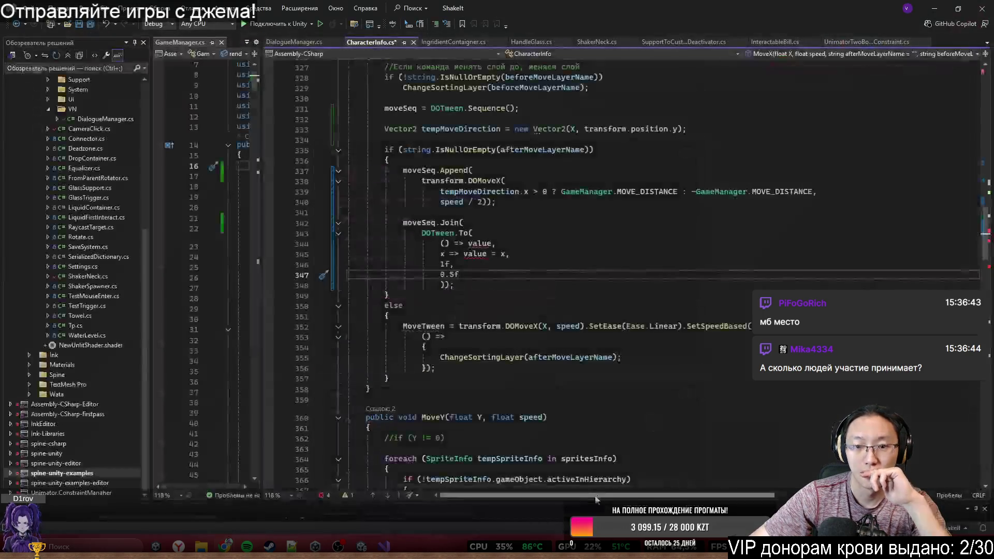
Step: Rewrite the tween getter on line 344 to use GameManager.Instance.renderQuadMat
left_click(476, 244)
scroll(608, 338, "up", 3)
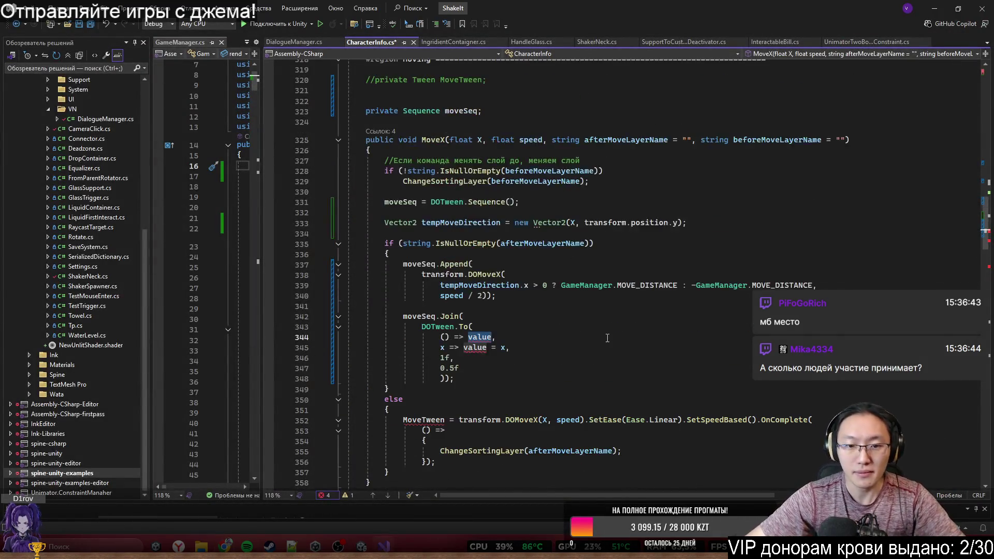
key("ctrl+BackSpace")
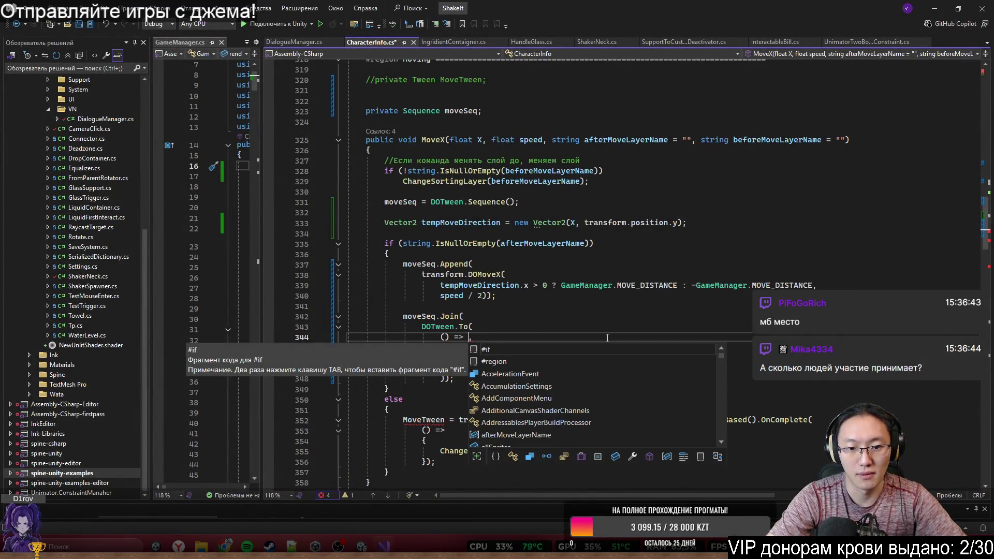
type("mo")
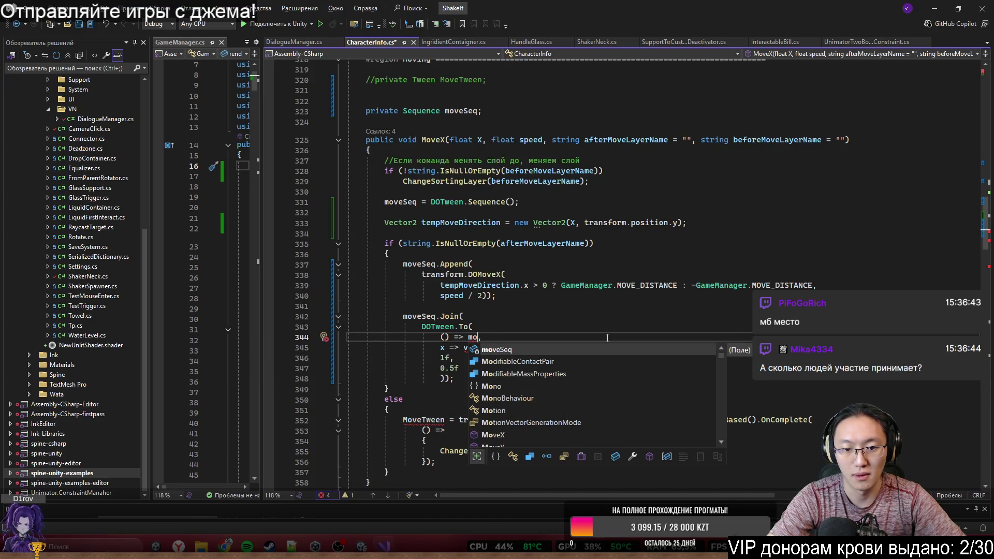
key("BackSpace")
key("BackSpace")
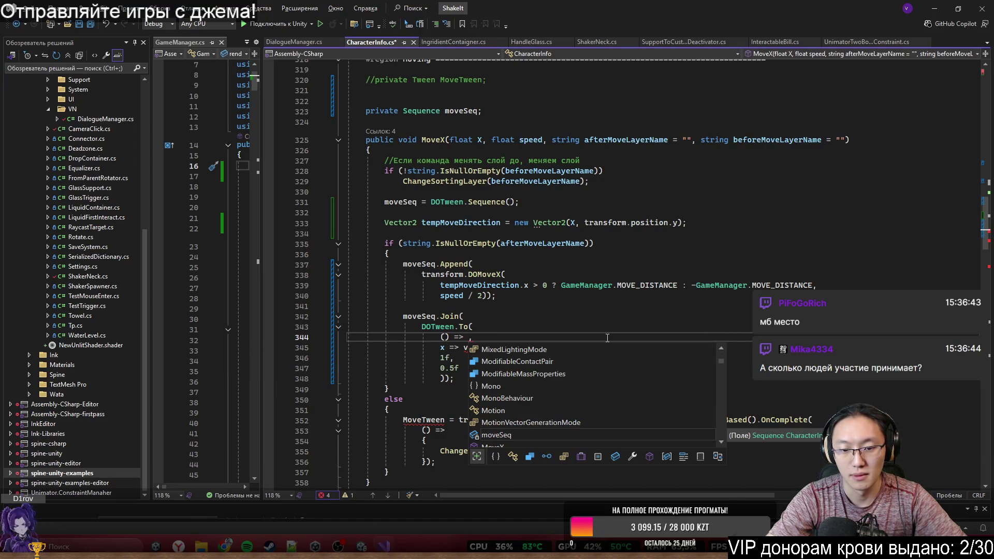
type("GameManager.")
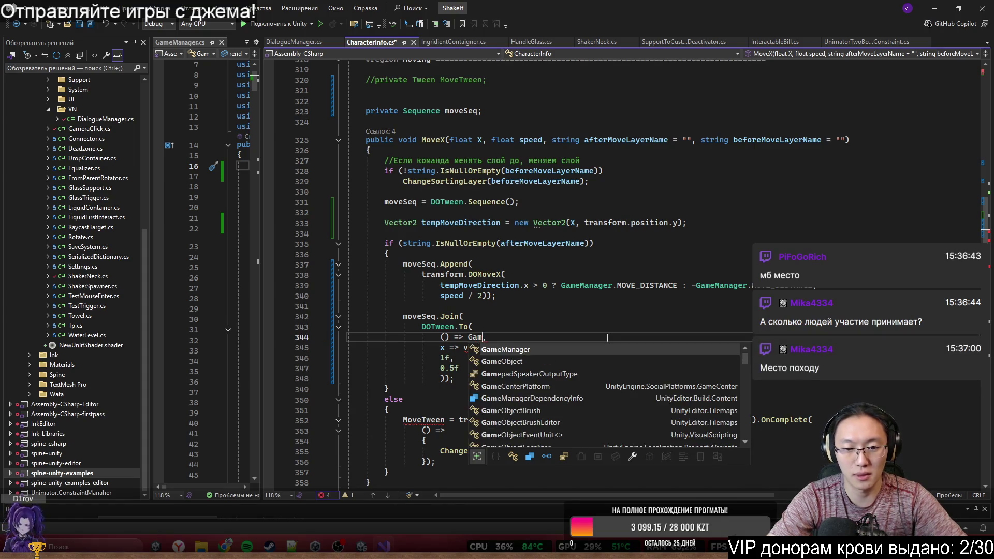
type("Ins")
key("Tab")
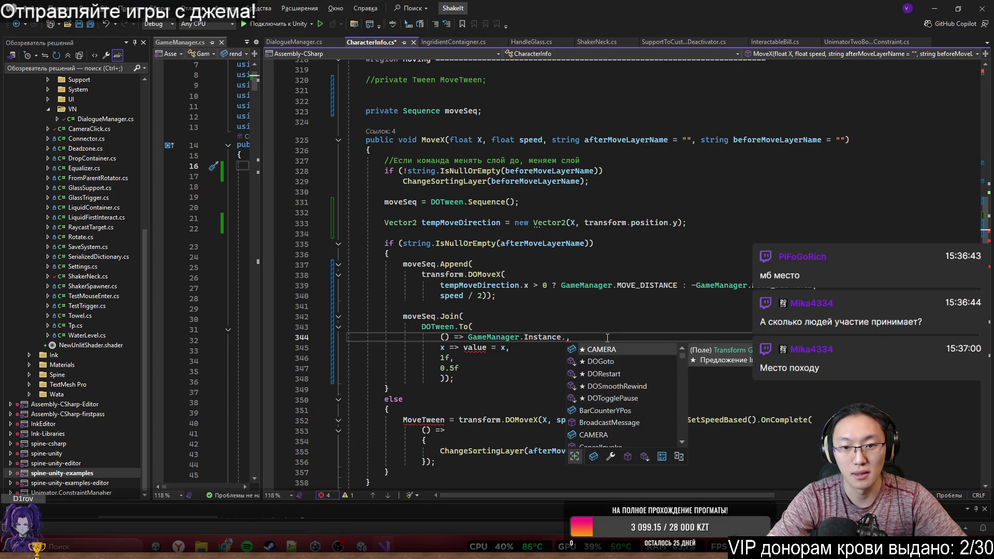
key("BackSpace")
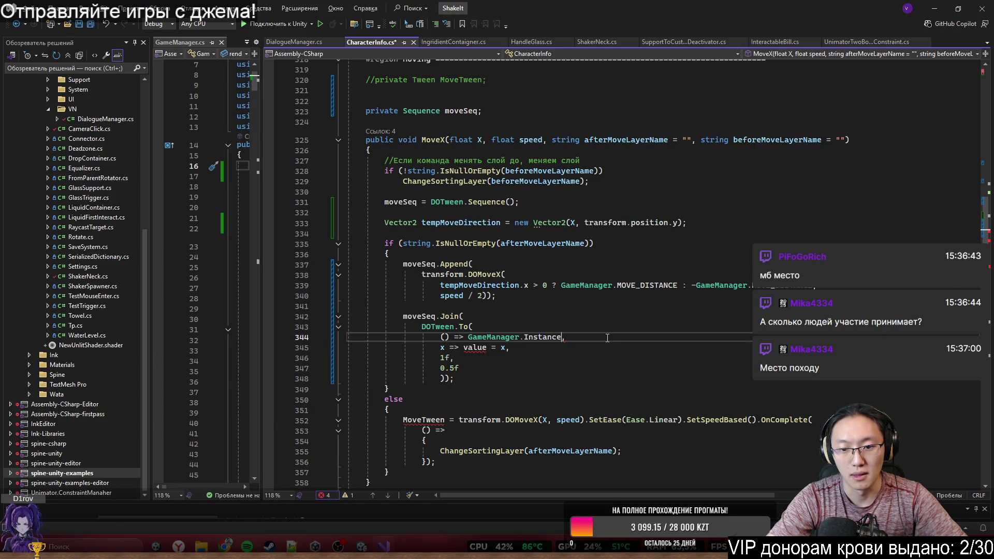
type("m,")
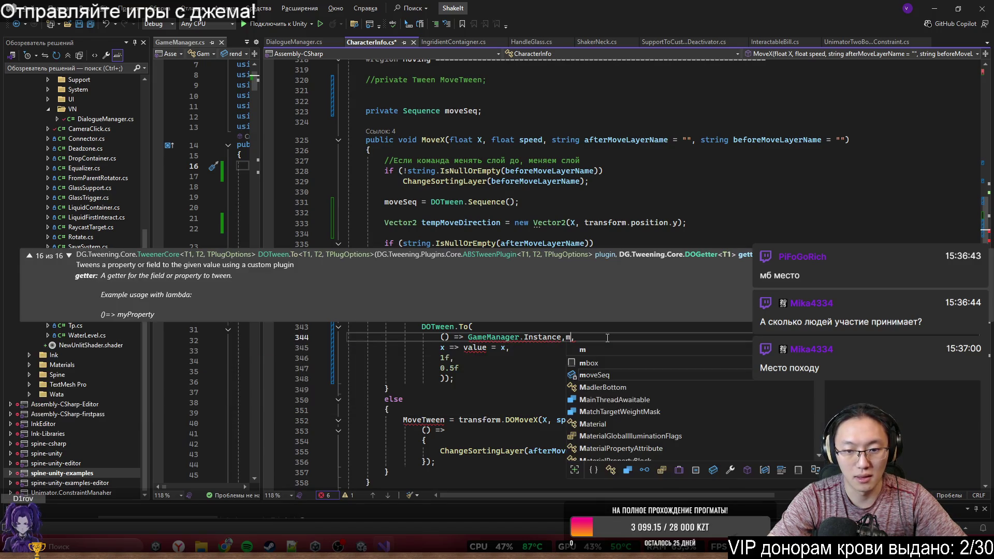
key("BackSpace")
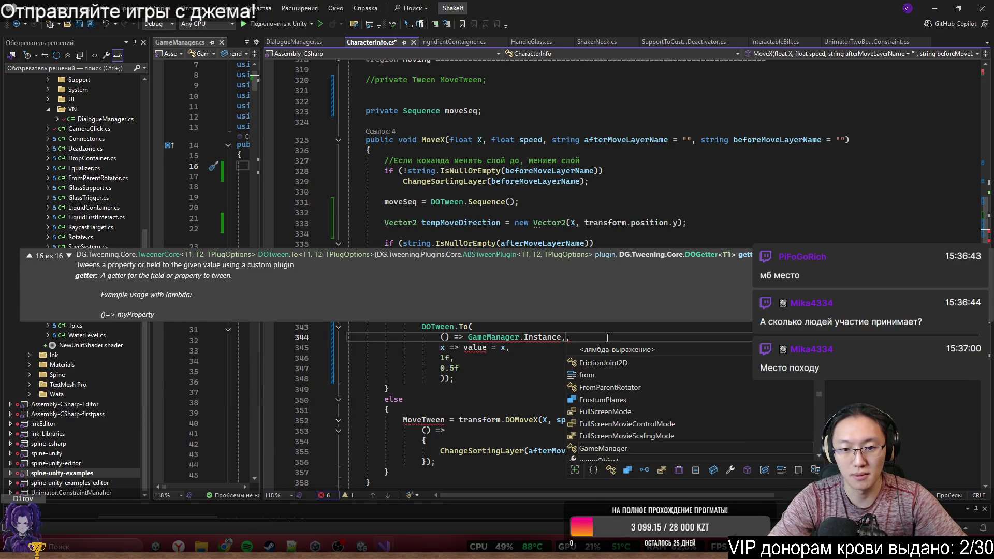
key("Left")
type(".")
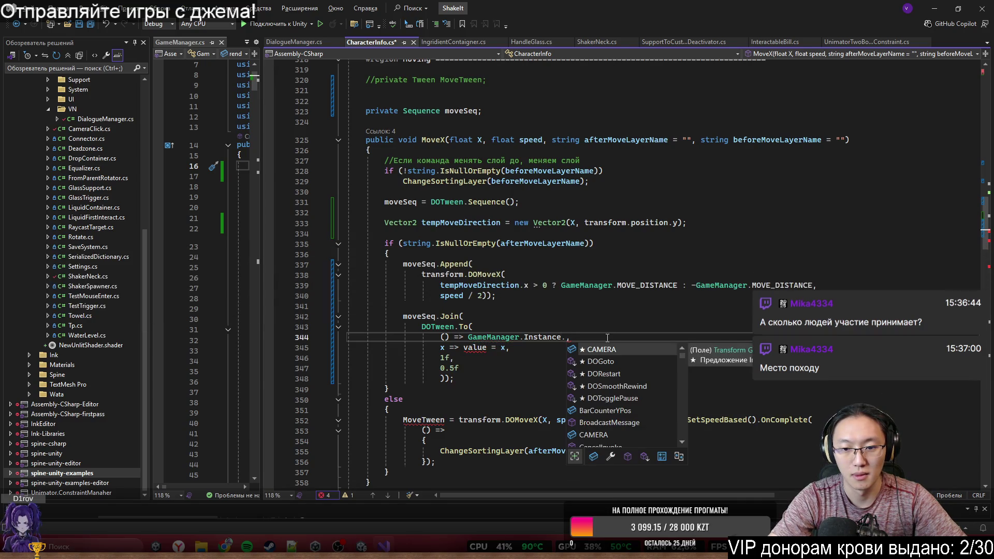
type("renderQuadMat")
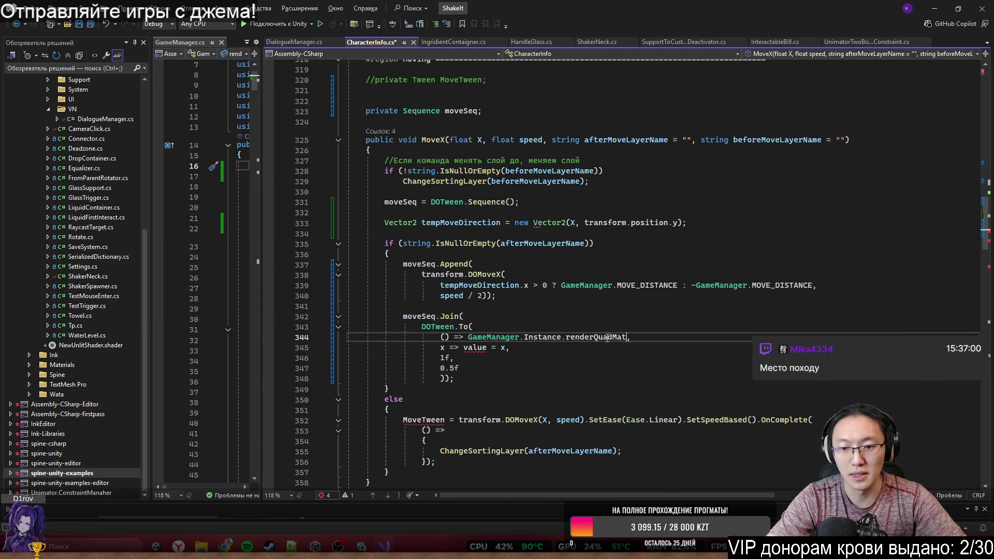
type(".")
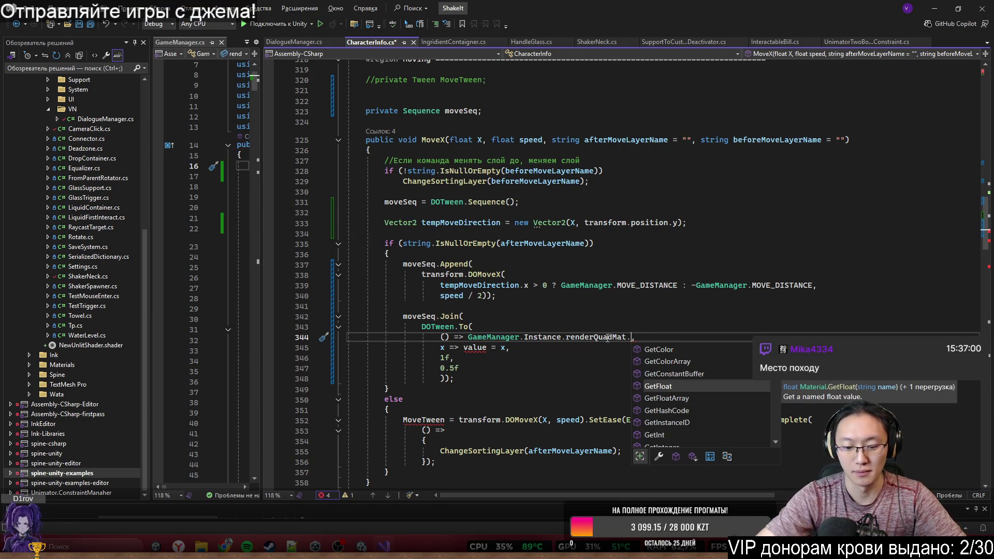
type("Op")
key("BackSpace")
key("BackSpace")
key("BackSpace")
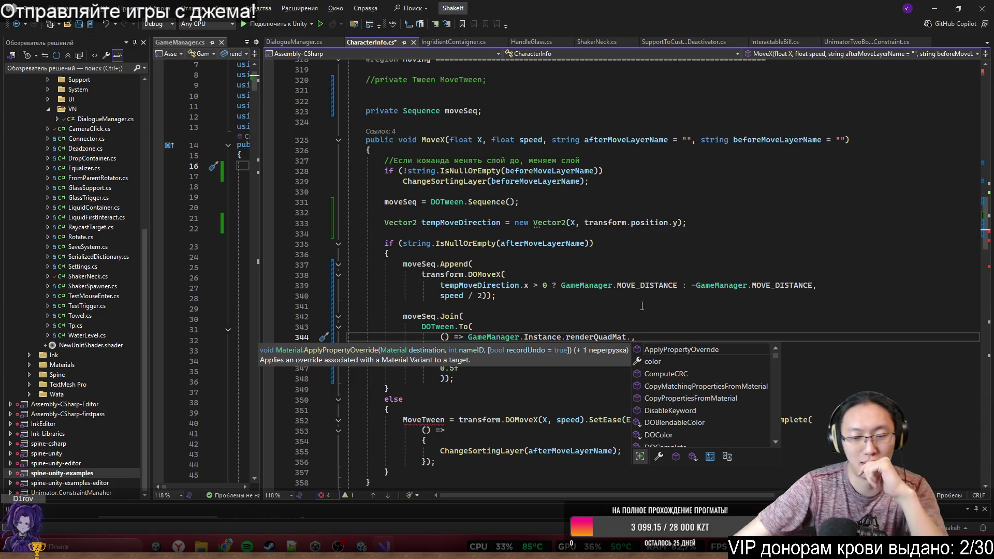
Step: Browse the material's IntelliSense members for a float getter, then switch to the Unity editor
key("Escape")
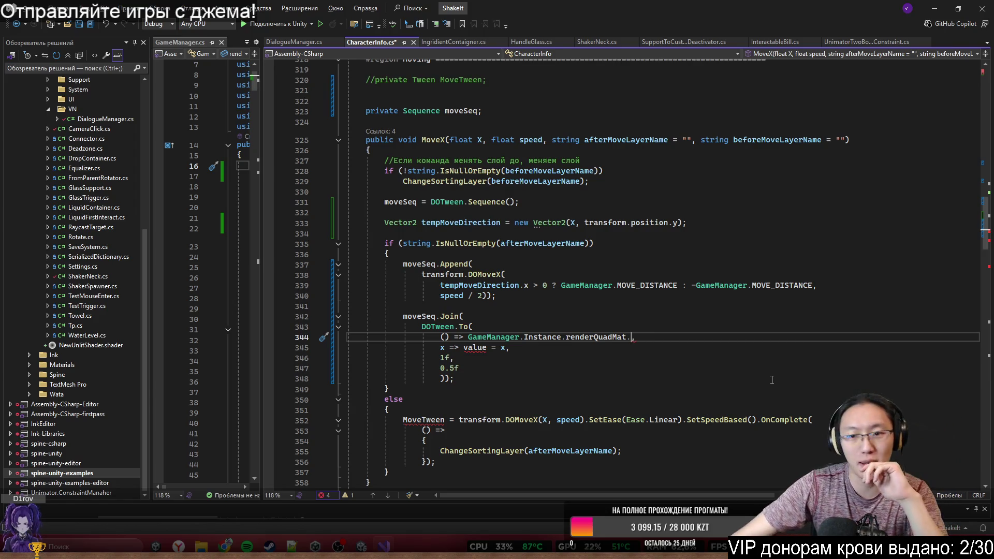
key("ctrl+space")
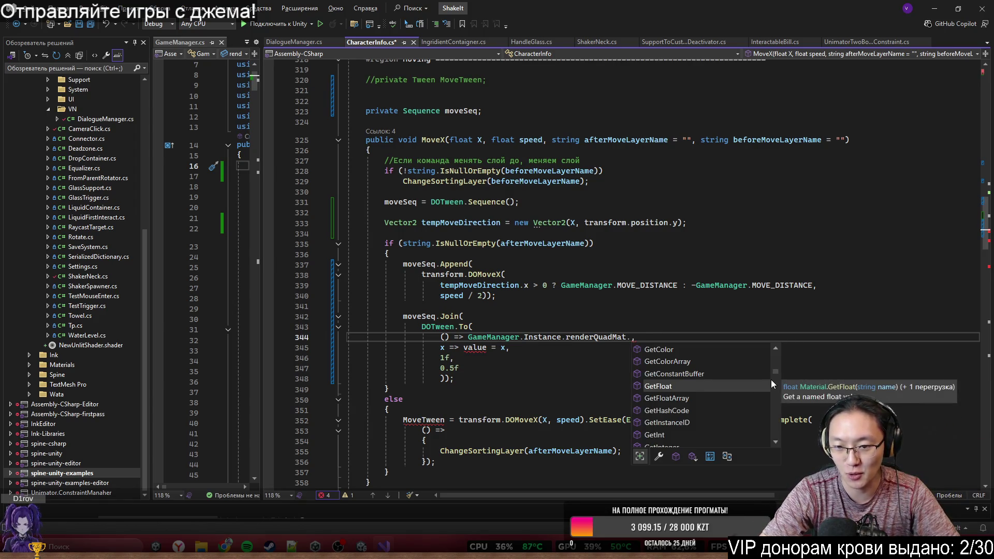
key("Up")
key("Up")
key("Up")
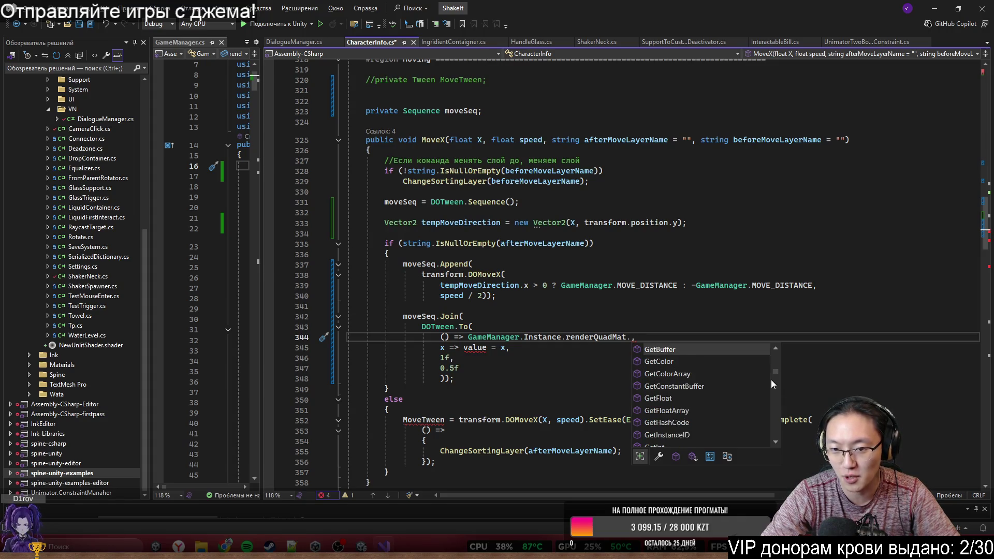
key("Up")
key("Up")
key("Up")
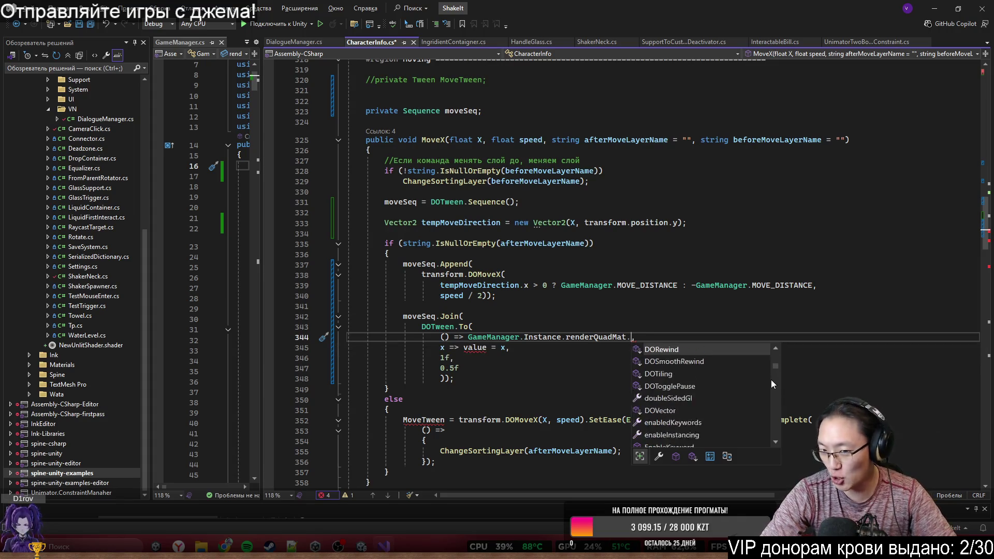
key("Down")
key("Down")
key("Down")
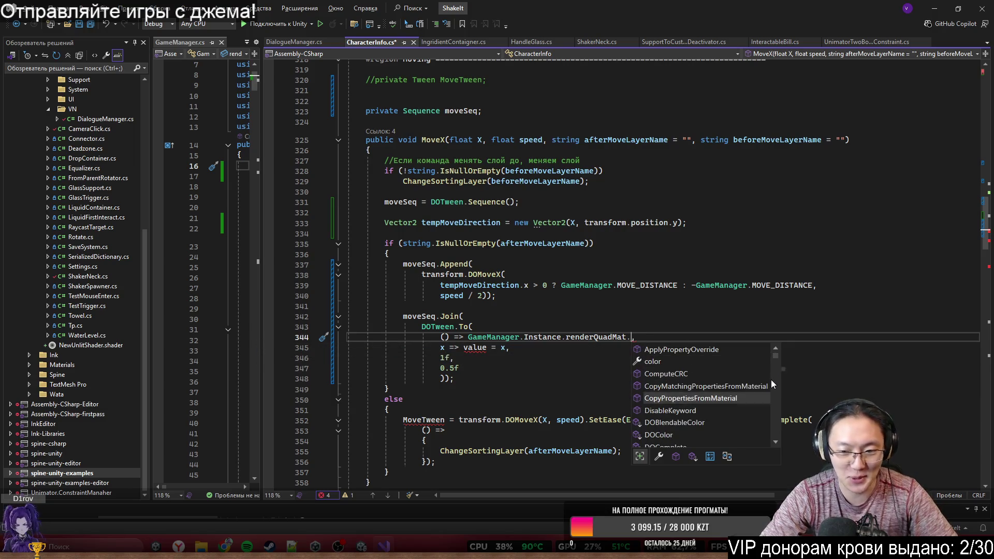
key("Down")
key("Down")
key("Down")
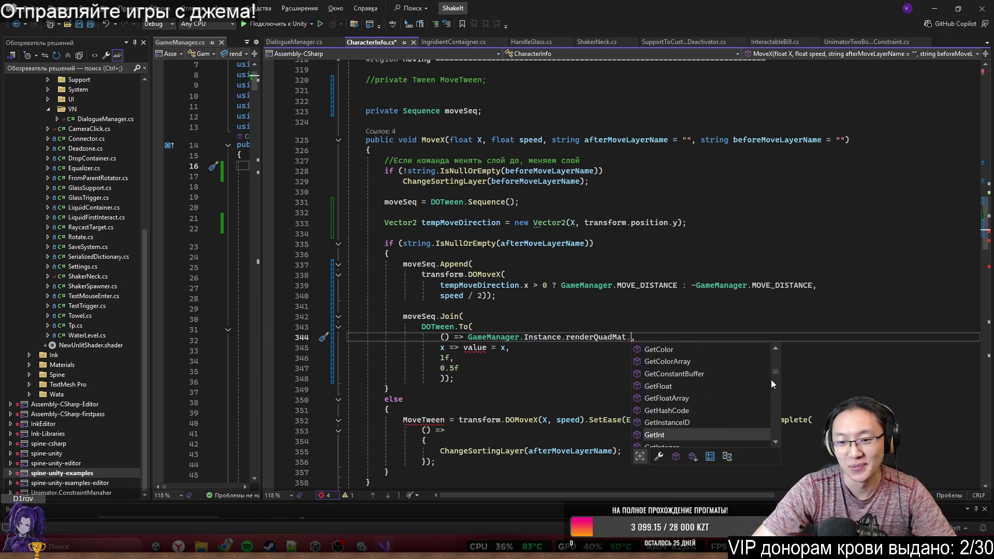
key("Down")
key("Down")
key("Down")
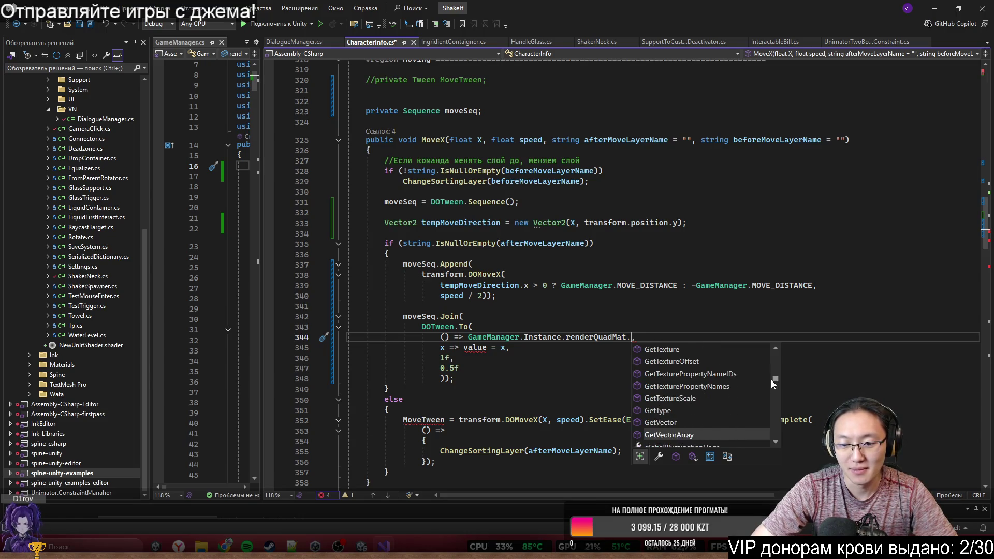
key("Down")
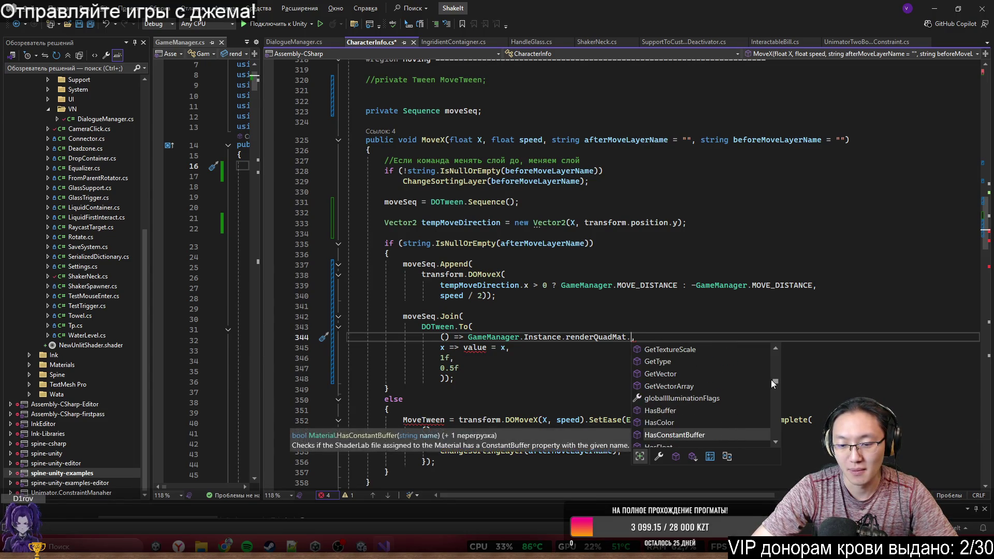
key("Up")
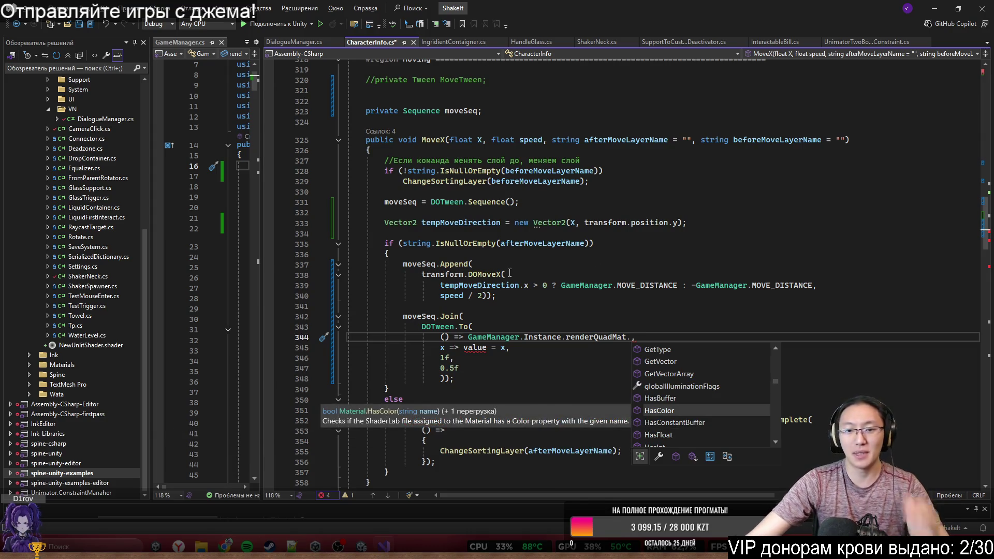
left_click(315, 544)
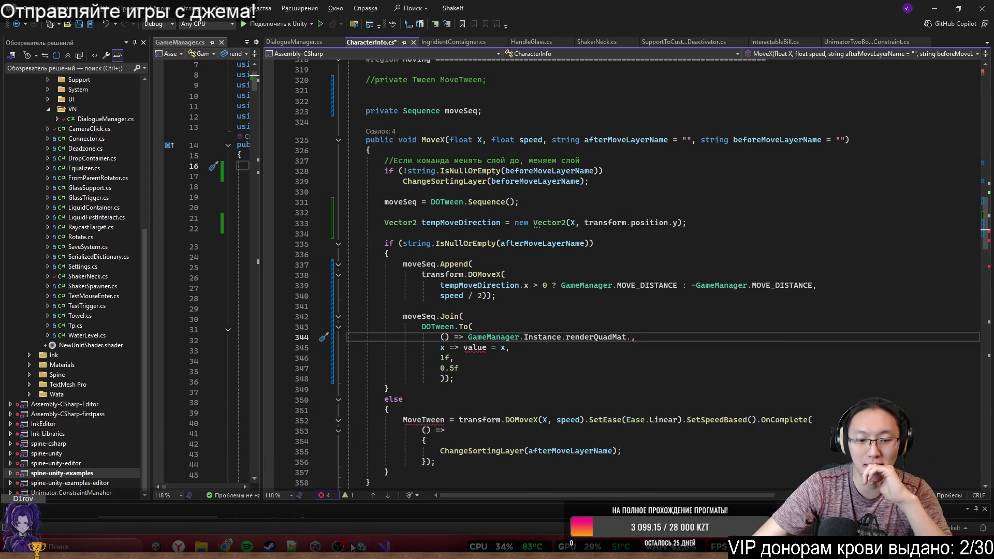
scroll(935, 460, "down", 15)
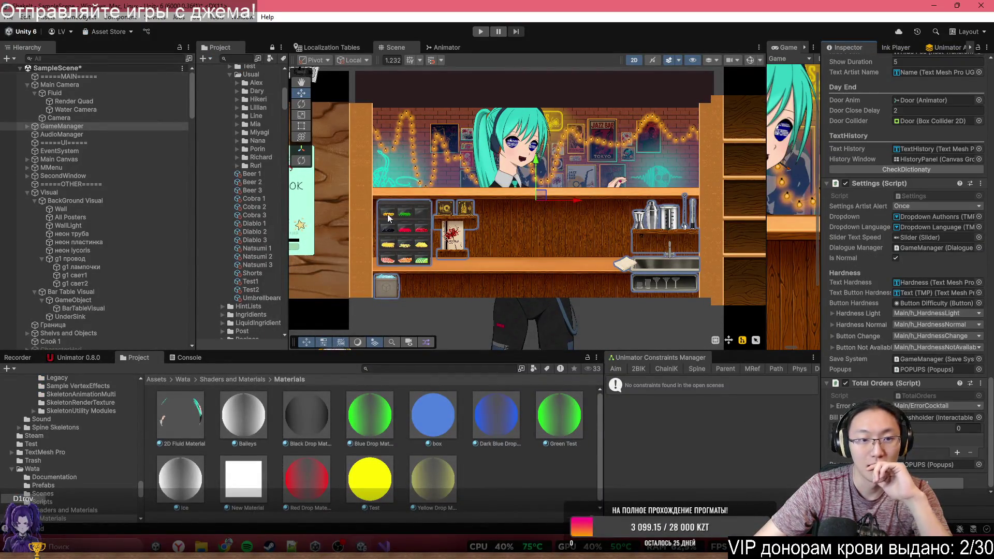
Step: Select Render Quad and nudge its 2D Fluid Material opacity slider in the Inspector
scroll(397, 229, "up", 1)
left_click(532, 136)
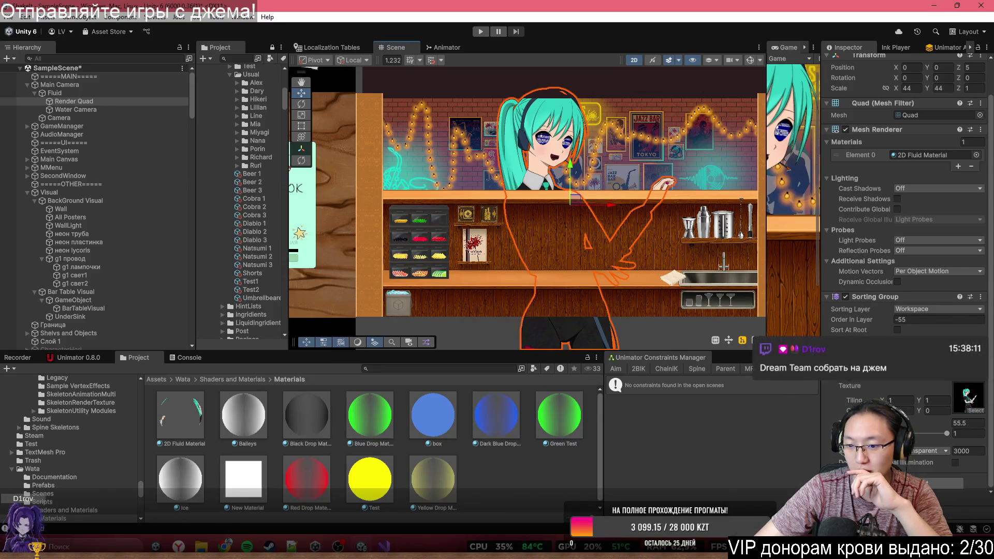
mouse_move(947, 434)
left_mouse_down()
mouse_move(933, 439)
mouse_move(948, 434)
left_mouse_up()
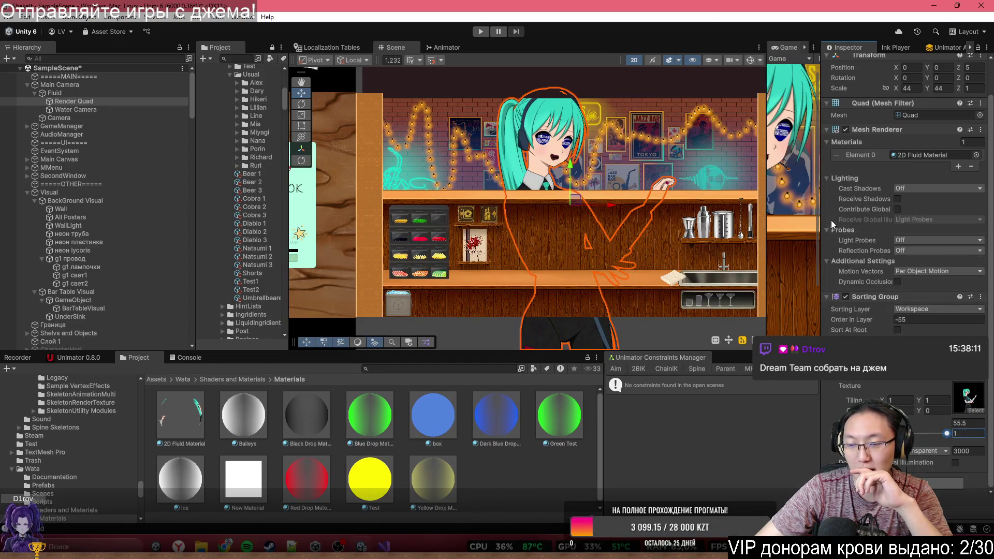
Step: Widen the Game view beside the Scene view to show the 1920x1080 camera render
mouse_move(820, 212)
left_mouse_down()
mouse_move(576, 204)
mouse_move(540, 213)
left_mouse_up()
scroll(648, 226, "down", 2)
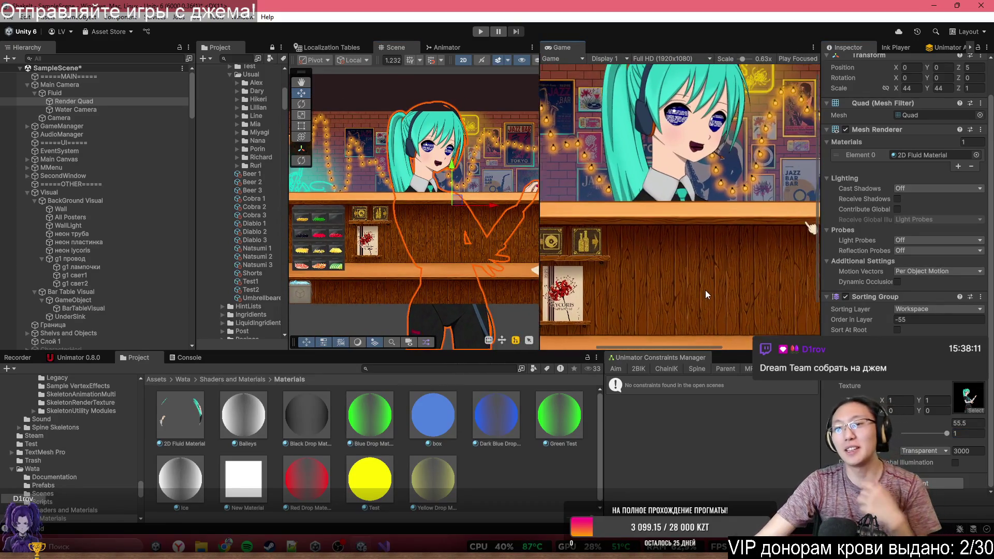
scroll(706, 281, "up", 2)
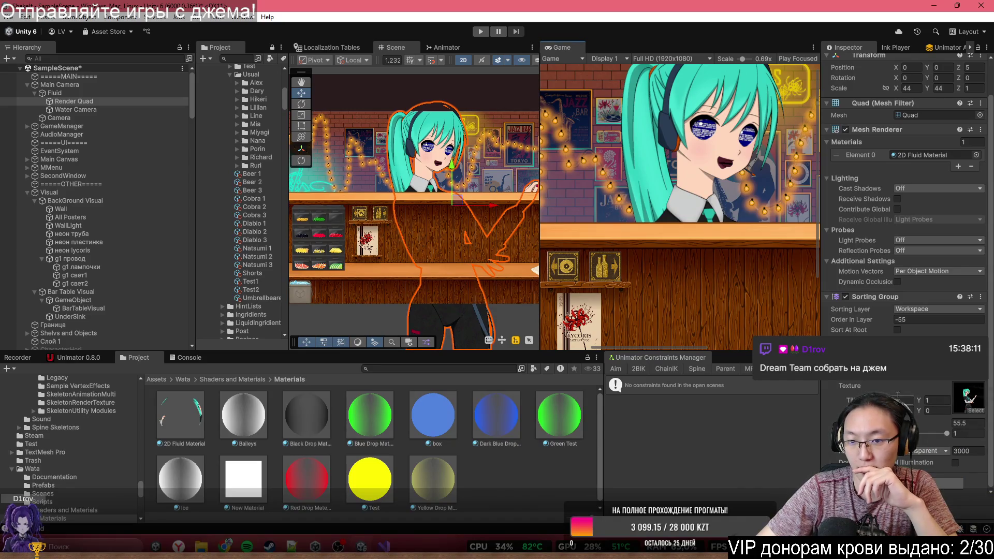
Step: Fade the fluid material down to 0.96 opacity, then glance at the open browser windows
mouse_move(916, 431)
left_mouse_down()
mouse_move(927, 433)
mouse_move(919, 445)
mouse_move(946, 460)
left_mouse_up()
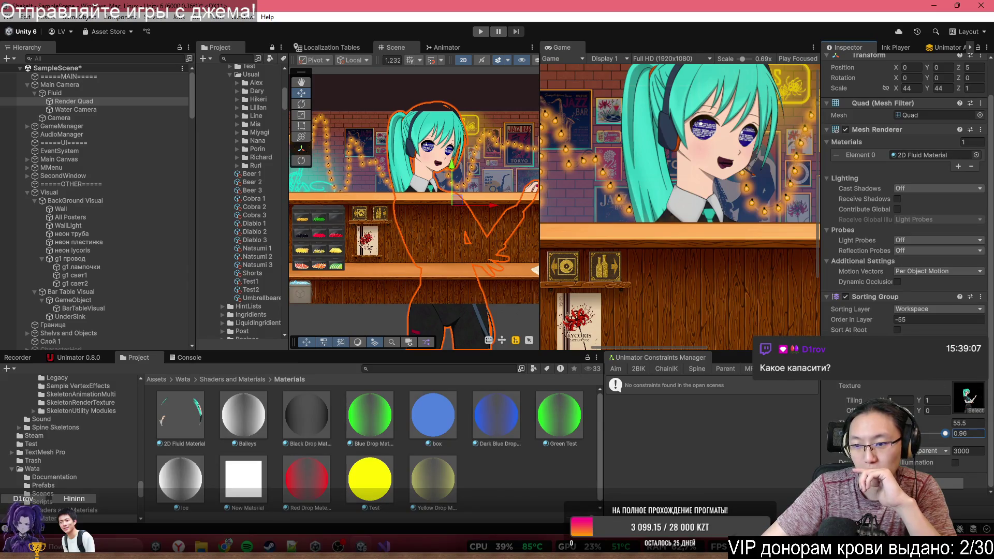
left_click(227, 545)
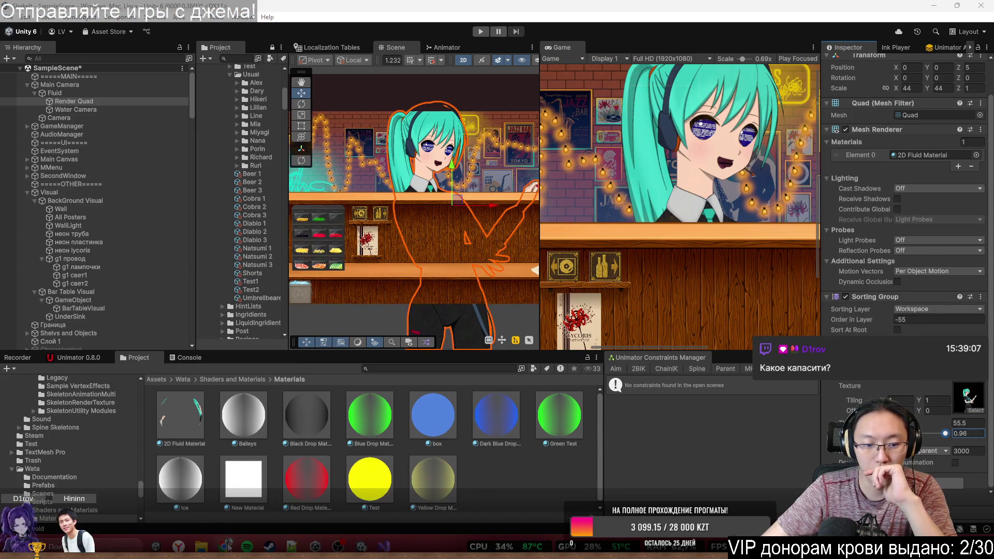
mouse_move(238, 511)
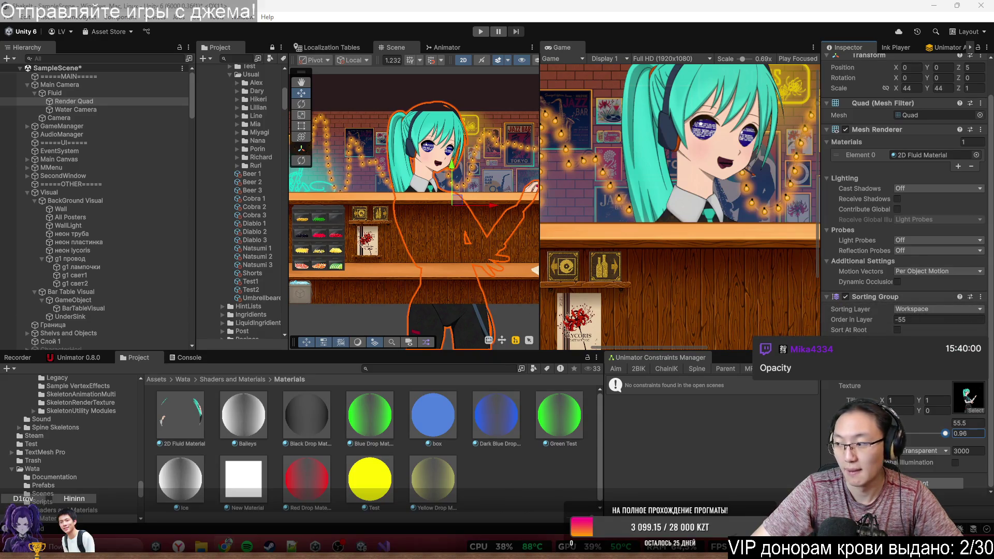
Step: Back in Visual Studio, end the MoveX setter line with a comma
left_click(935, 6)
key("BackSpace")
type(",")
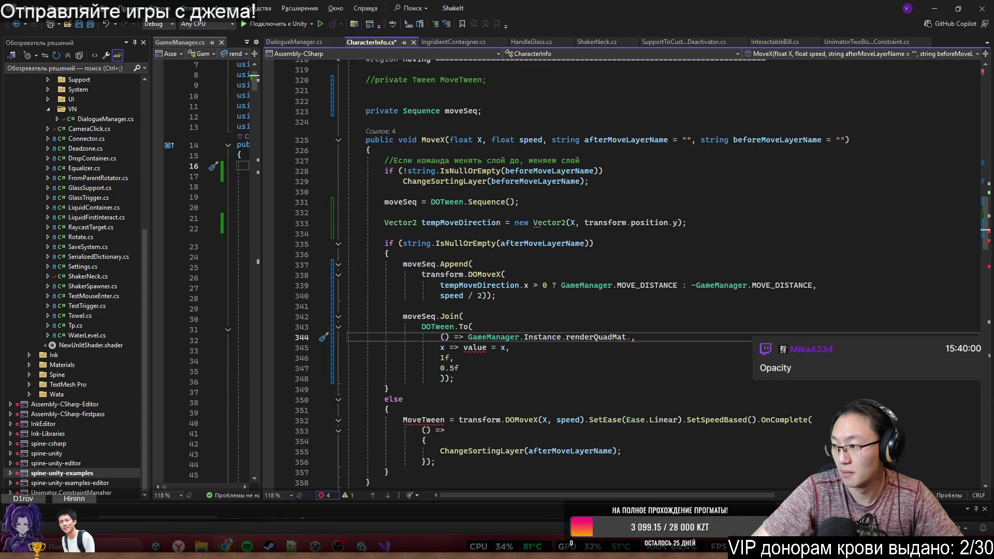
Step: Make the tween getter read renderQuadMat.GetFloat("_Opacity") and dismiss the error popups
type("GetFloat(\"_Opacity\")")
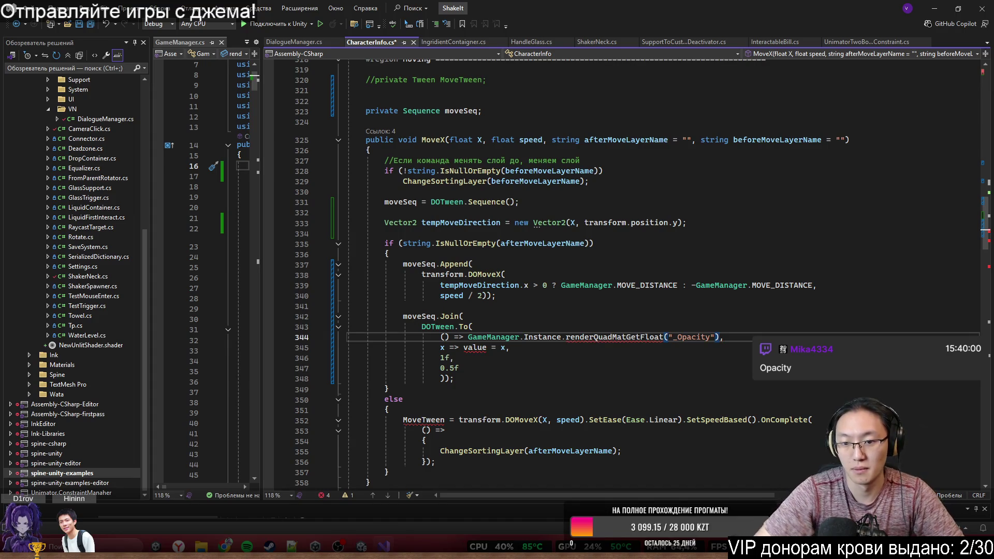
left_click(626, 337)
type(".")
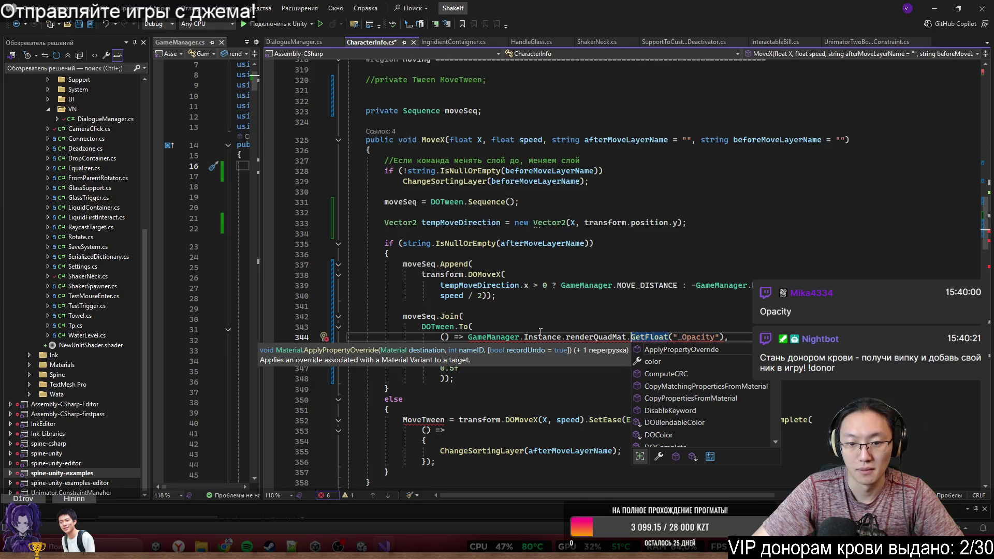
mouse_move(547, 337)
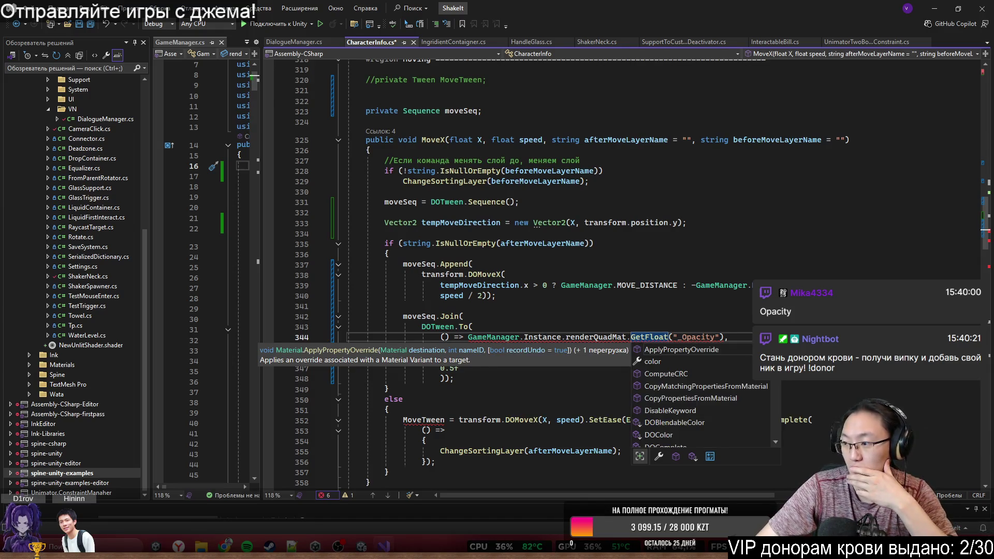
key("Escape")
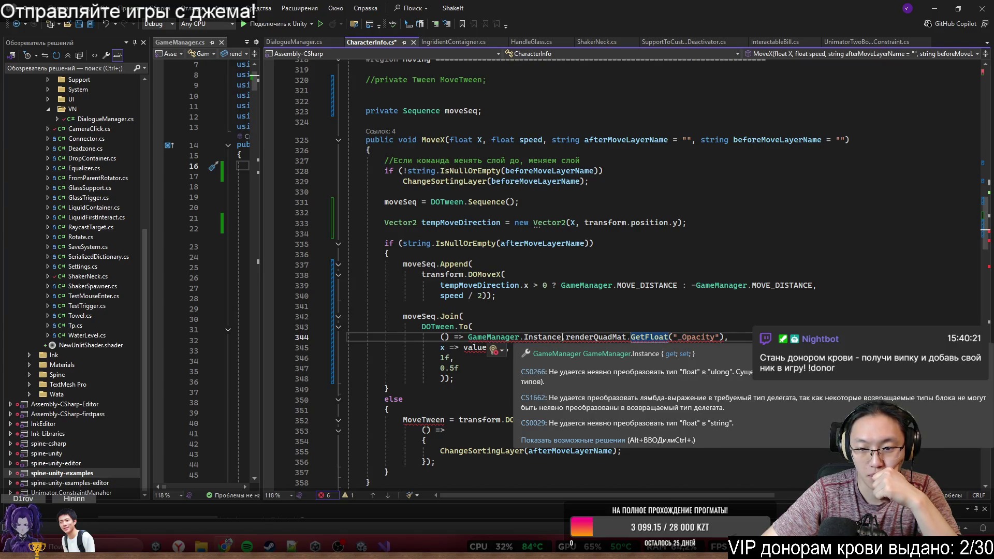
left_click(467, 441)
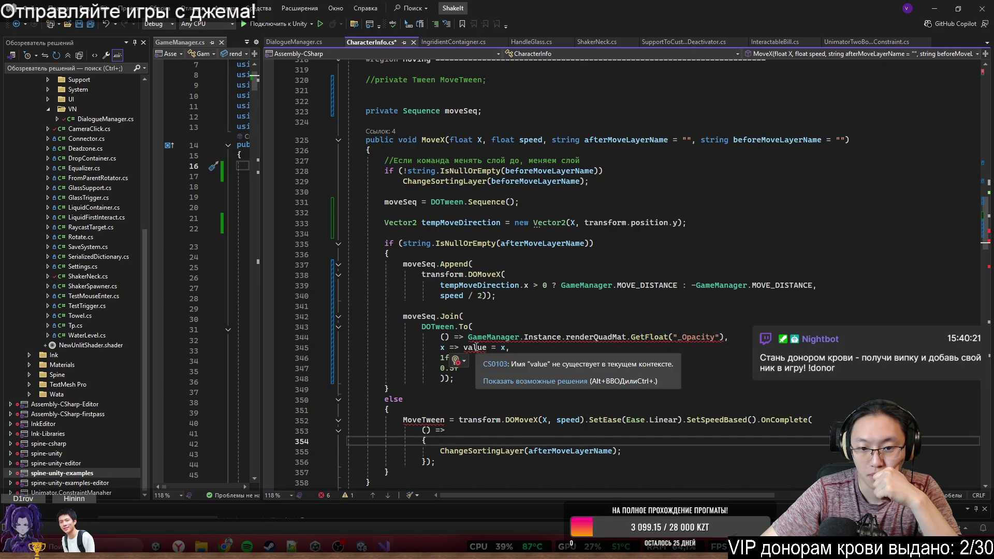
Step: Replace the setter's value = x with a SetFloat("_Opacity", x) call
double_click(476, 347)
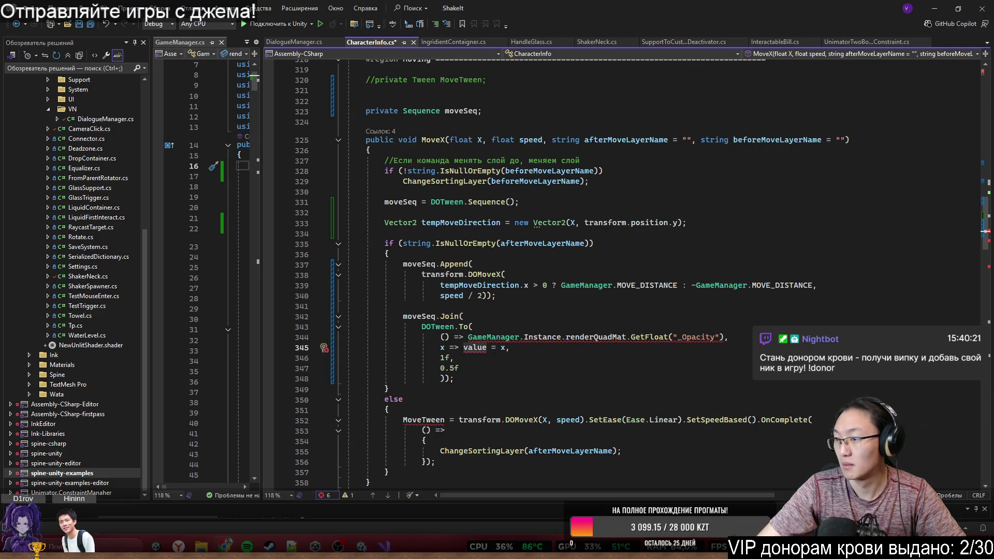
key("ctrl+shift+Right")
key("ctrl+shift+Right")
key("ctrl+shift+Right")
key("ctrl+v")
left_click_drag(468, 337, 627, 337)
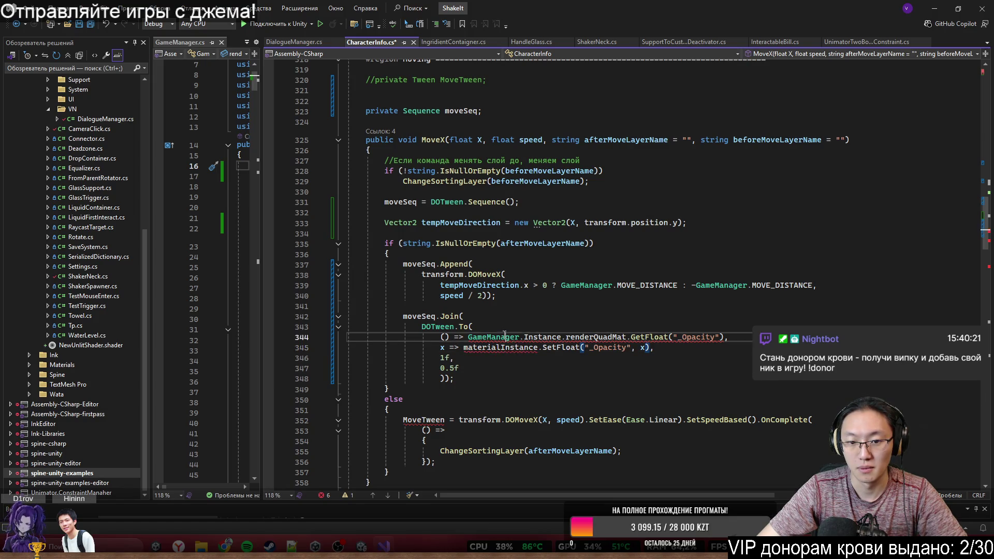
Step: Swap materialInstance for GameManager.Instance.renderQuadMat and change the 1f end value to 0
key("ctrl+c")
double_click(500, 347)
key("ctrl+v")
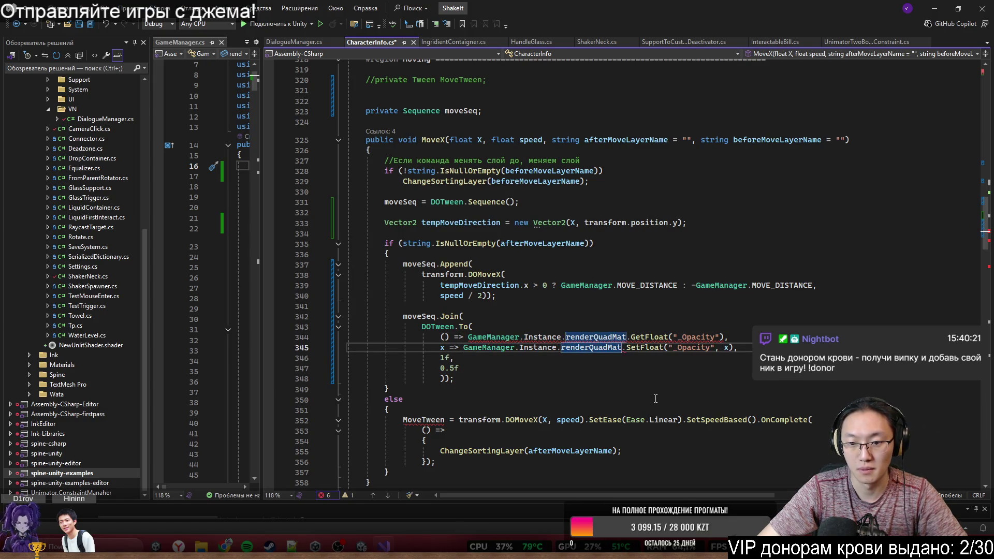
left_click(654, 397)
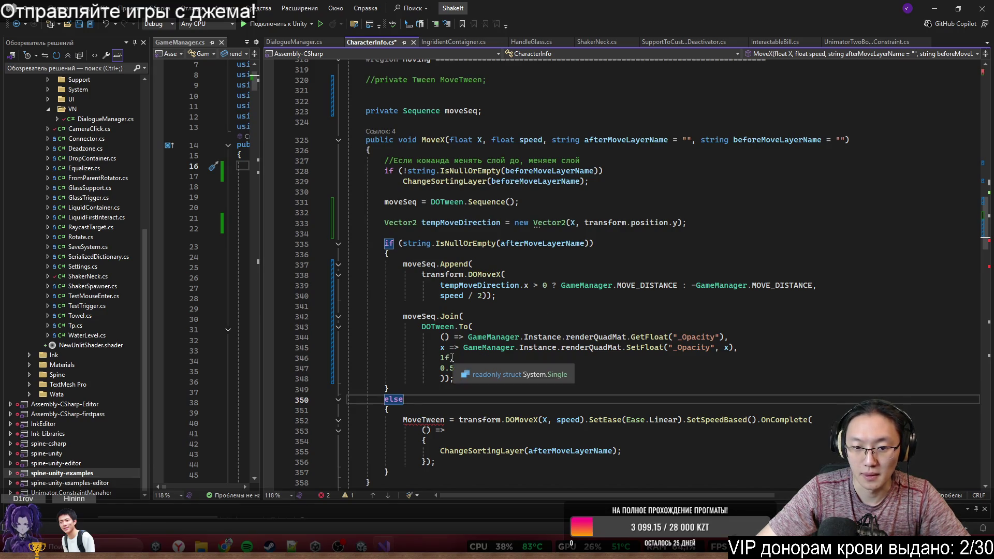
double_click(444, 358)
type("0")
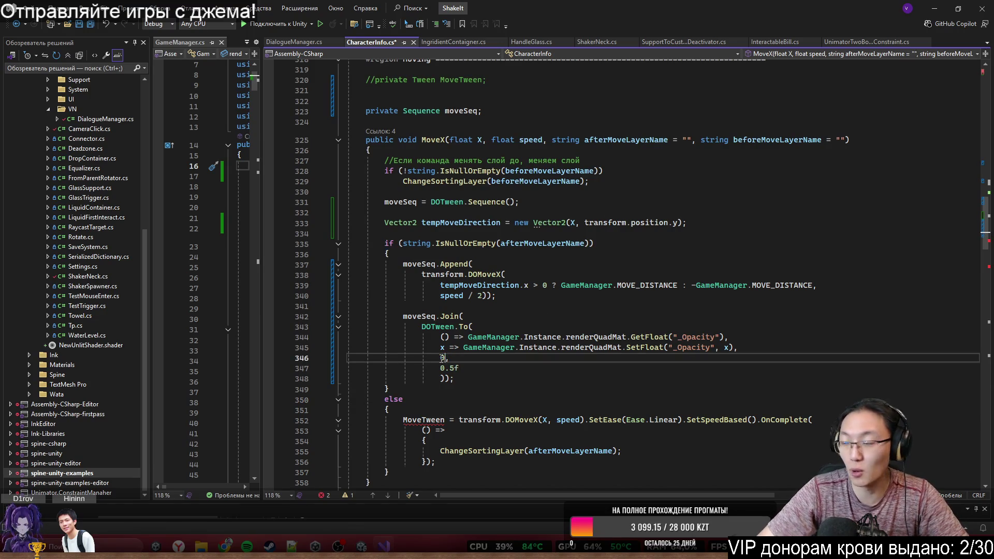
type(",")
Step: Add speed / 2 as the duration argument after 0.5f in DOTween.To
double_click(443, 368)
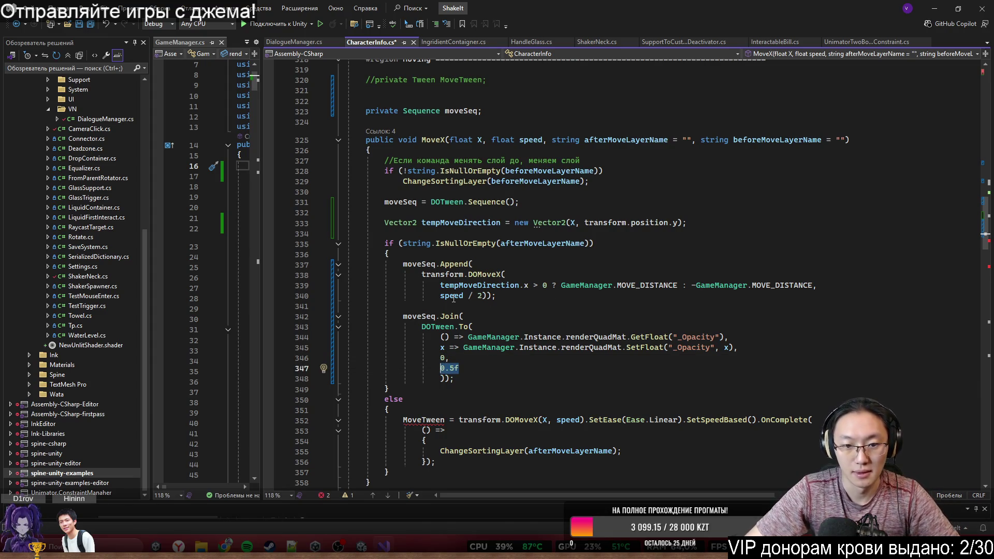
left_click_drag(441, 296, 481, 297)
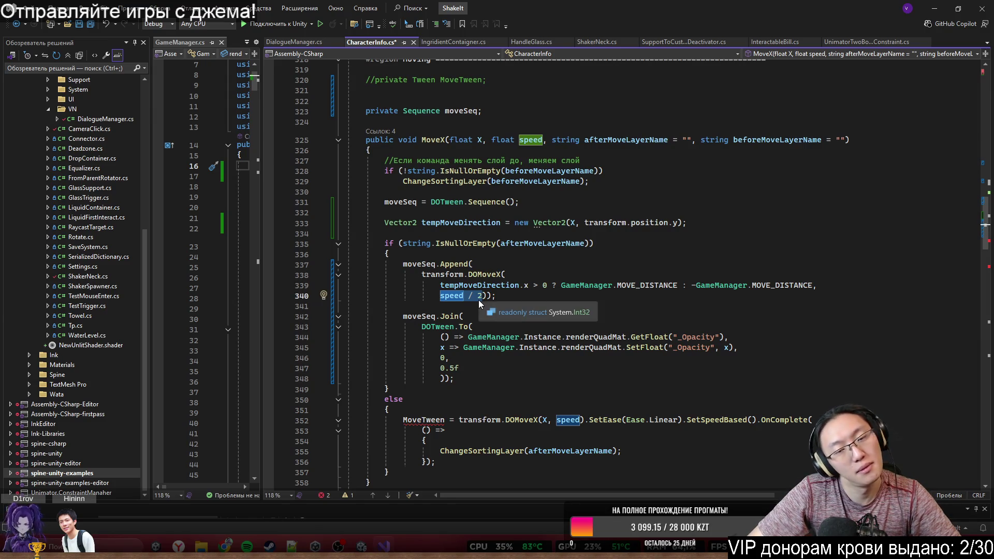
left_click(441, 379)
key("ctrl+v")
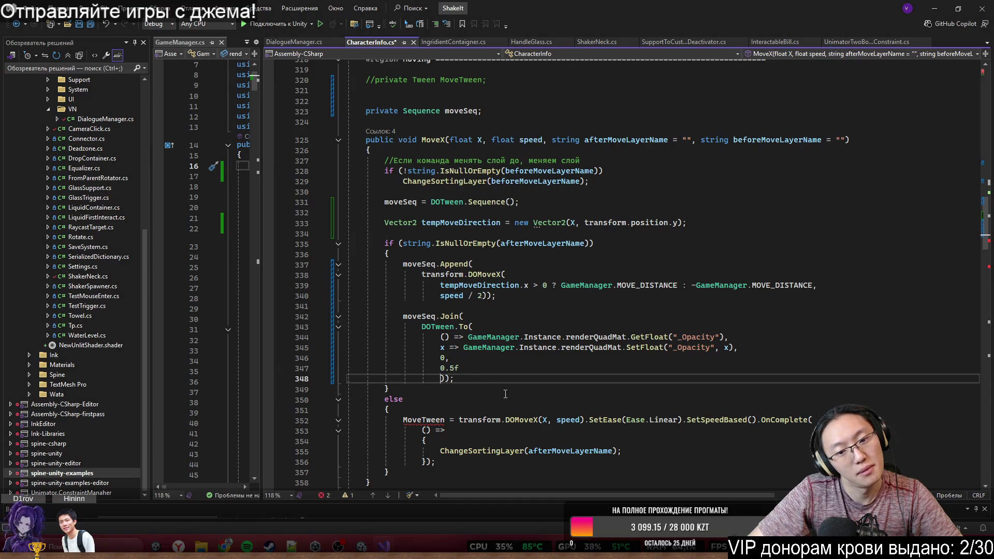
left_click_drag(390, 388, 526, 400)
left_click(472, 369)
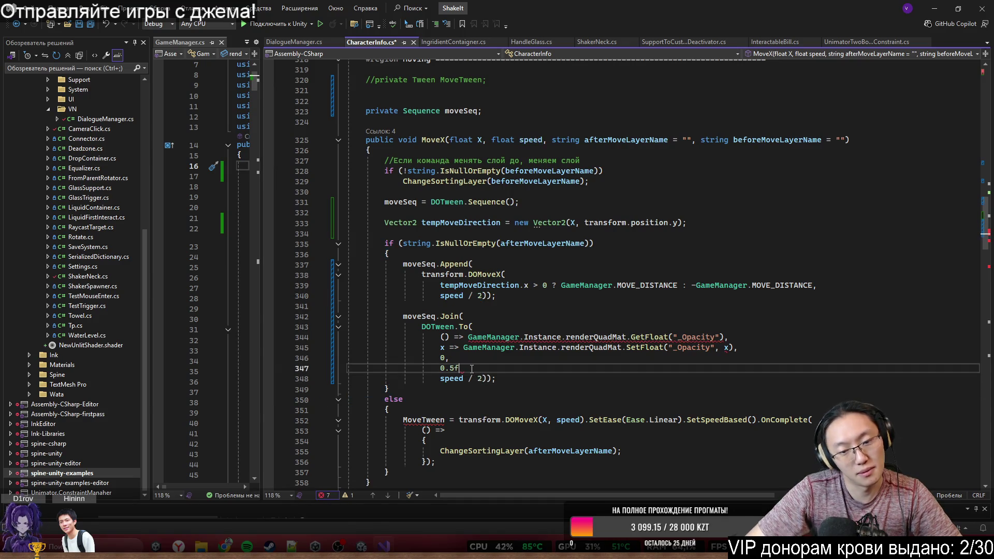
type(",")
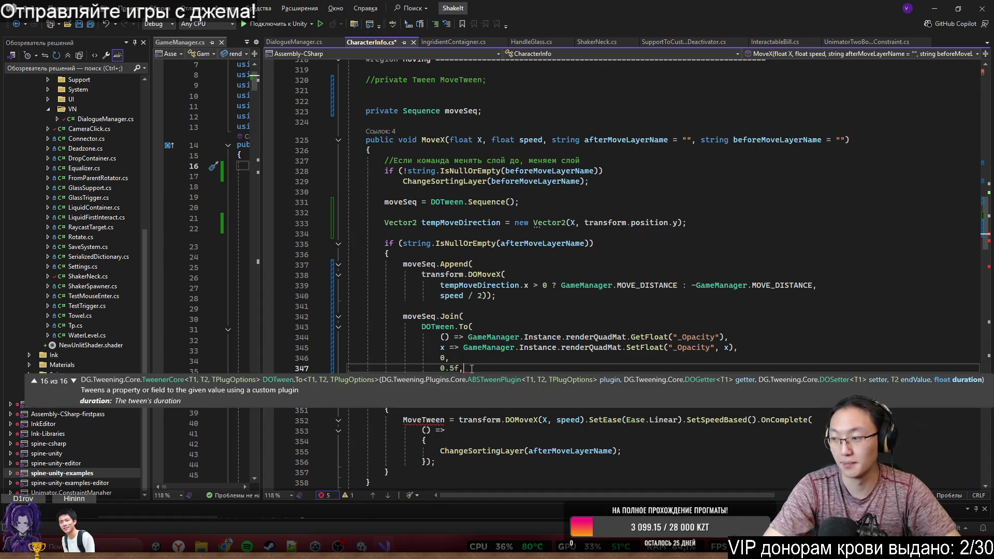
key("Escape")
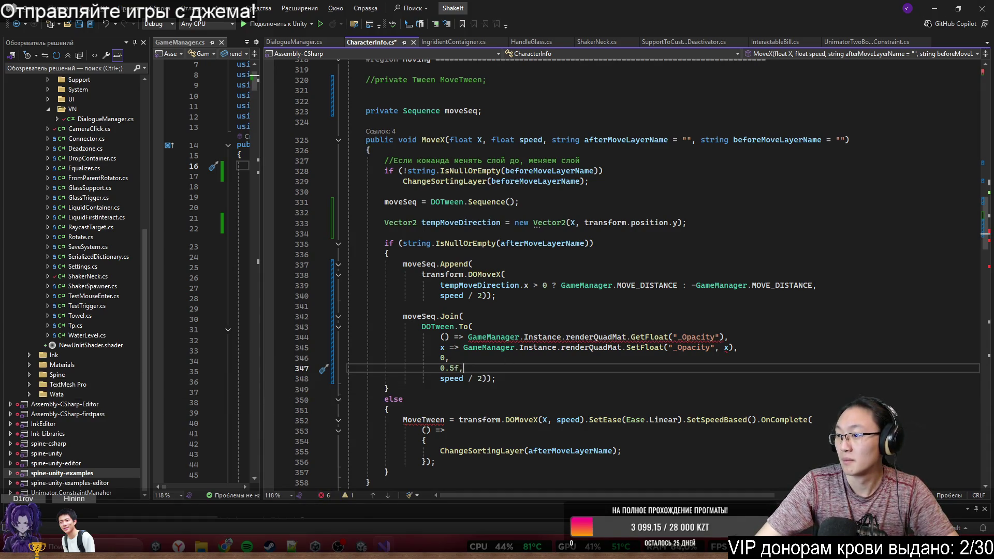
Step: Remove the extra speed / 2 argument and trailing comma, keeping 0 as the end value
scroll(491, 437, "down", 2)
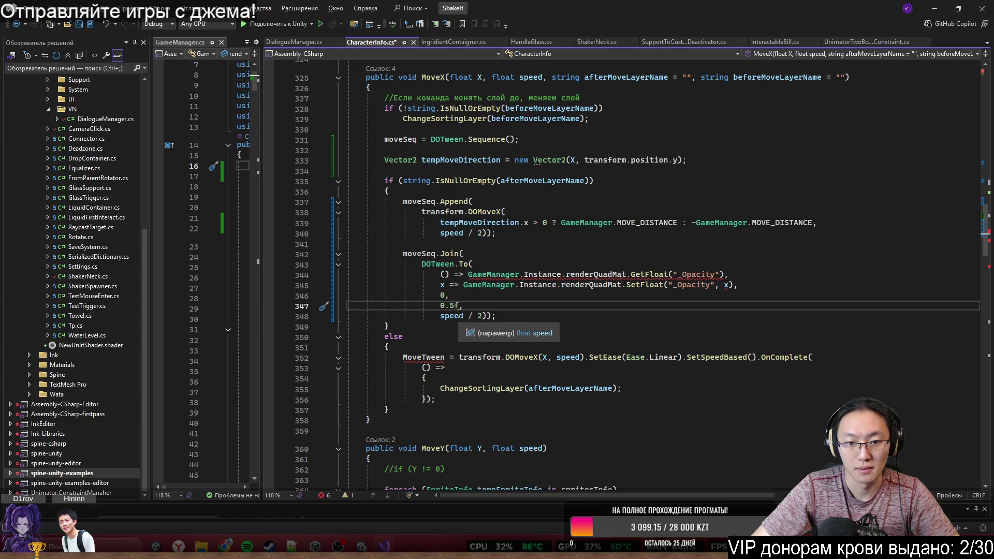
left_click_drag(483, 315, 440, 316)
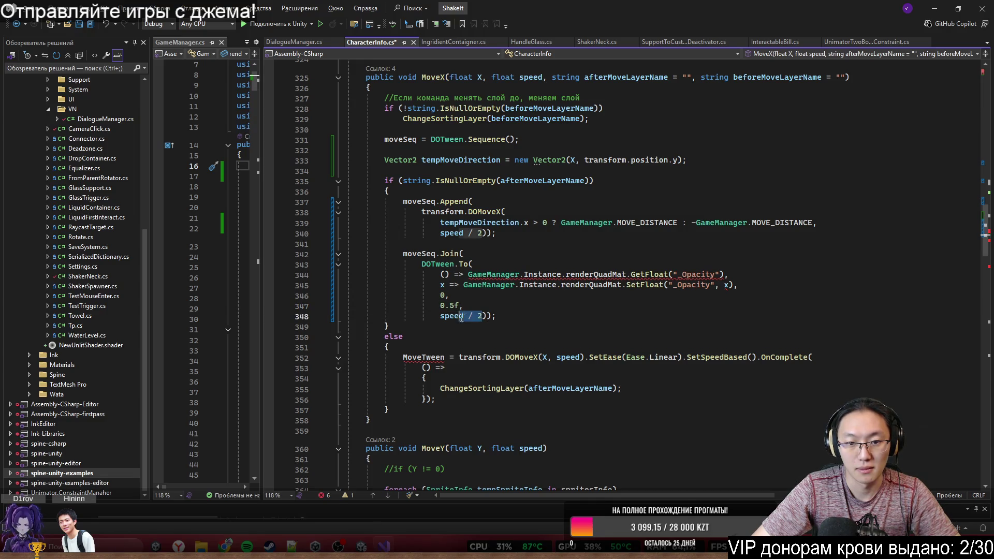
key("BackSpace")
key("Up")
key("End")
key("BackSpace")
key("Down")
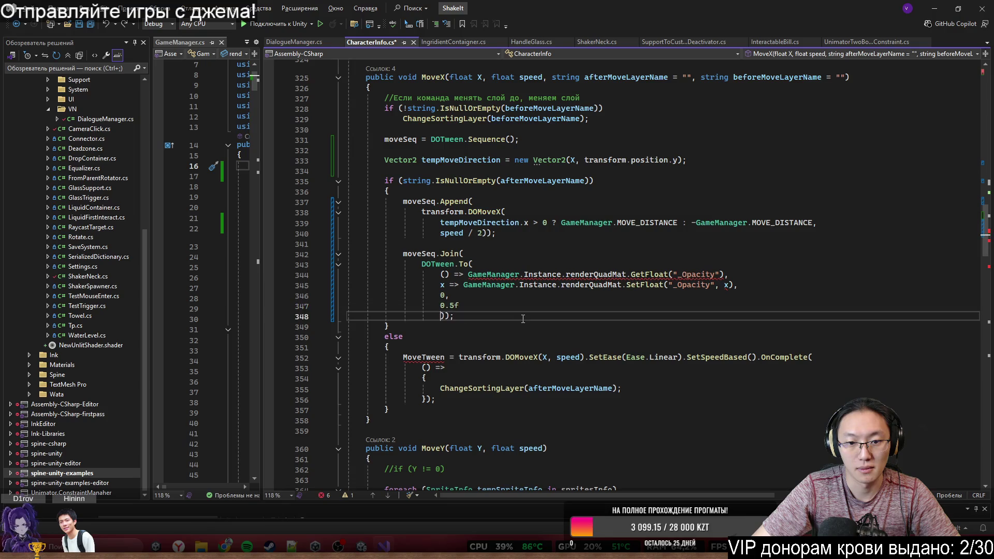
key("Up")
key("Up")
key("Left")
key("BackSpace")
type("1f")
key("BackSpace")
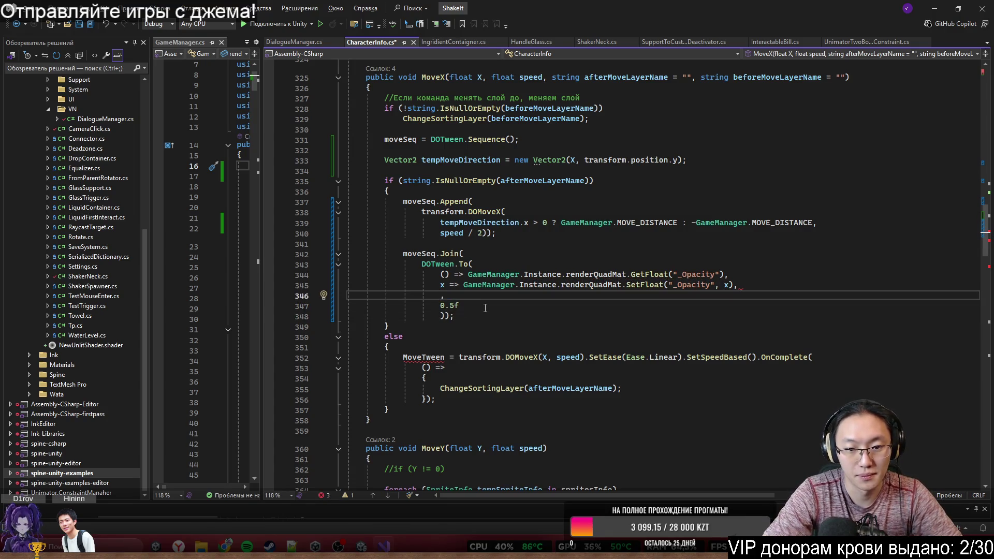
type("0")
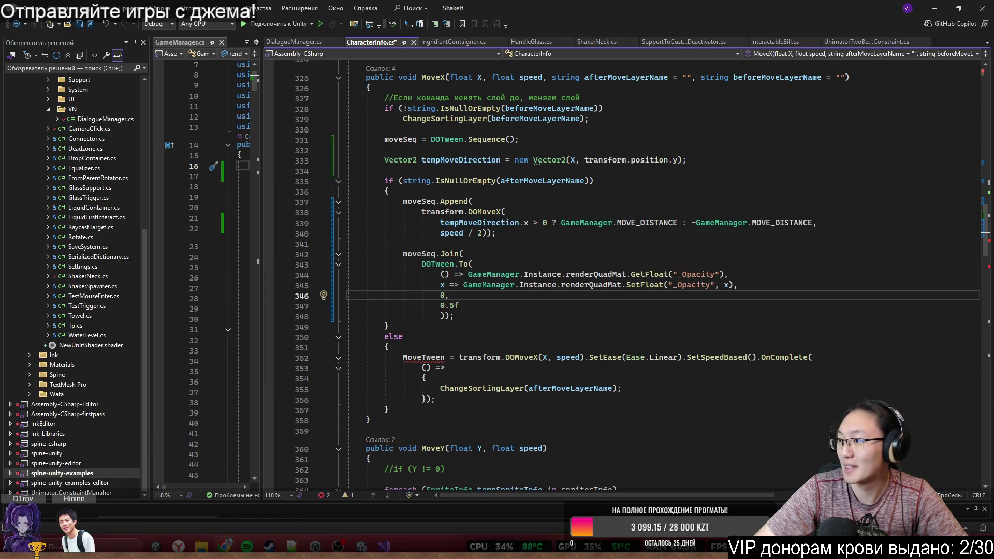
Step: Replace the 0.5f argument with speed/2 as the fade duration
left_click(472, 308)
left_click_drag(471, 308, 441, 308)
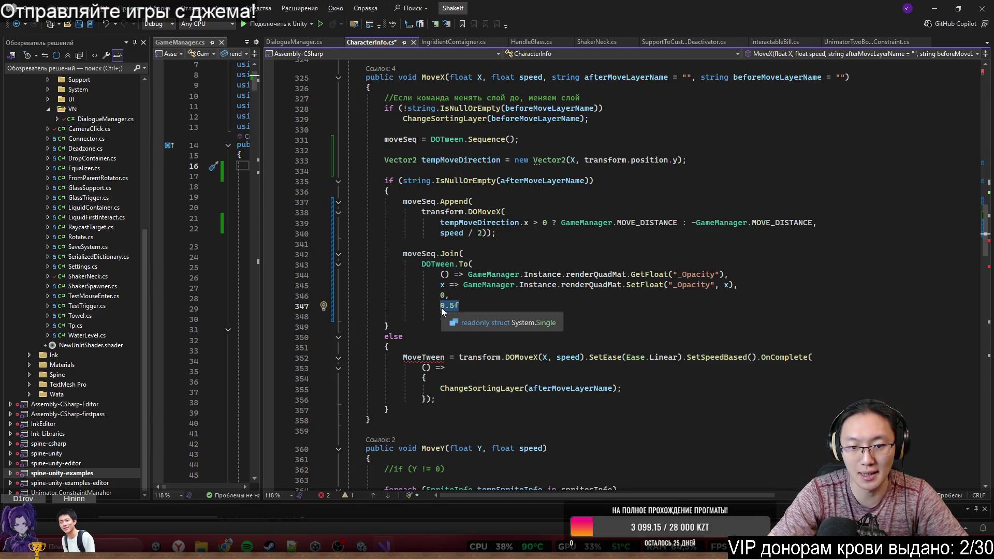
key("BackSpace")
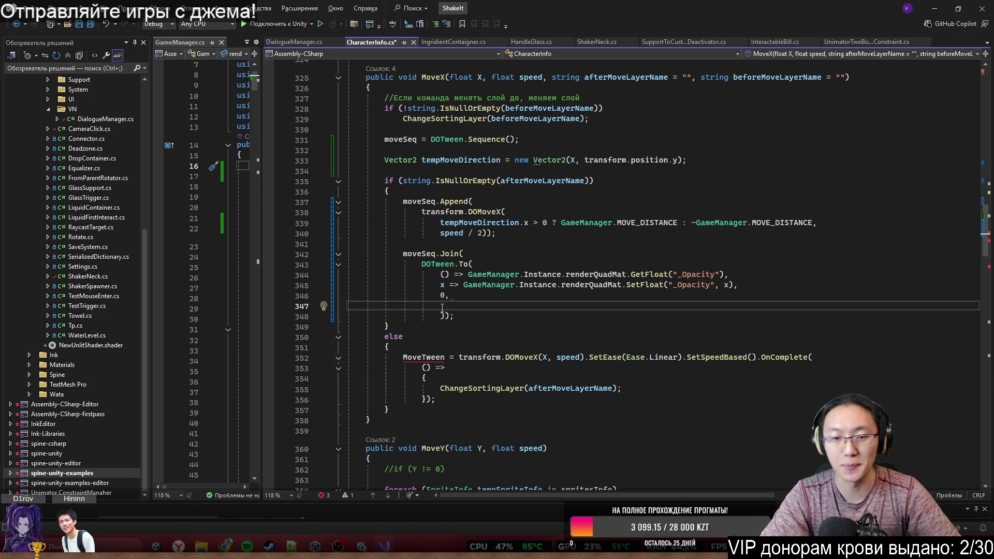
type("speed/")
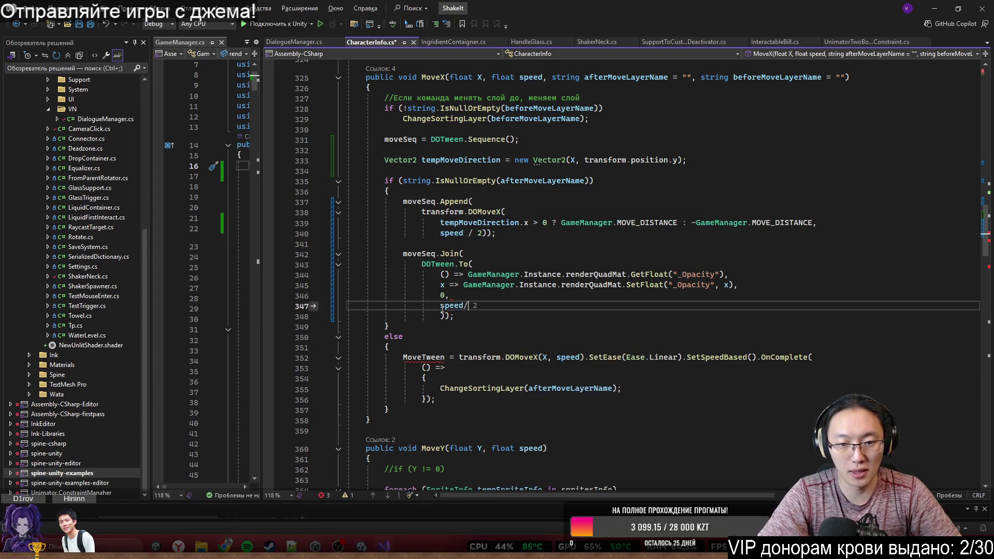
key("Tab")
Step: Add blank lines after the Join call and select the moveSeq.Append move block
key("Up")
key("Up")
key("Up")
key("Down")
key("Down")
key("Down")
left_click(461, 275)
left_click_drag(402, 192, 544, 318)
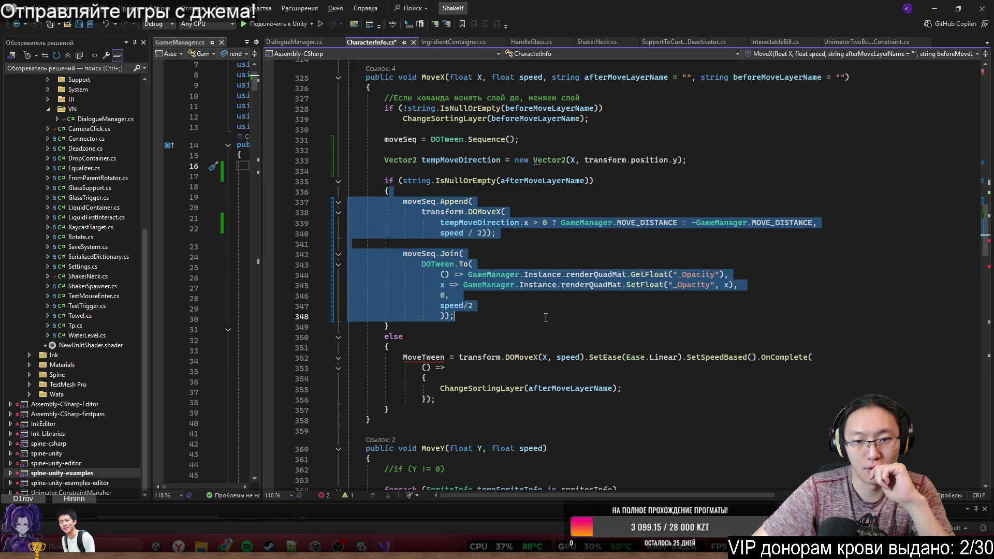
mouse_move(395, 200)
left_mouse_down()
mouse_move(495, 233)
mouse_move(544, 317)
left_mouse_up()
left_click(534, 327)
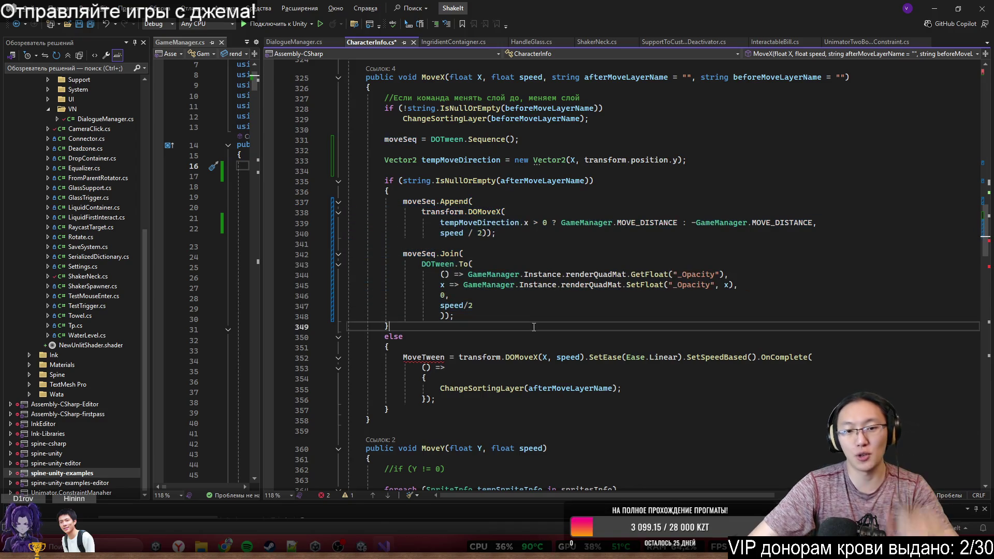
left_click(536, 317)
key("Return")
key("Return")
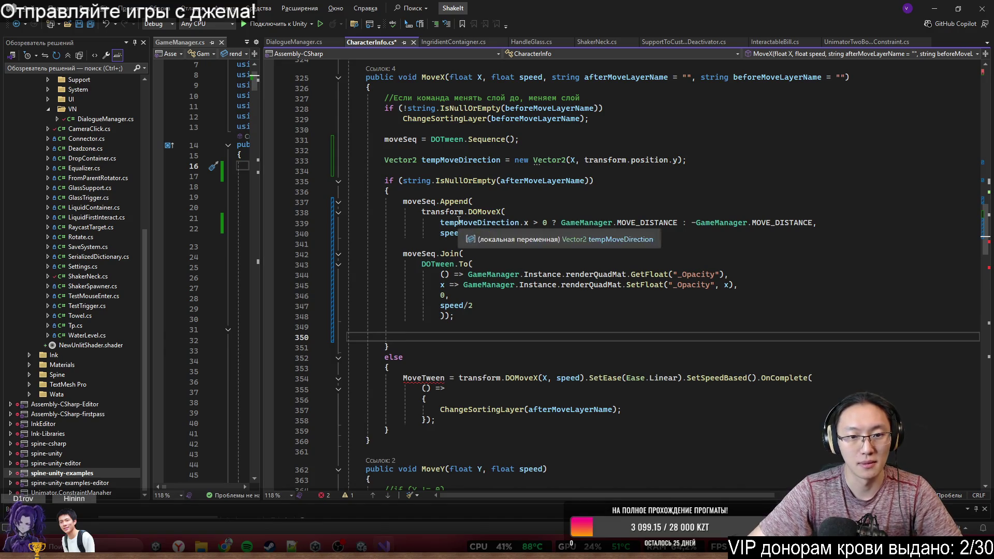
mouse_move(496, 233)
left_mouse_down()
mouse_move(440, 224)
mouse_move(401, 200)
left_mouse_up()
key("ctrl+c")
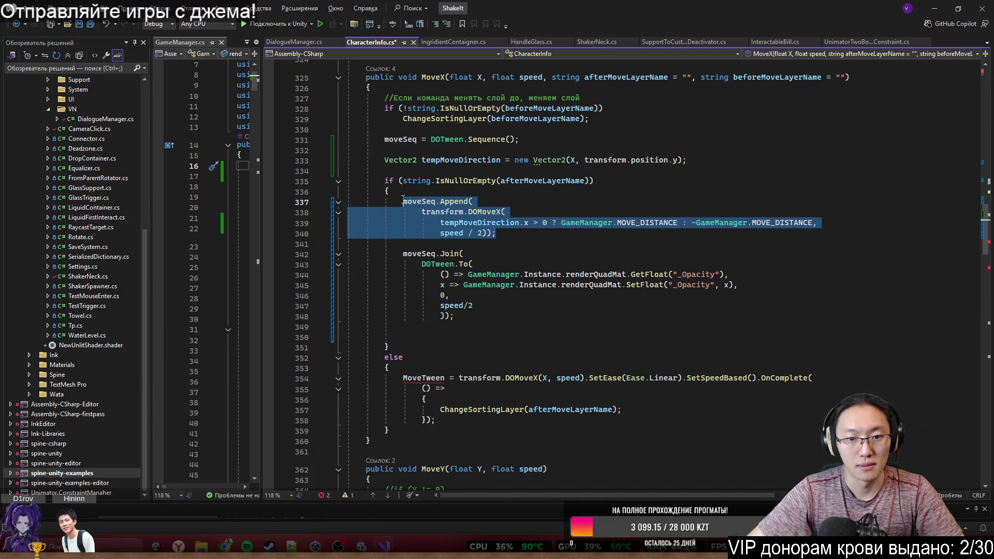
left_click(461, 327)
Step: Paste a second Append move below, moving the minus sign to the first MOVE_DISTANCE
left_click(461, 338)
key("ctrl+v")
scroll(461, 341, "down", 2)
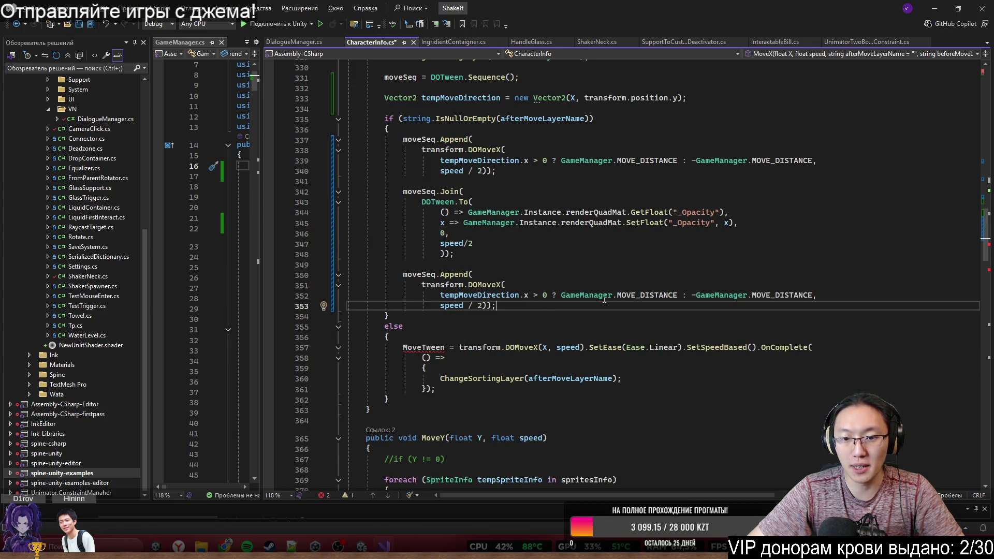
left_click(692, 295)
key("BackSpace")
left_click(563, 296)
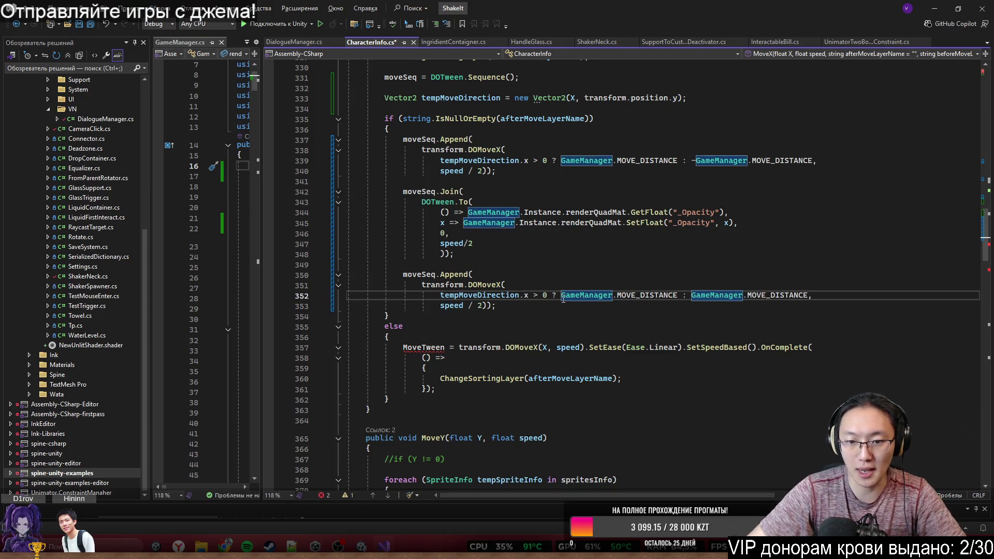
type("-")
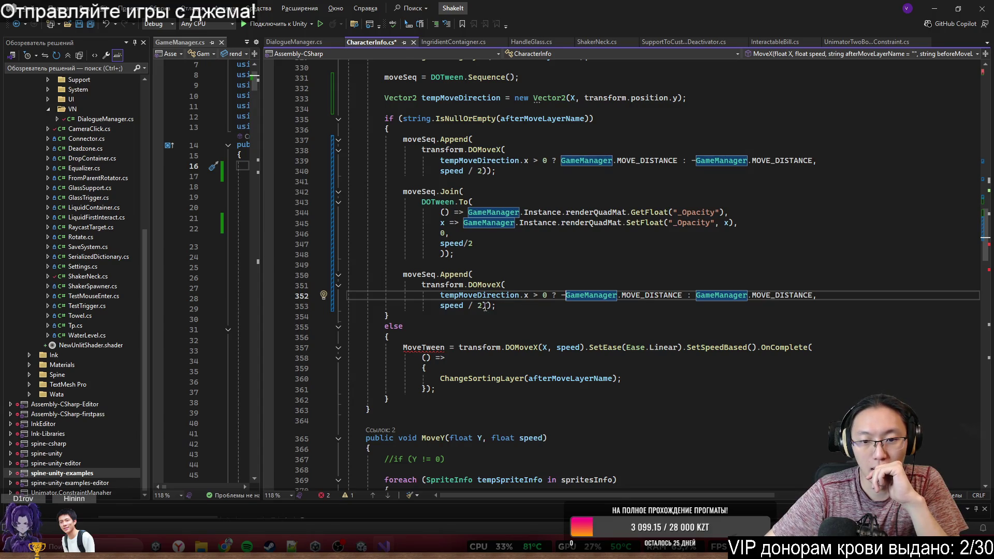
Step: Duplicate the opacity Join below the new Append, changing its end value from 0 to 1
mouse_move(403, 191)
left_mouse_down()
mouse_move(466, 246)
mouse_move(454, 254)
left_mouse_up()
key("ctrl+c")
left_click(539, 306)
key("Return")
key("ctrl+v")
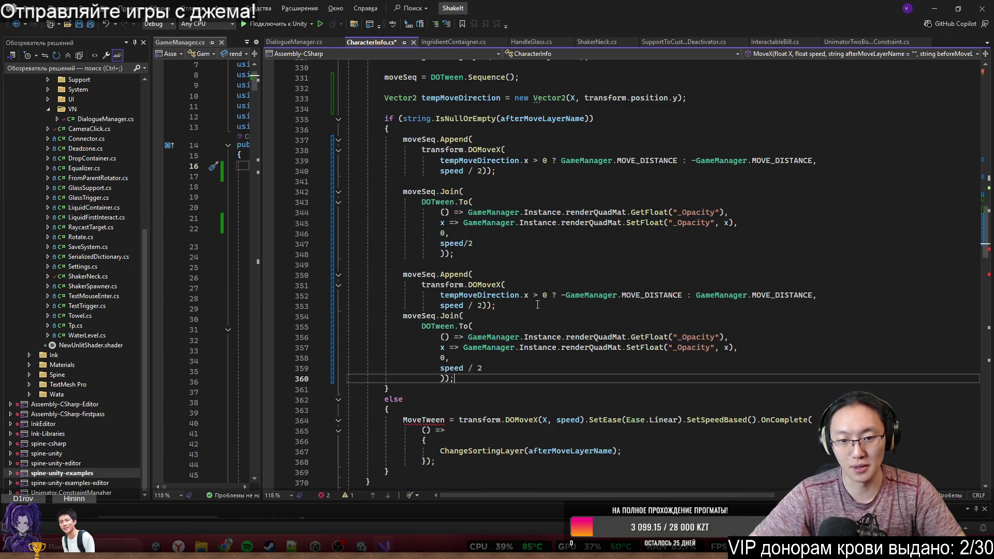
left_click(527, 303)
key("Return")
type(".")
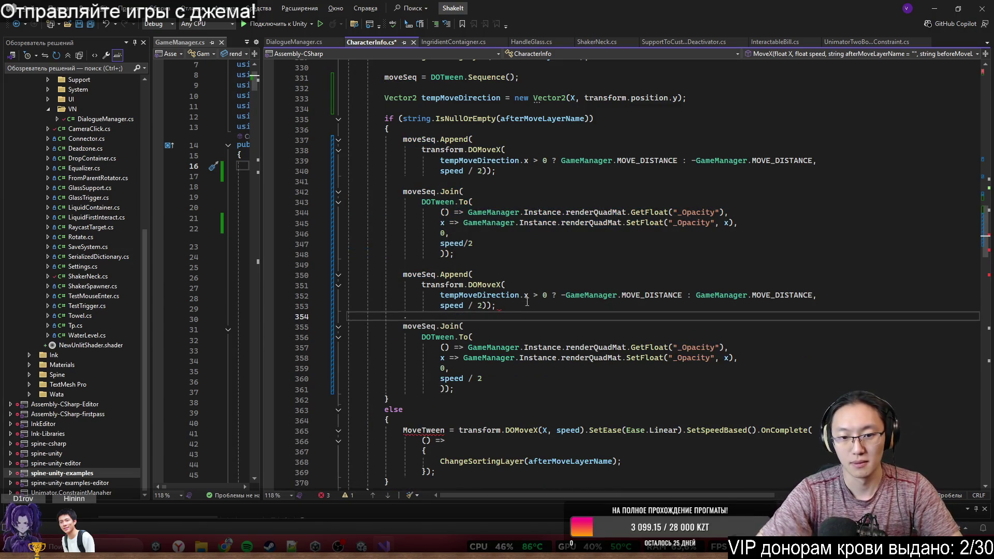
scroll(527, 302, "down", 2)
double_click(443, 307)
type("1")
key("Down")
key("Down")
key("Down")
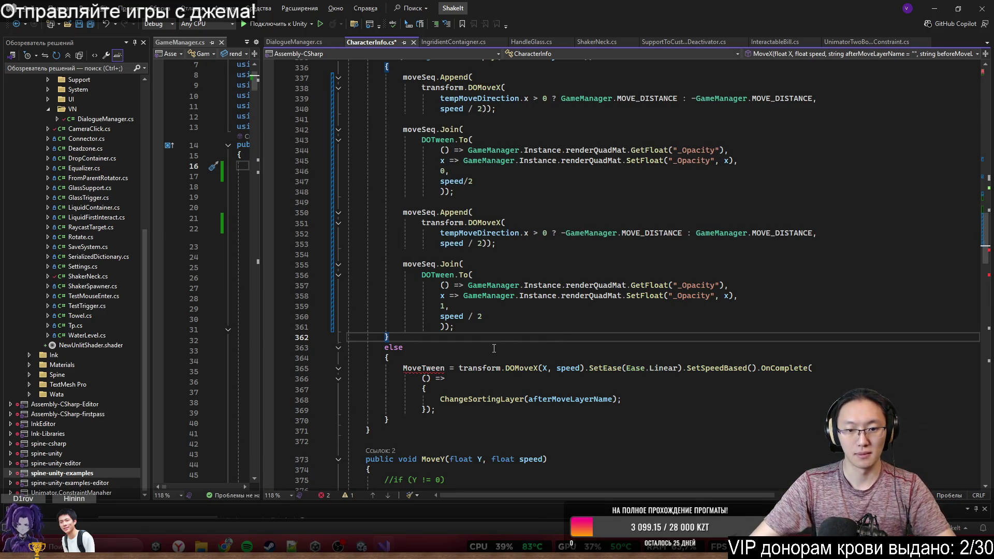
Step: Review the if block and highlight the uses of afterMoveLayerName
scroll(492, 350, "up", 2)
mouse_move(410, 126)
left_mouse_down()
mouse_move(440, 293)
mouse_move(440, 420)
left_mouse_up()
left_click(440, 420)
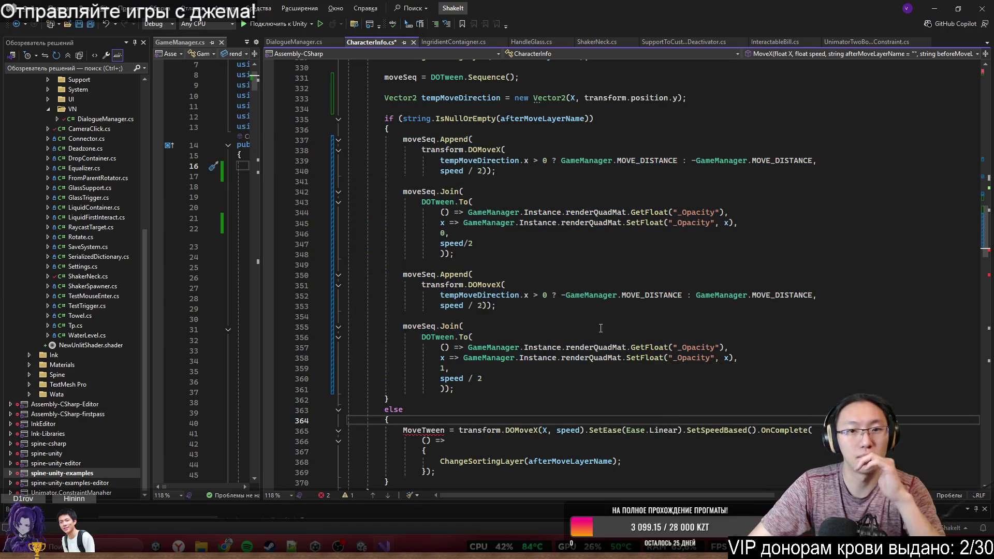
double_click(540, 122)
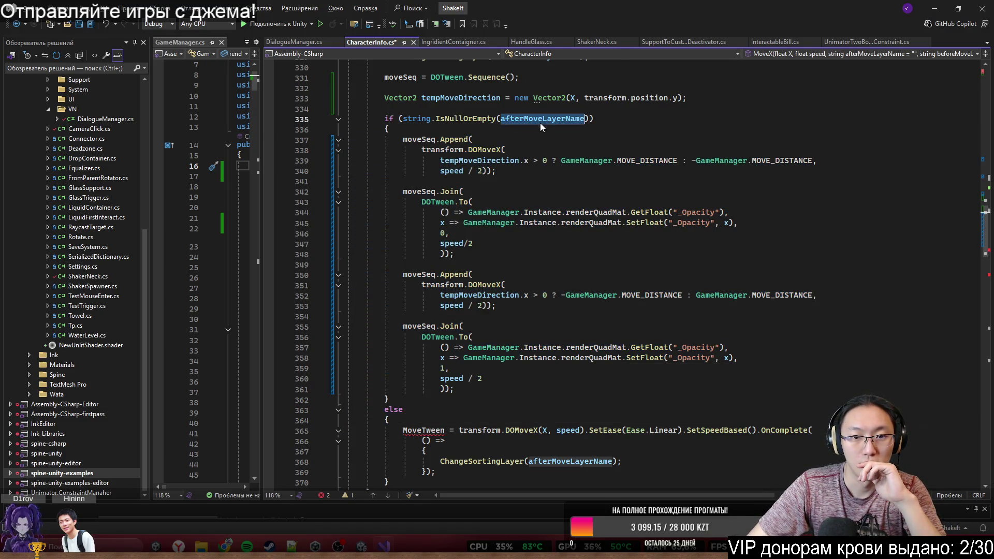
scroll(617, 208, "down", 2)
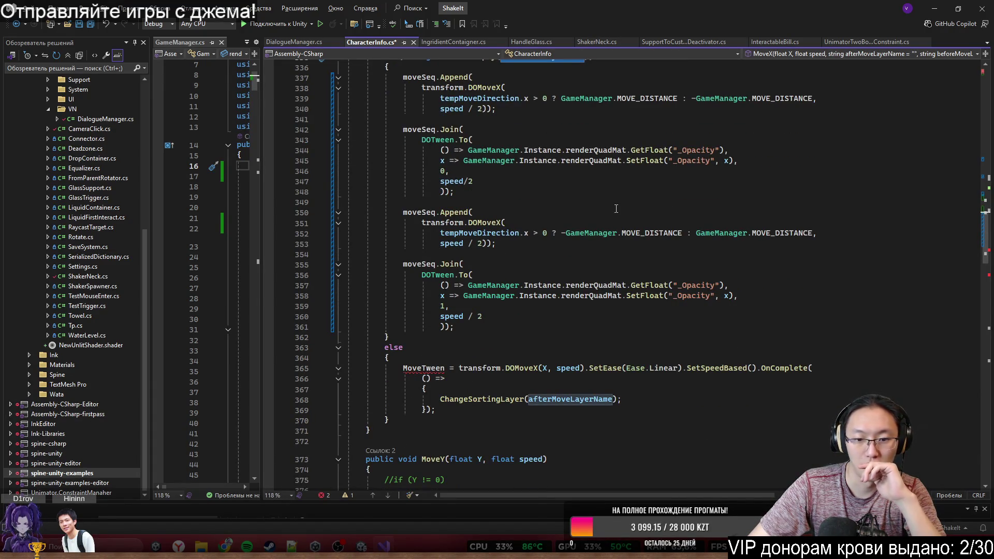
scroll(616, 209, "up", 3)
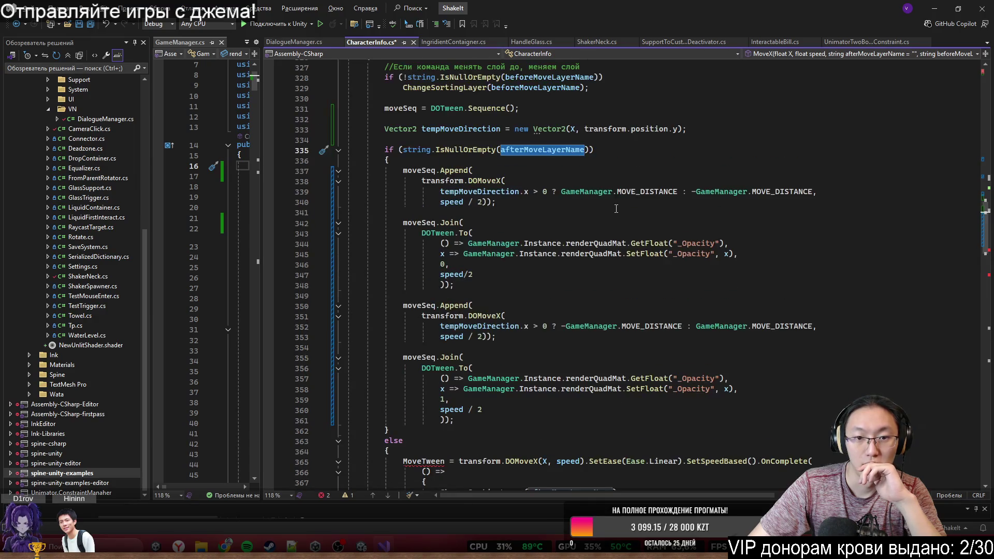
scroll(616, 209, "down", 3)
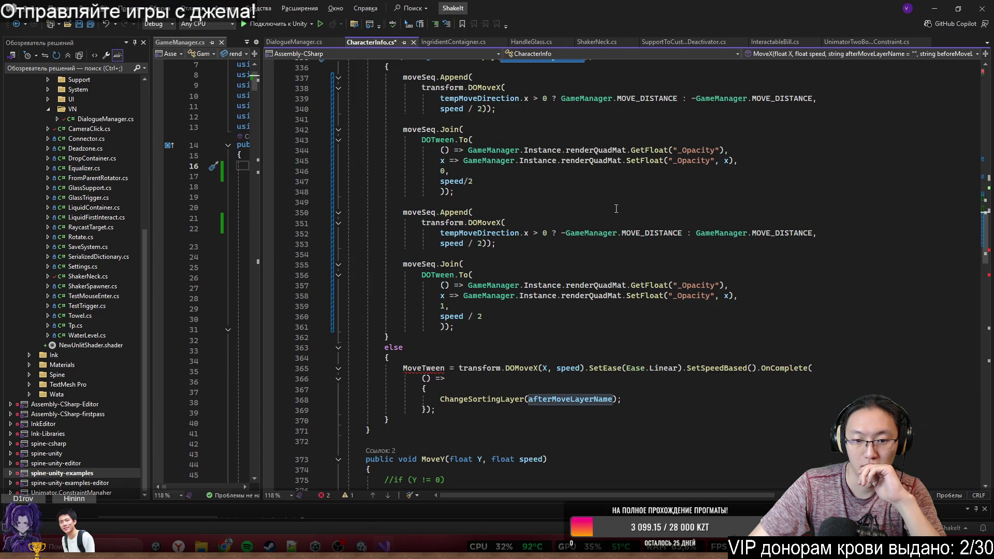
scroll(616, 209, "up", 2)
mouse_move(393, 139)
left_mouse_down()
mouse_move(426, 161)
mouse_move(518, 332)
mouse_move(596, 370)
mouse_move(631, 407)
mouse_move(633, 384)
left_mouse_up()
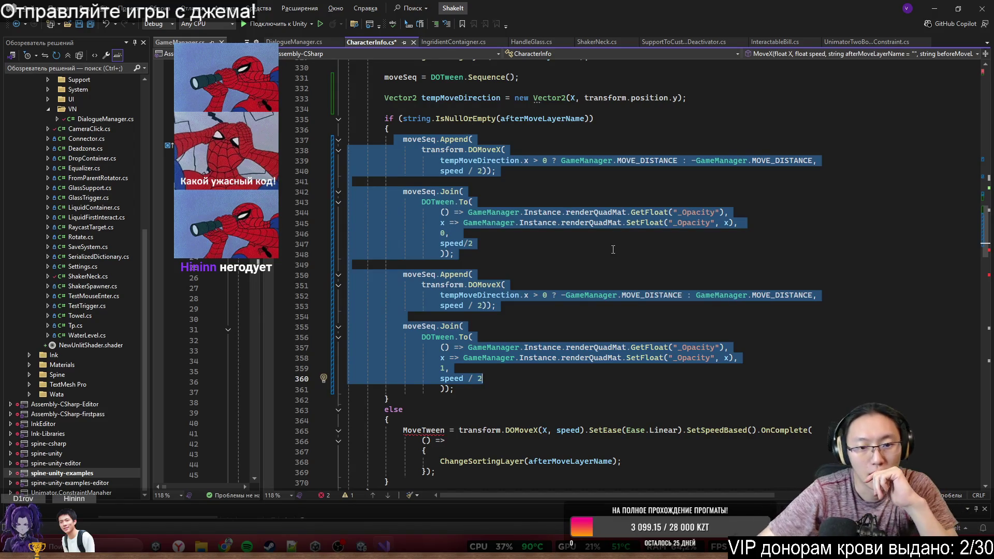
Step: Select the moveSeq Append and Join calls and inspect the else branch's ChangeSortingLayer call
left_click(419, 285)
mouse_move(400, 139)
left_mouse_down()
mouse_move(466, 212)
mouse_move(513, 388)
left_mouse_up()
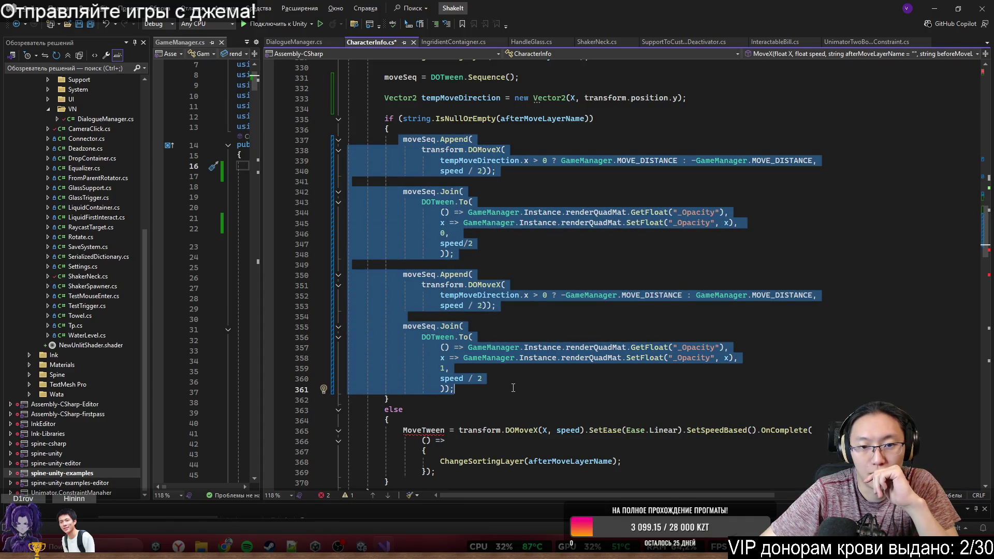
left_click(403, 141)
left_click_drag(403, 140, 523, 391)
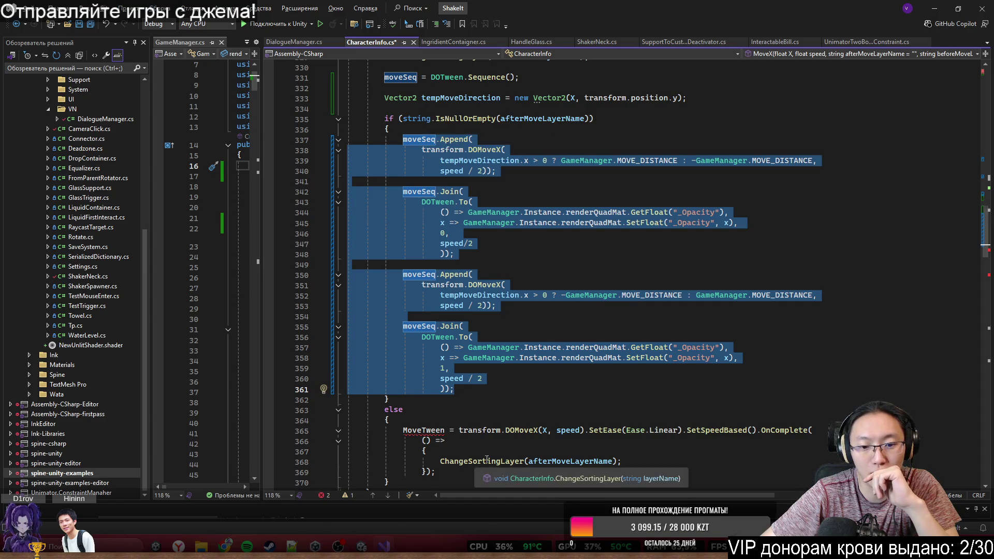
scroll(532, 413, "down", 2)
left_click_drag(440, 400, 611, 402)
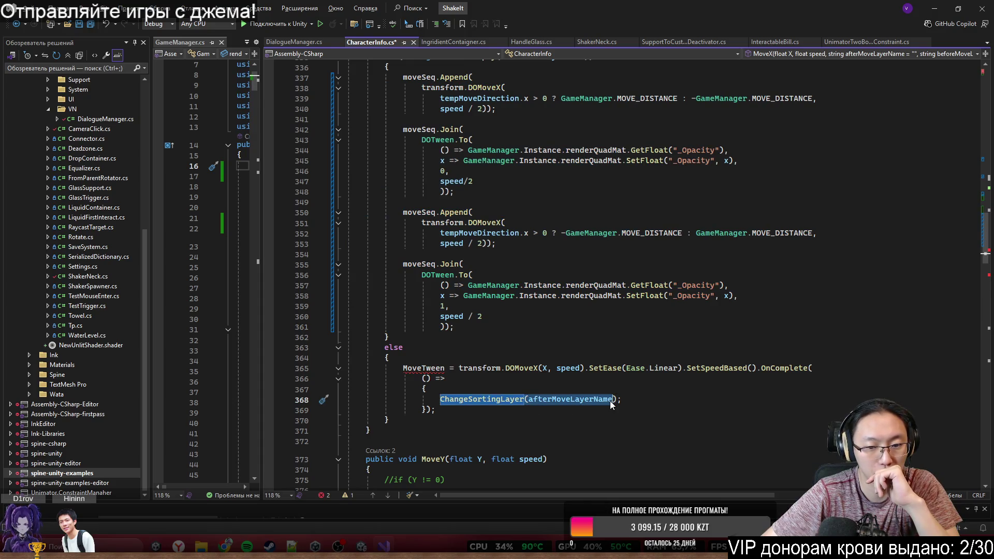
double_click(493, 404)
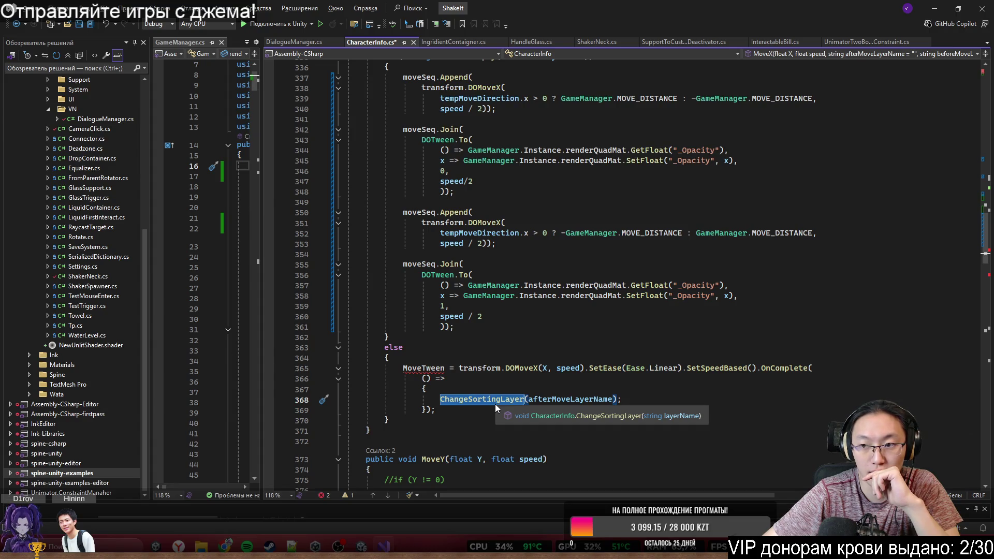
scroll(495, 404, "up", 2)
Step: Move the four moveSeq calls above the IsNullOrEmpty(afterMoveLayerName) check
mouse_move(403, 137)
left_mouse_down()
mouse_move(437, 139)
mouse_move(455, 390)
left_mouse_up()
key("Delete")
left_click(441, 108)
key("ctrl+v")
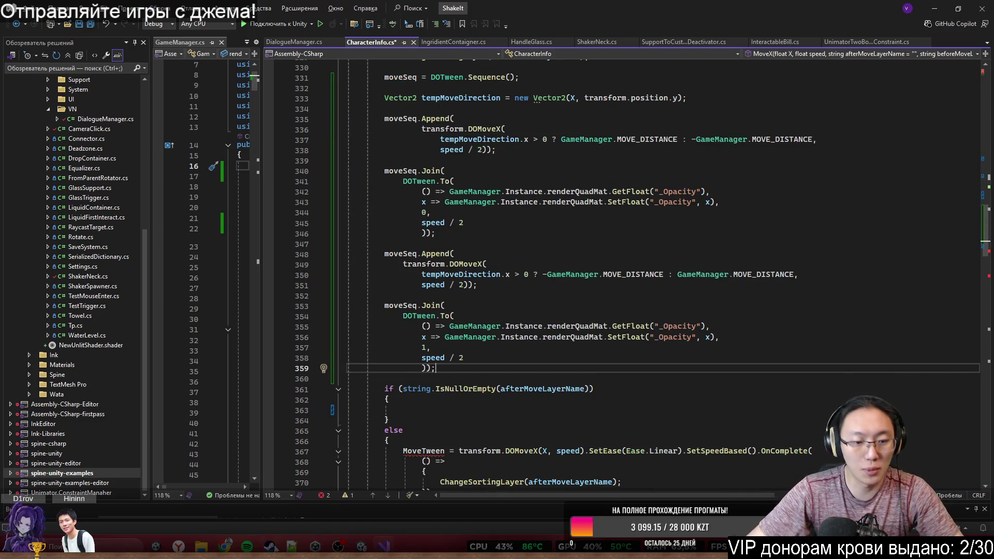
Step: Switch to the ChatGPT notes on DOTween Sequence
mouse_move(225, 547)
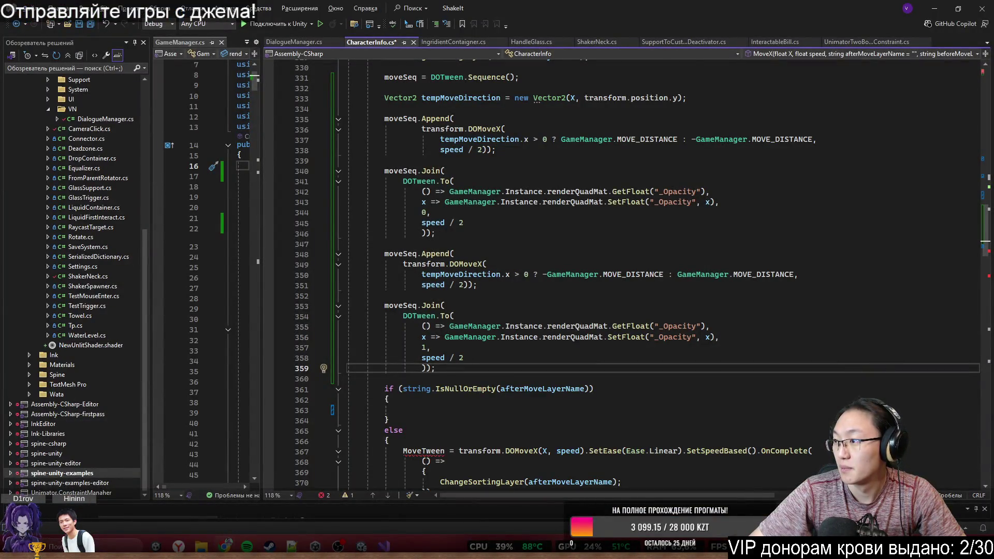
key("alt+Tab")
scroll(521, 313, "up", 15)
Step: Scroll the answer to section 6, 'Callback внутри sequence: AppendCallback'
scroll(521, 313, "down", 20)
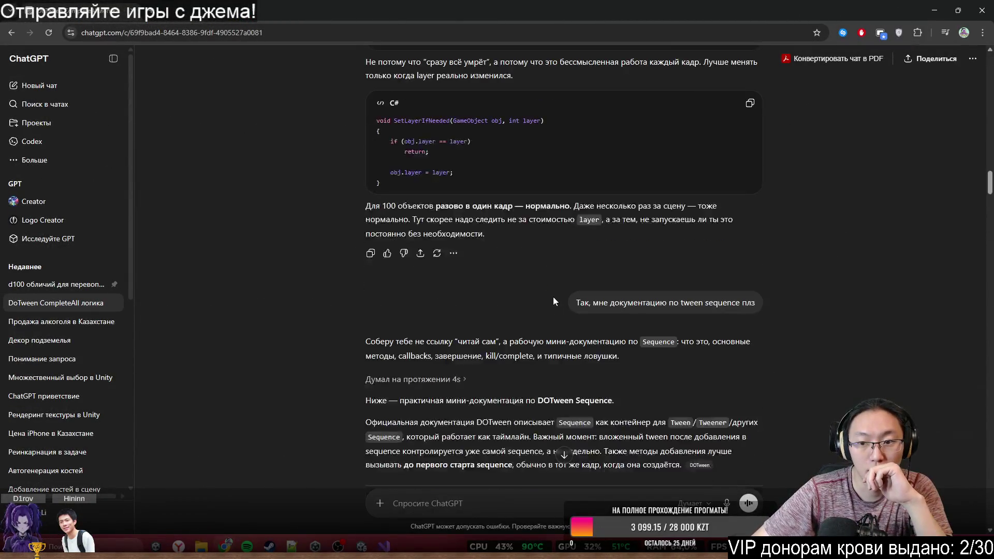
middle_click(827, 170)
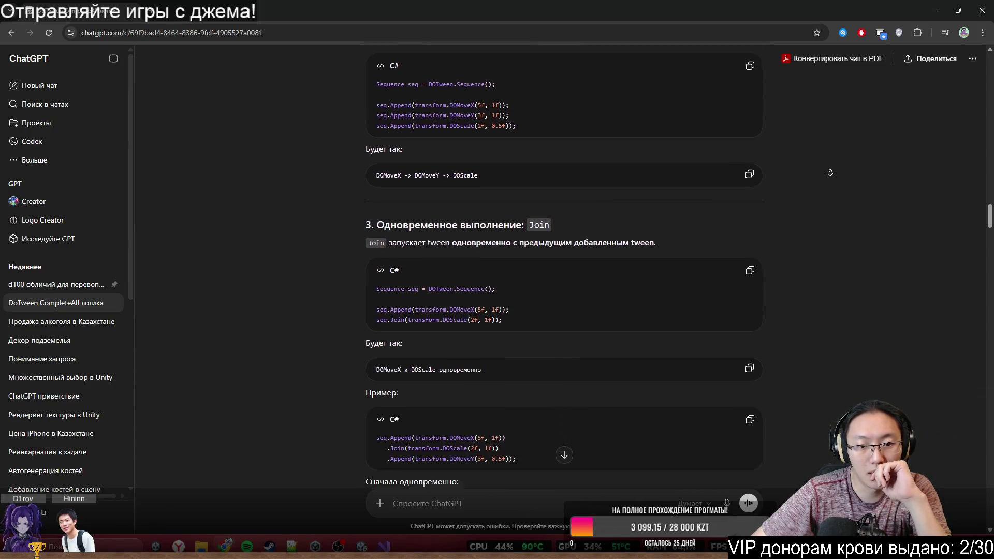
middle_click(811, 178)
left_click_drag(452, 172, 660, 173)
left_click(851, 195)
middle_click(852, 208)
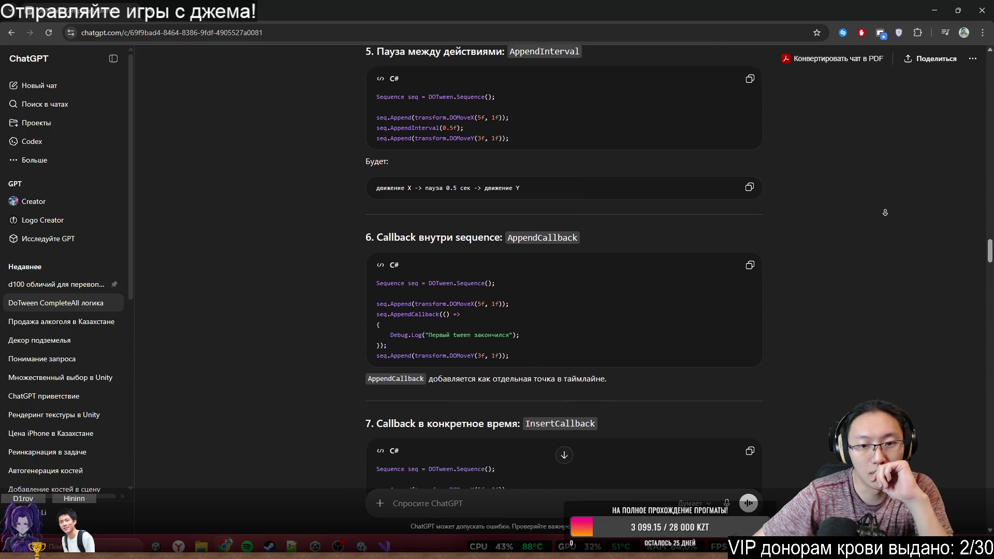
middle_click(526, 263)
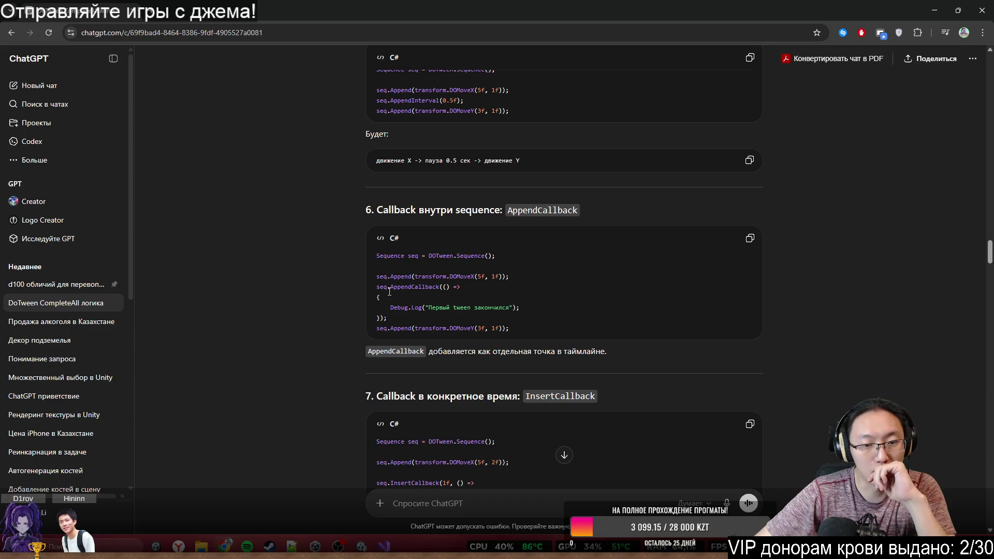
Step: Select the seq.AppendCallback example's callback code lines
left_click_drag(492, 352, 569, 359)
double_click(435, 353)
left_click_drag(435, 354, 617, 353)
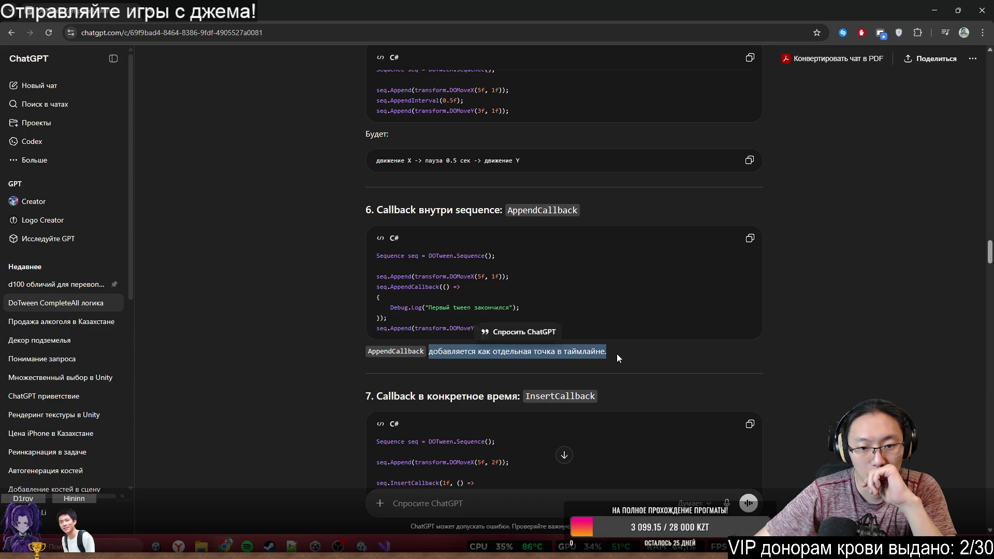
mouse_move(391, 308)
left_mouse_down()
mouse_move(386, 295)
mouse_move(404, 287)
mouse_move(379, 284)
mouse_move(381, 296)
mouse_move(446, 309)
mouse_move(389, 319)
left_mouse_up()
key("ctrl+c")
Step: Back in CharacterInfo.cs, start an if (string.Intern condition, then delete it
left_click(935, 7)
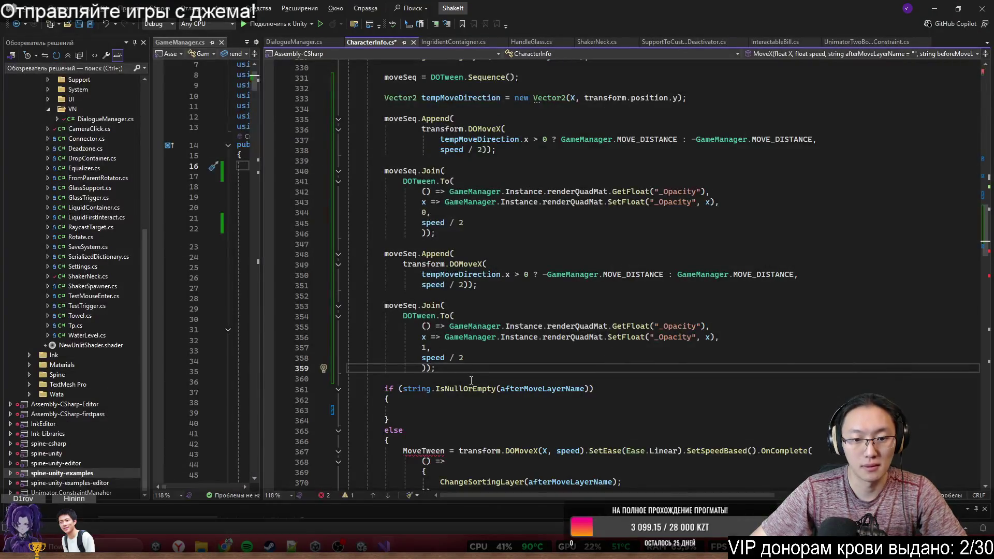
type("if (")
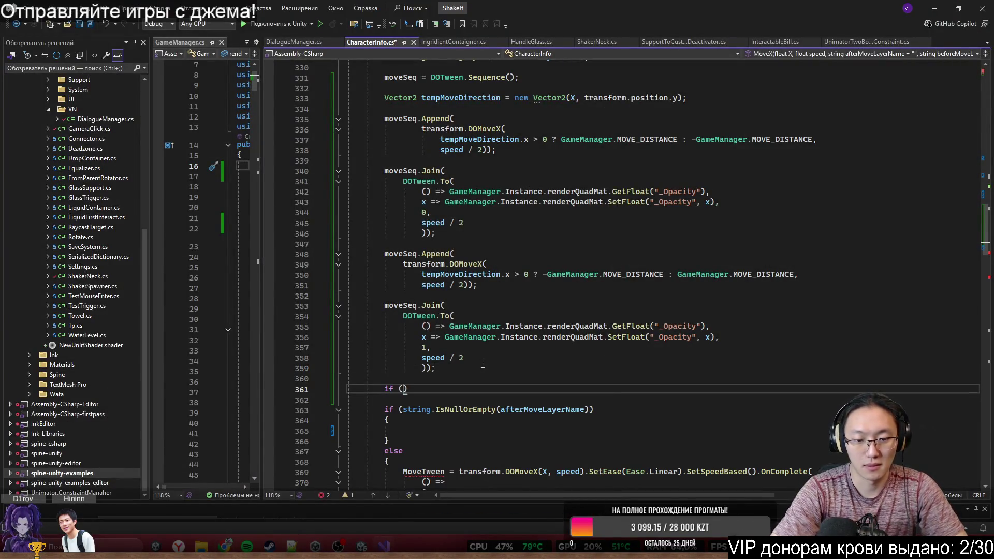
scroll(682, 282, "down", 4)
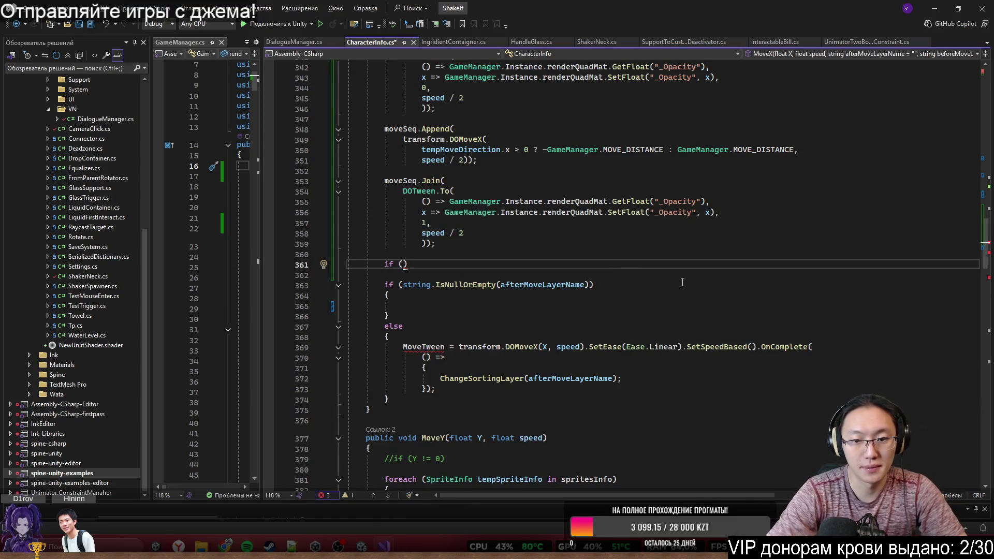
type("strr")
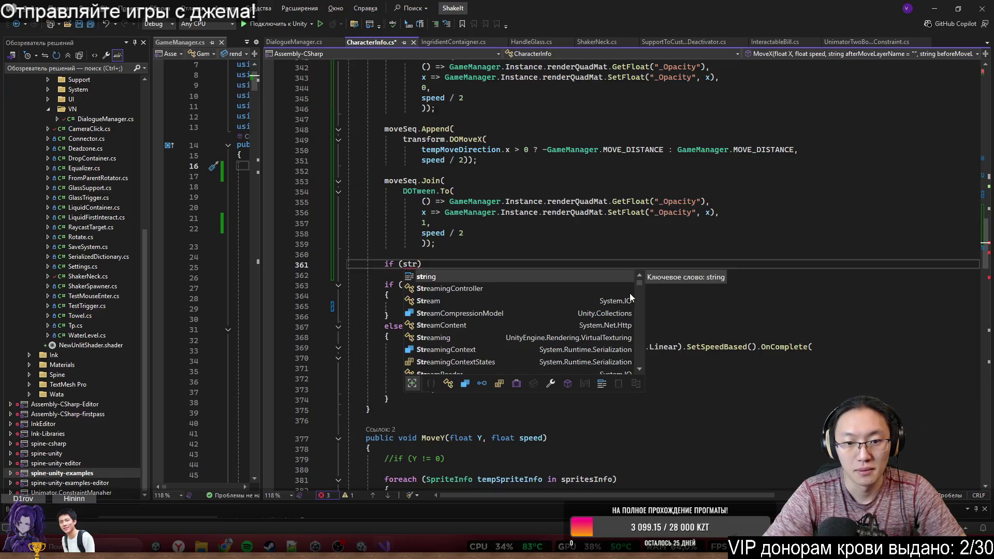
key("BackSpace")
key("BackSpace")
key("BackSpace")
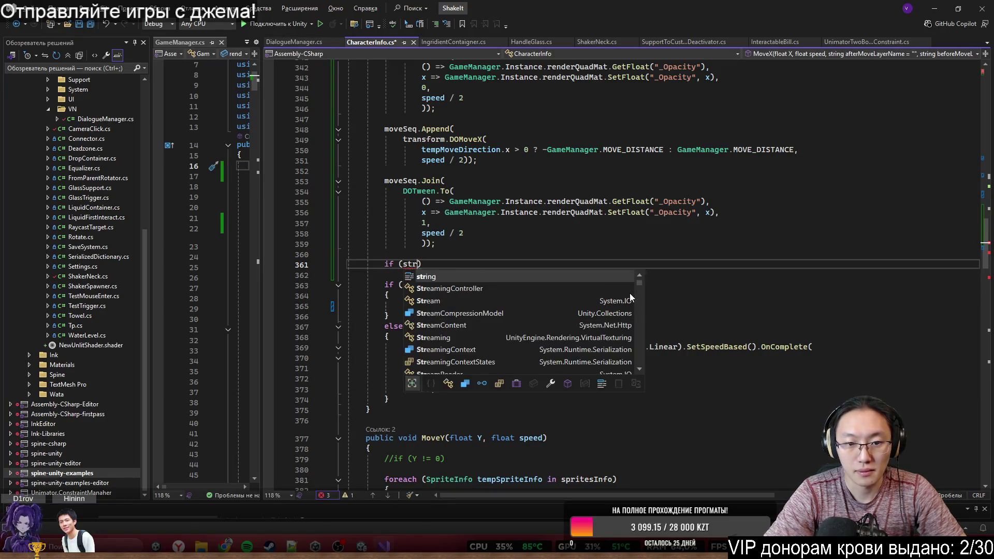
type("string")
key("BackSpace")
type(".Intern")
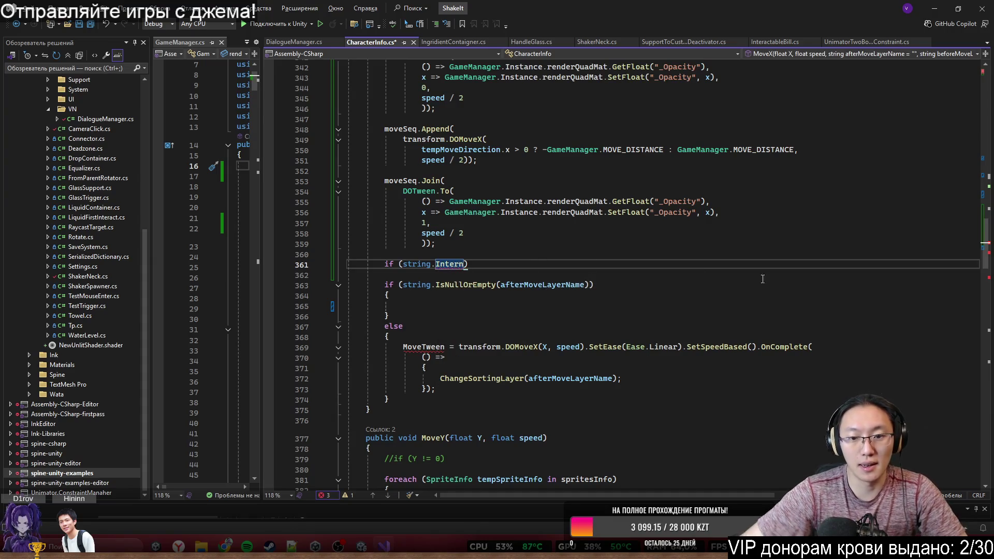
key("shift+Home")
key("BackSpace")
Step: Paste the seq.AppendCallback example on new lines above the MoveTween statement
left_click(440, 347)
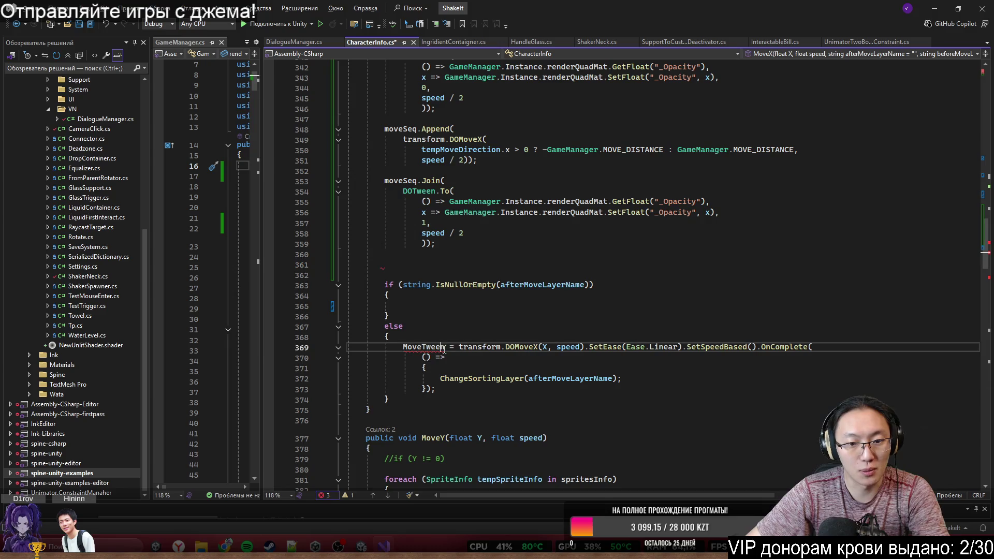
left_click(452, 394, "shift")
left_click(435, 338)
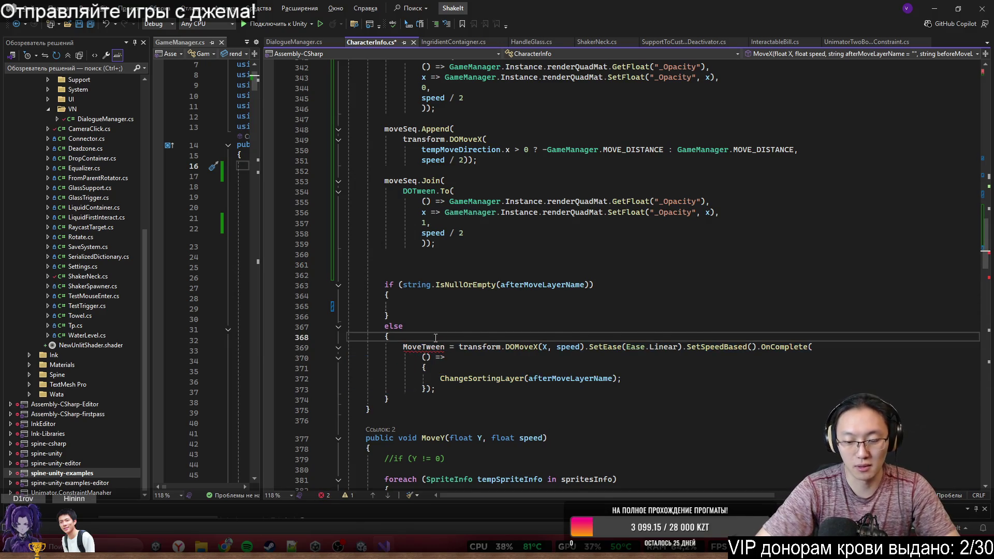
key("Return")
key("Return")
key("Up")
key("ctrl+v")
Step: Move ChangeSortingLayer(afterMoveLayerName) from OnComplete into the callback, replacing its Debug.Log body
scroll(436, 338, "down", 3)
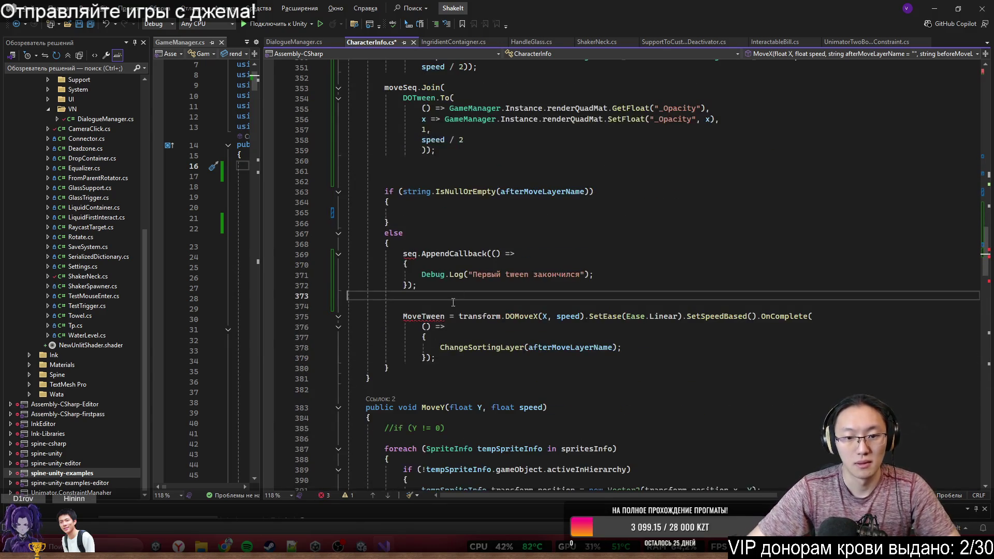
left_click_drag(440, 348, 615, 348)
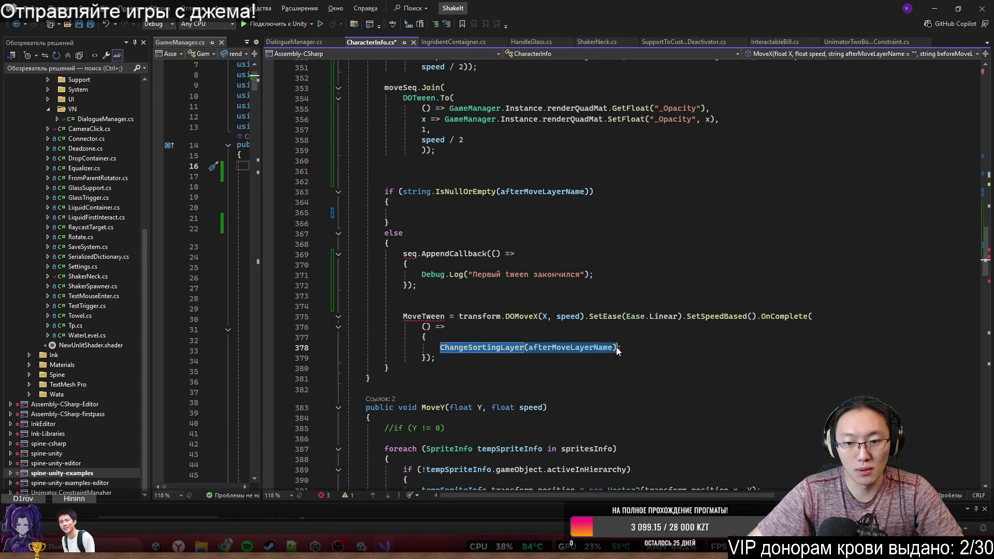
key("ctrl+x")
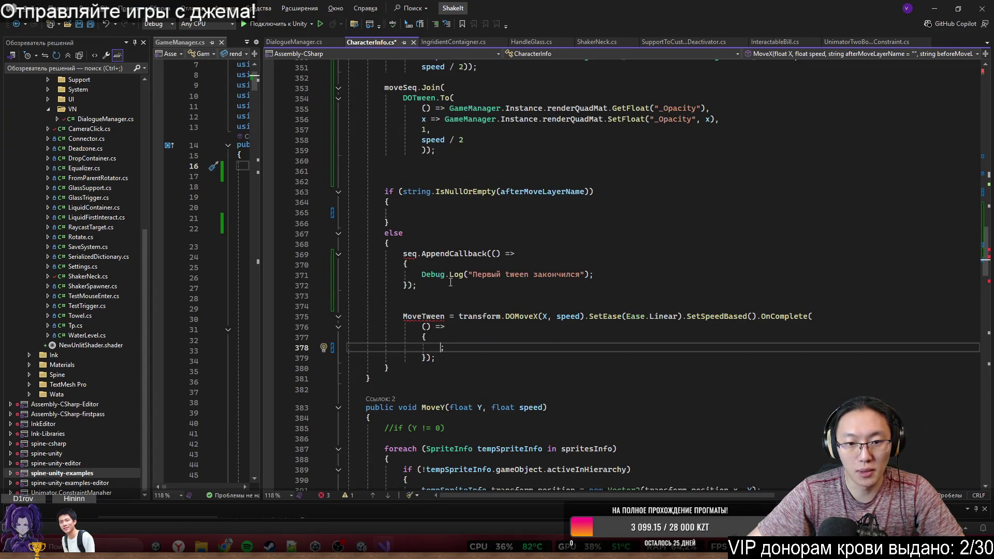
left_click(415, 286)
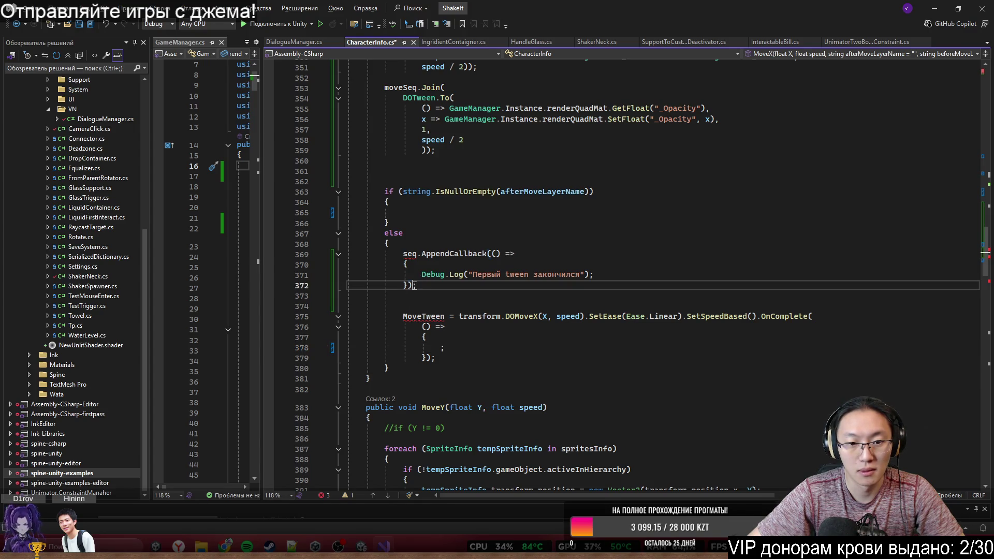
left_click_drag(414, 285, 515, 266)
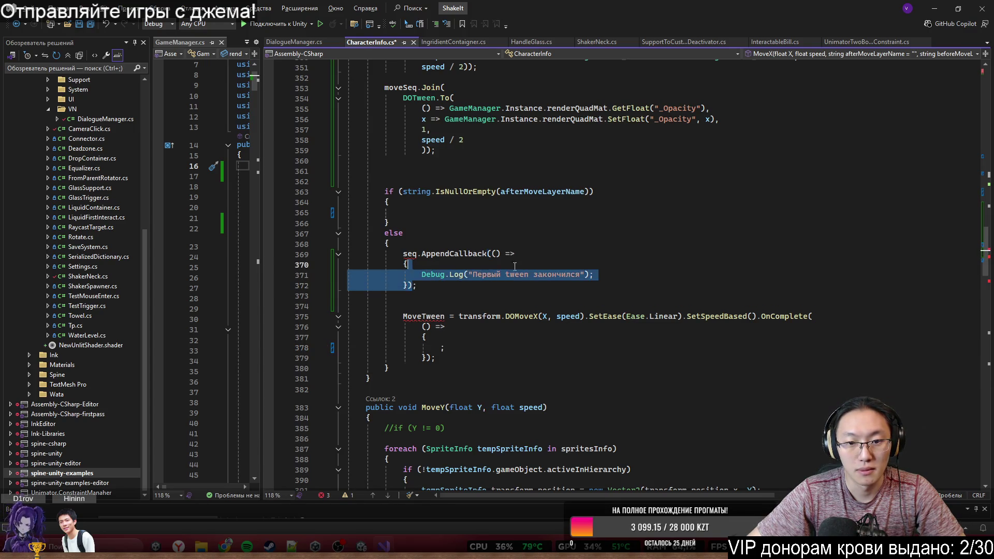
key("ctrl+v")
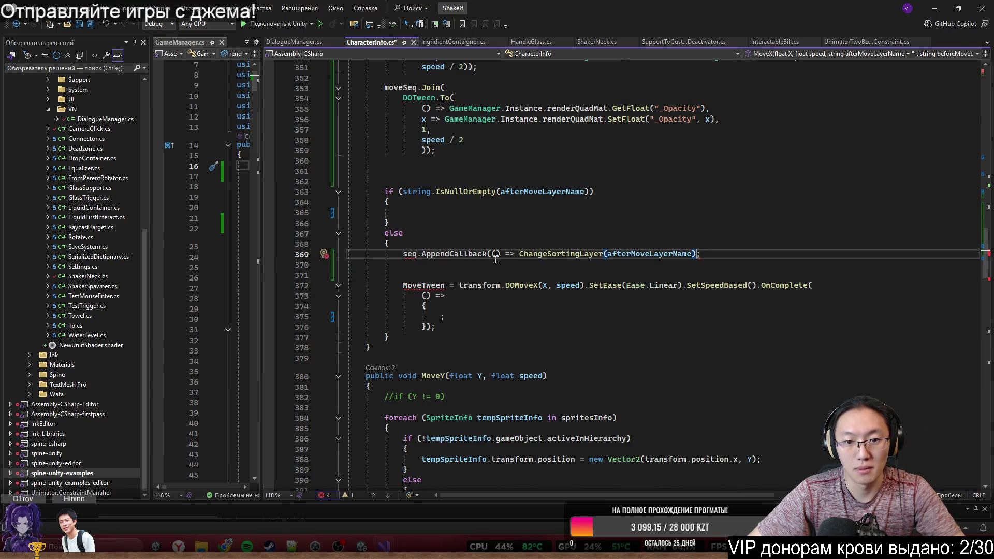
Step: Clean up the AppendCallback line by removing the stray lambda arrow and renaming seq to moveSeq
left_click_drag(392, 244, 512, 252)
left_click(512, 252)
key("BackSpace")
key("BackSpace")
key("BackSpace")
key("Delete")
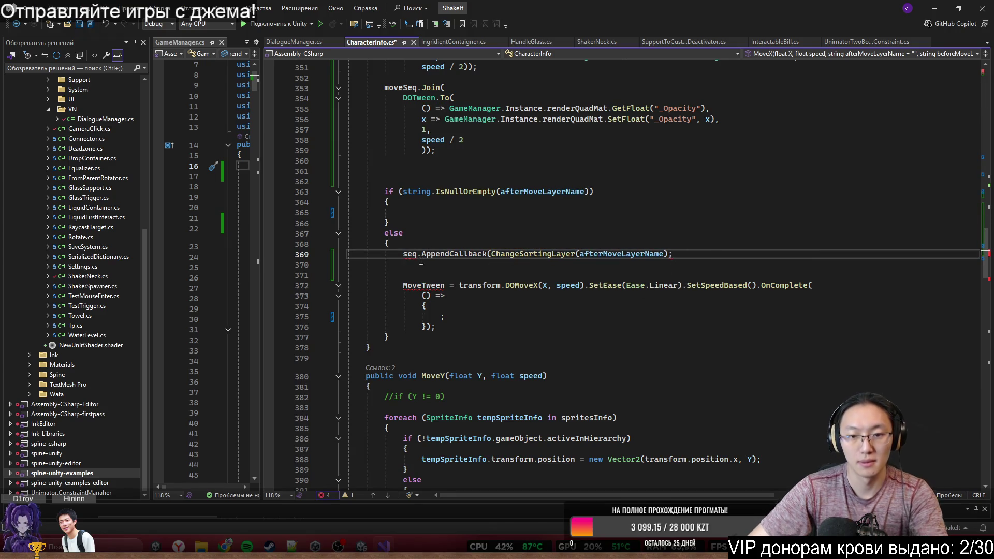
key("ctrl+minus")
key("ctrl+c")
double_click(409, 253)
key("ctrl+v")
left_click(495, 266)
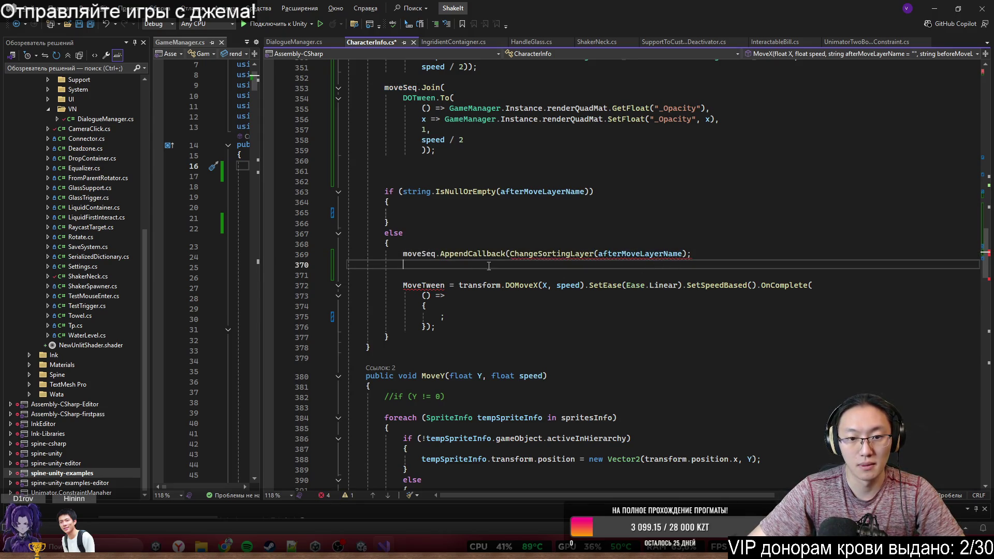
Step: Make the callback argument the lambda () => ChangeSortingLayer(afterMoveLayerName)
mouse_move(555, 258)
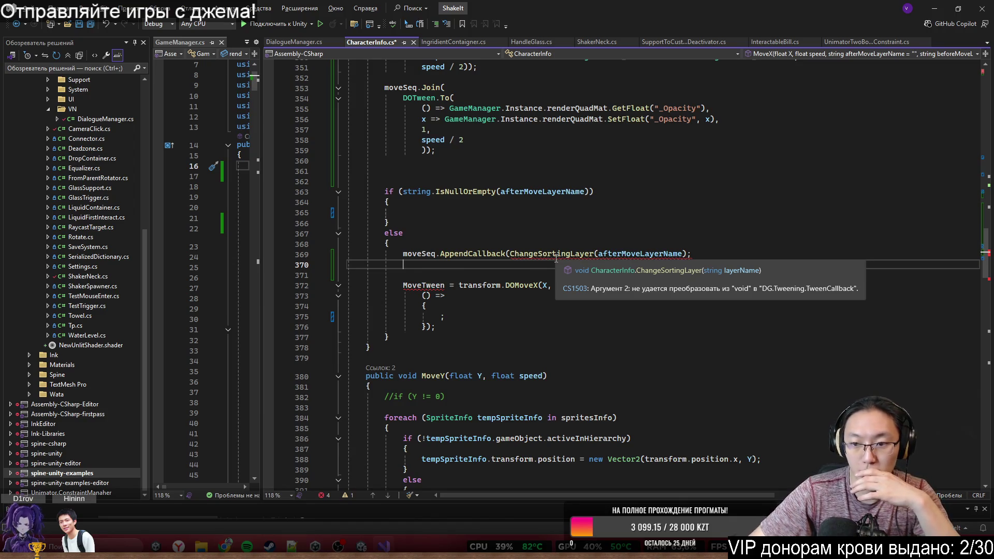
left_click_drag(510, 254, 672, 254)
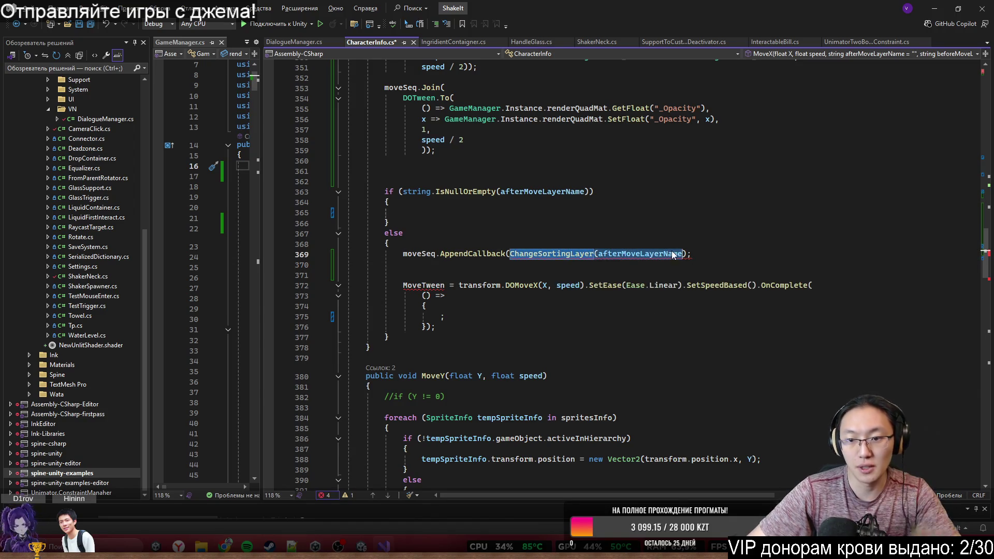
left_click(822, 255)
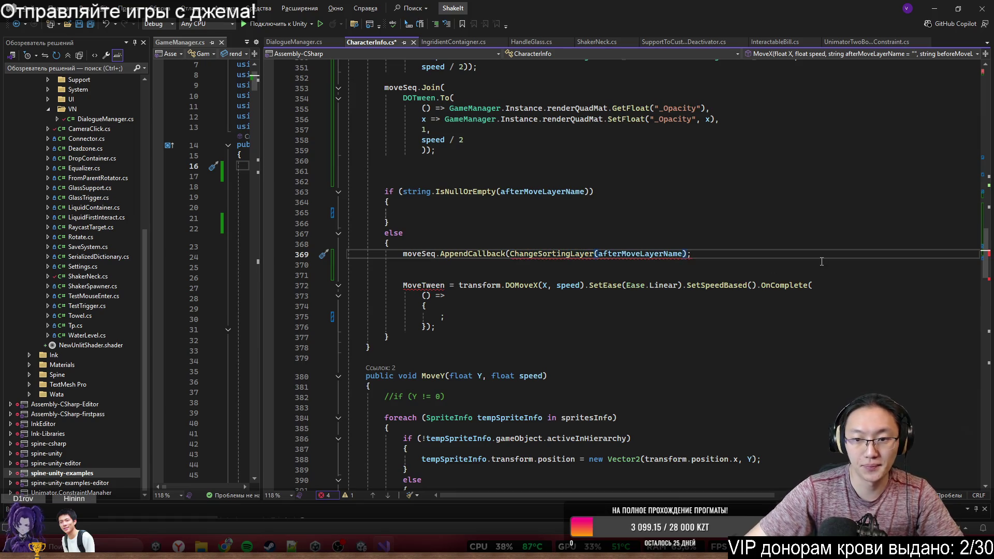
type(")")
left_click_drag(687, 254, 511, 257)
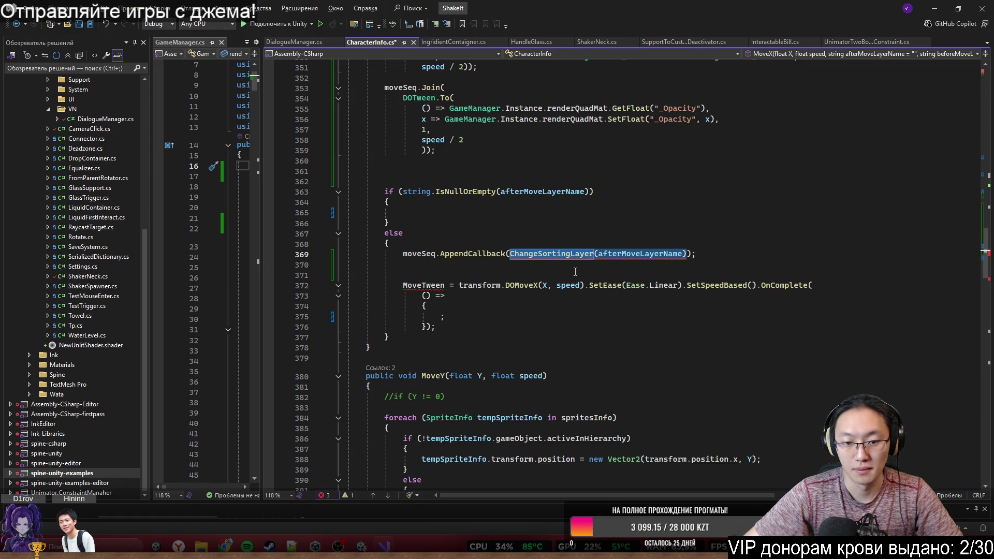
key("ctrl+x")
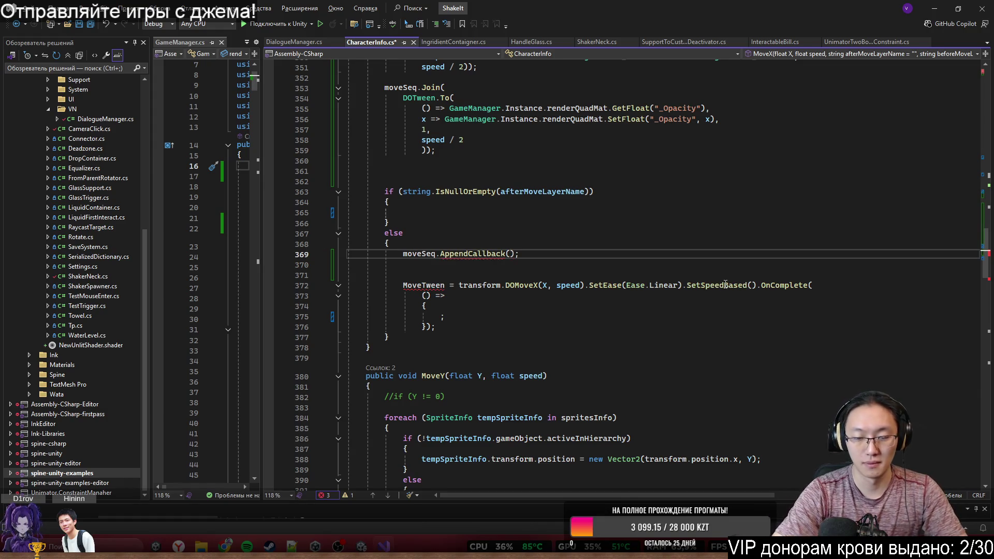
type("() =>")
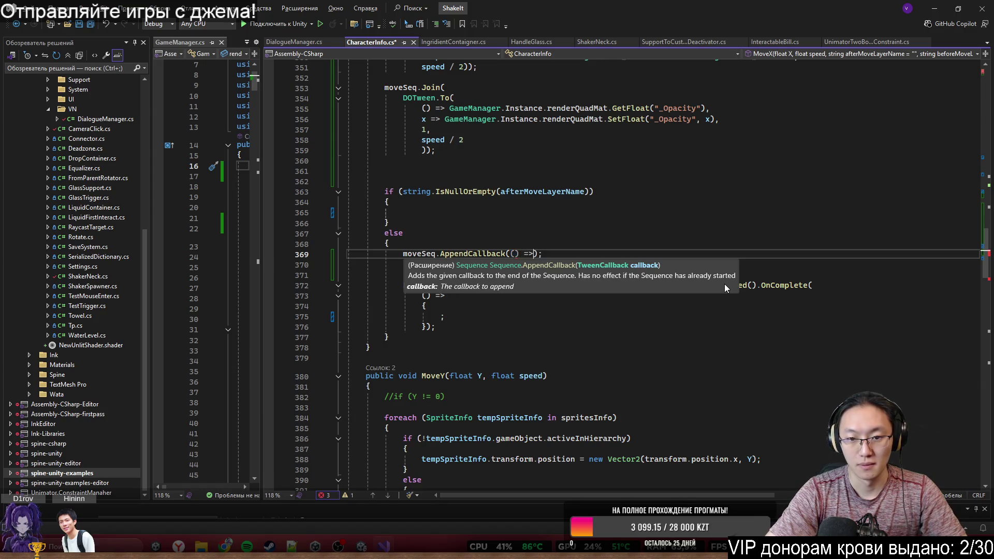
key("ctrl+v")
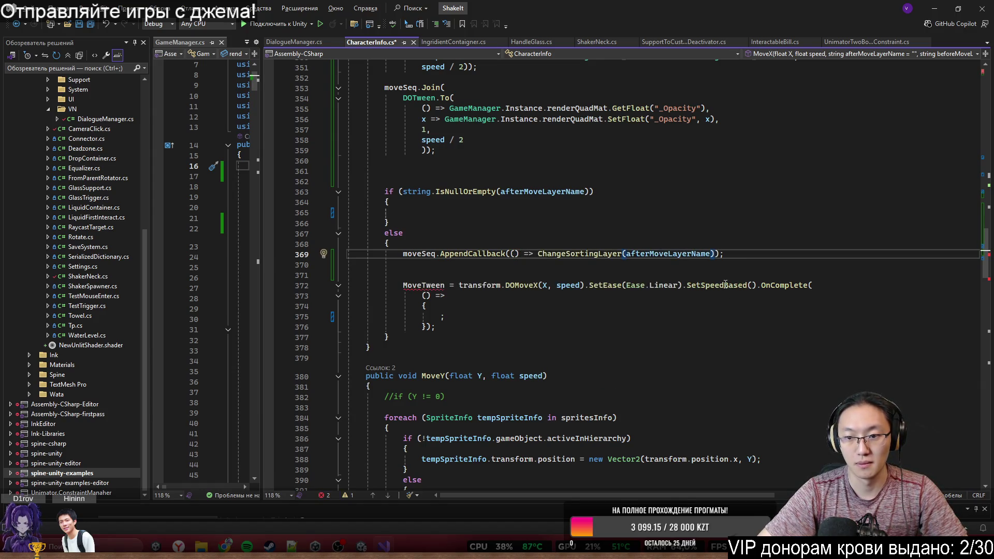
Step: Delete the old MoveTween DOMoveX statement block from MoveX
left_click(570, 358)
left_click(504, 285)
left_click_drag(385, 243, 650, 270)
left_click(487, 340)
left_click_drag(446, 328, 352, 275)
key("Delete")
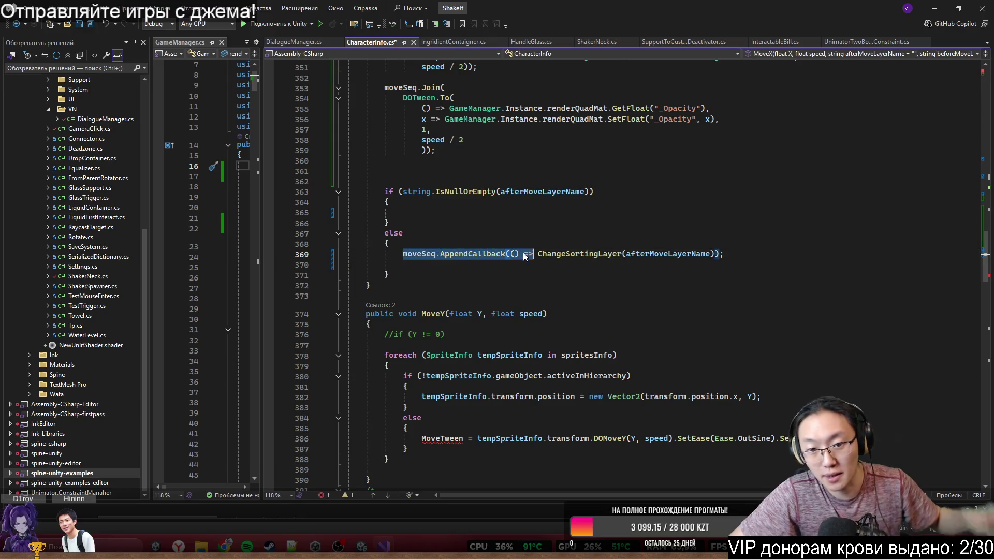
left_click(810, 265)
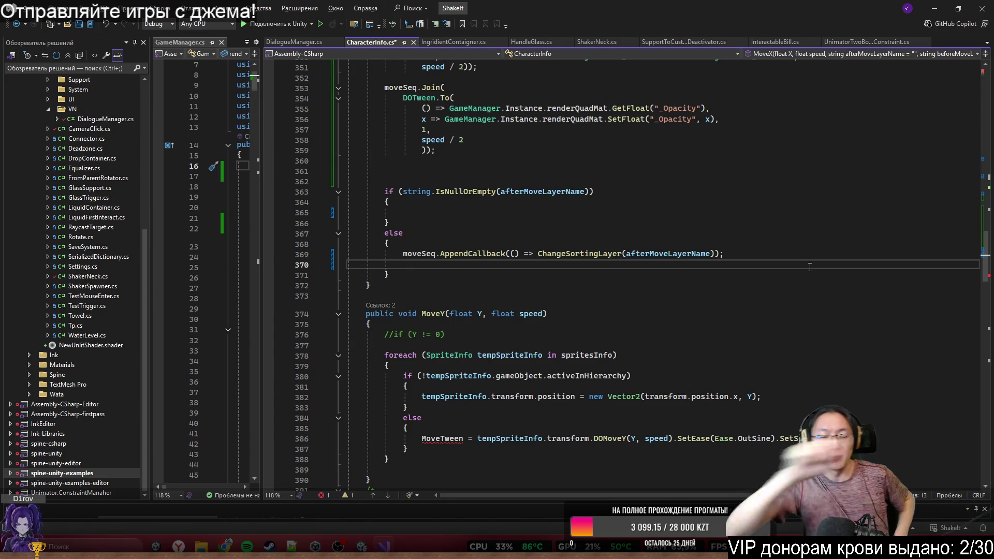
scroll(803, 238, "up", 11)
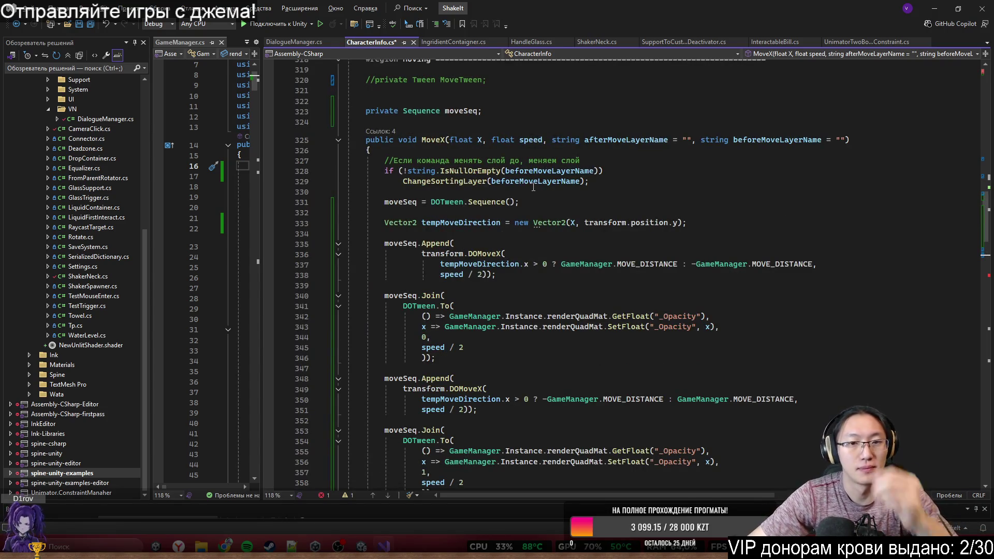
mouse_move(528, 181)
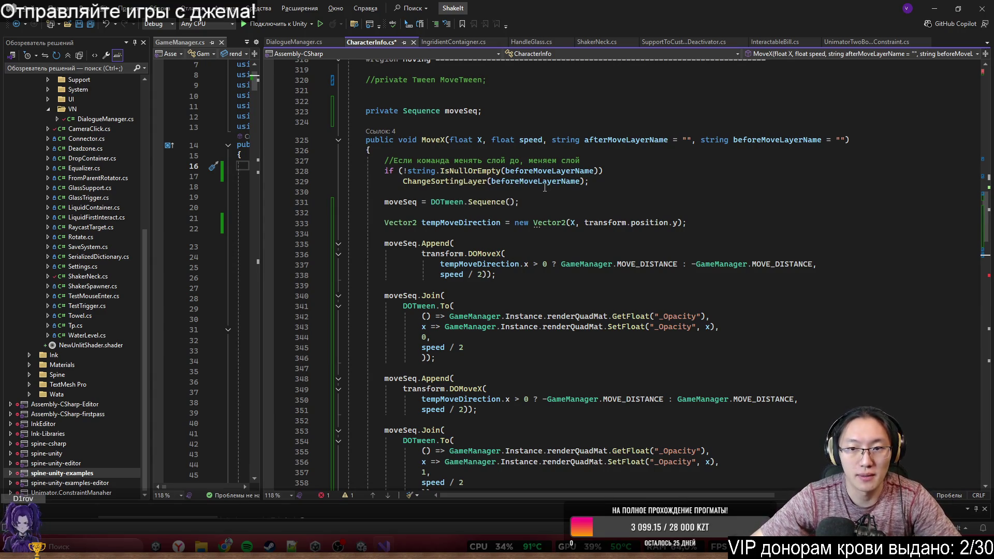
scroll(590, 177, "down", 7)
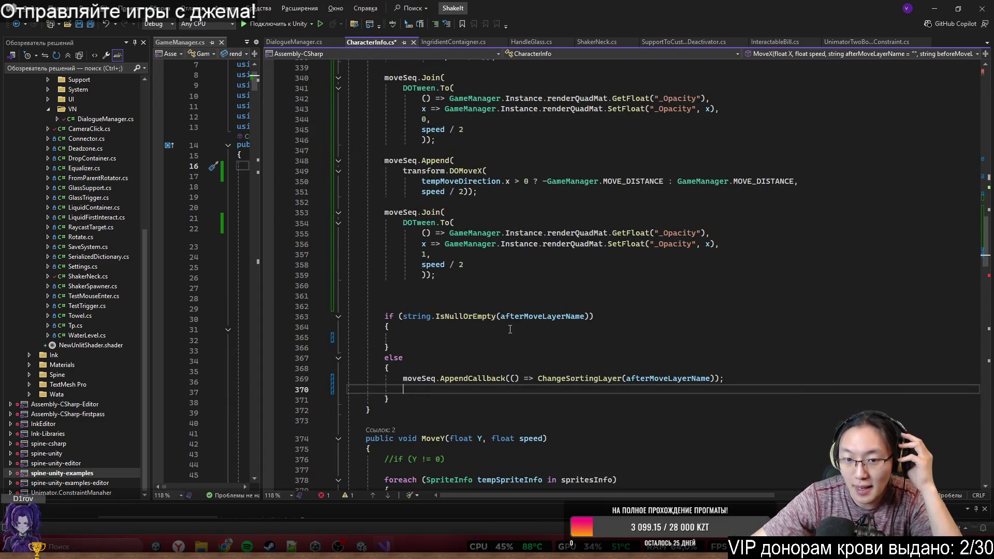
Step: Negate the condition to !string.IsNullOrEmpty(afterMoveLayerName) and remove the empty branch and else
left_click(403, 317)
type("!")
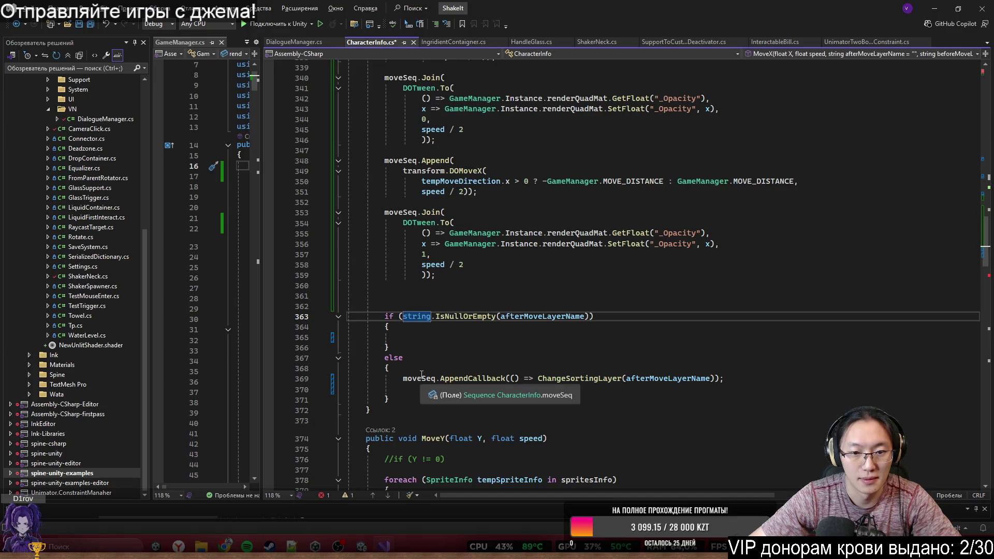
left_click_drag(421, 369, 595, 317)
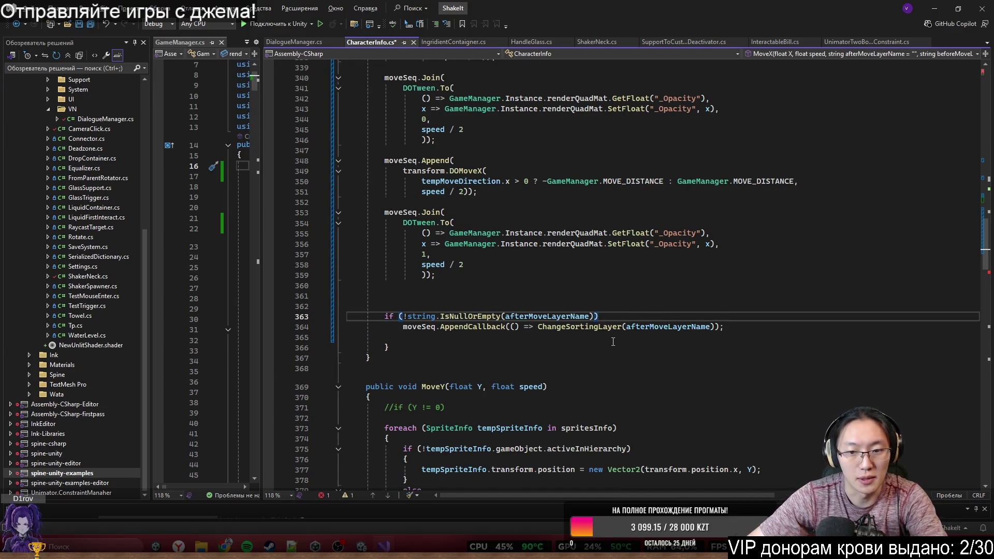
left_click(630, 333)
Step: Add an opening brace under the negated if so the AppendCallback line sits in its block
left_click(629, 316)
key("Return")
type("{")
key("Delete")
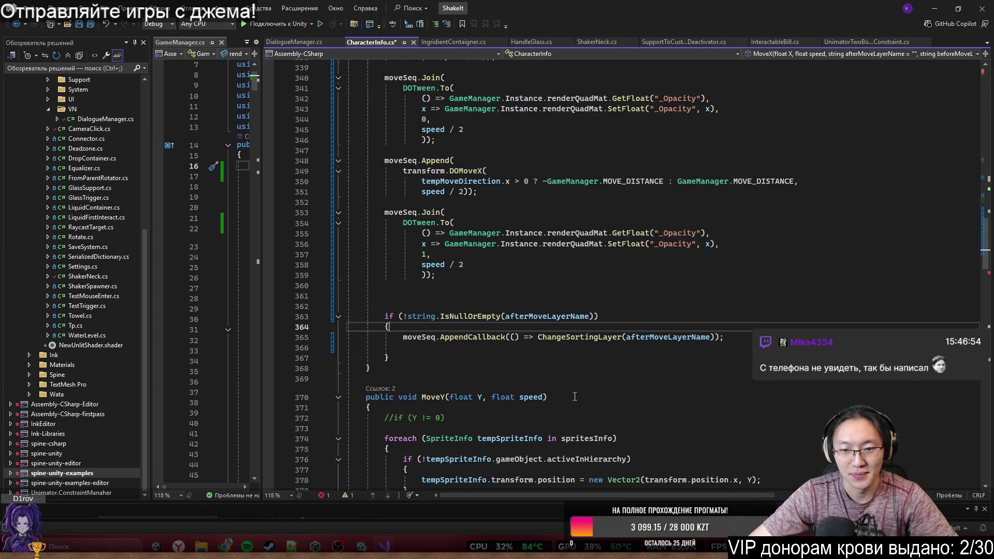
scroll(575, 396, "down", 4)
scroll(584, 238, "up", 5, "ctrl")
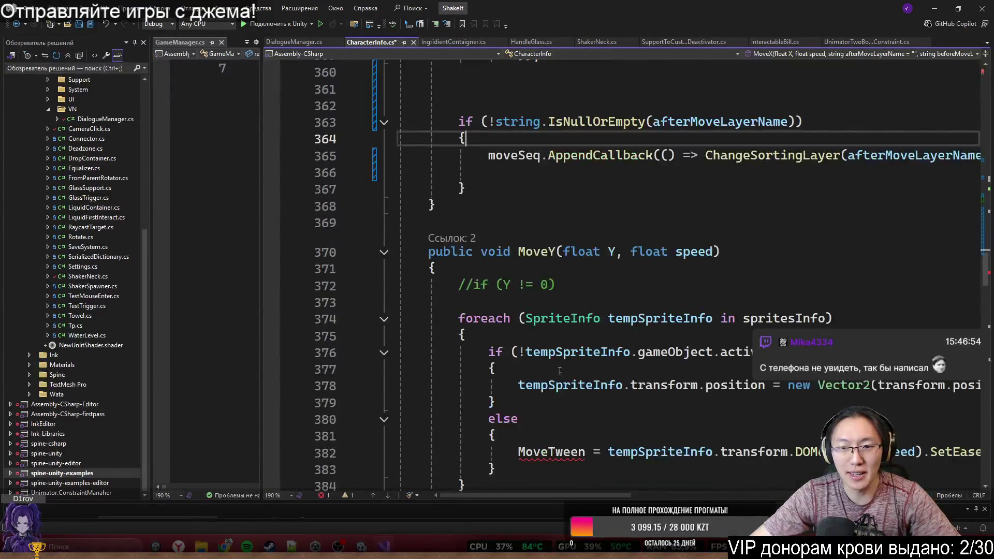
left_click_drag(562, 493, 576, 498)
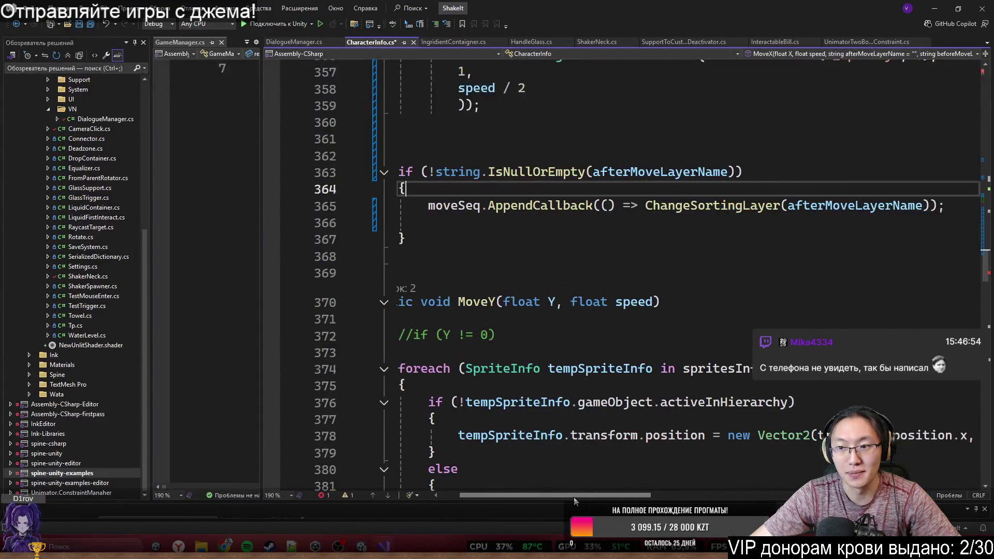
mouse_move(445, 206)
left_mouse_down()
mouse_move(686, 206)
mouse_move(423, 189)
mouse_move(960, 208)
left_mouse_up()
key("Down")
key("Down")
key("Down")
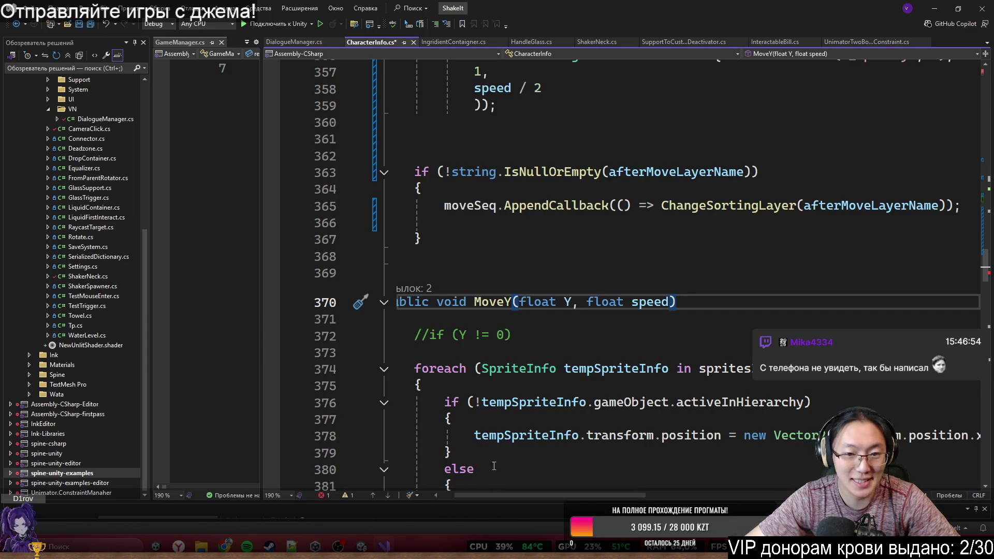
scroll(487, 358, "down", 3)
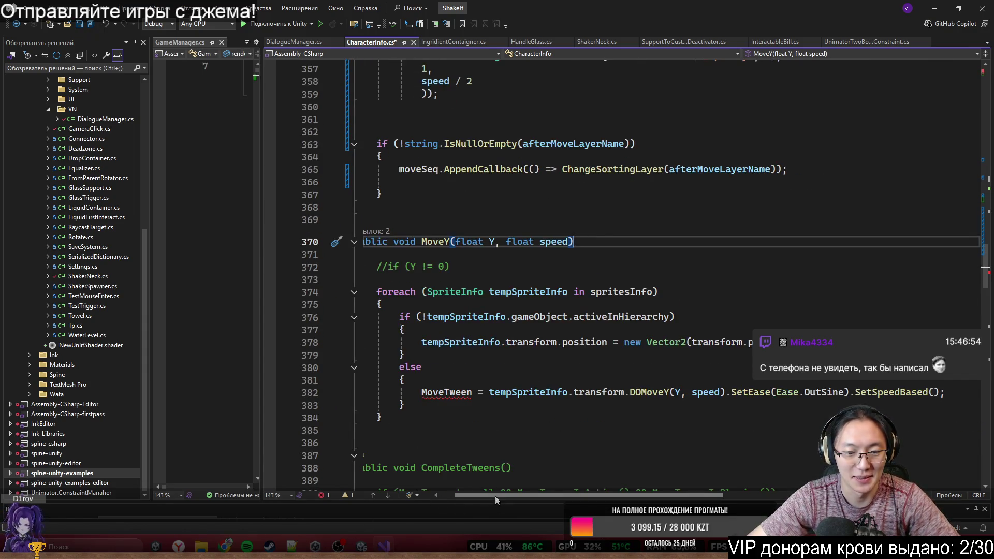
scroll(583, 390, "up", 10)
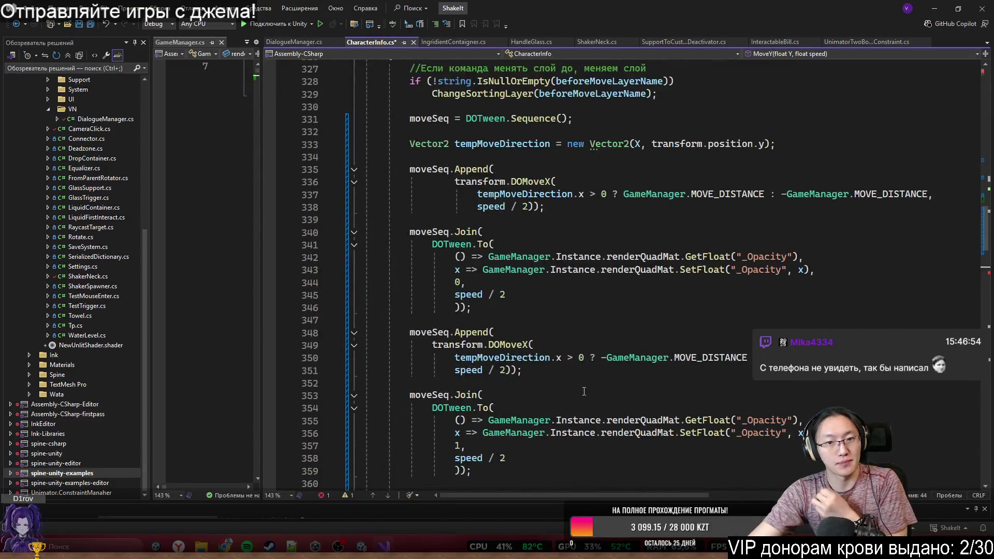
scroll(585, 389, "up", 3)
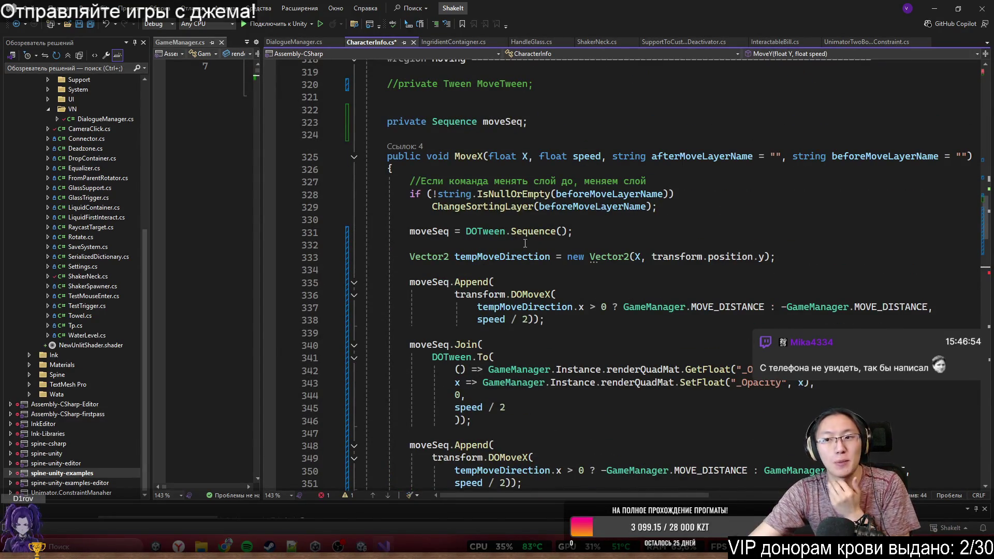
scroll(584, 285, "down", 3)
scroll(603, 251, "down", 1)
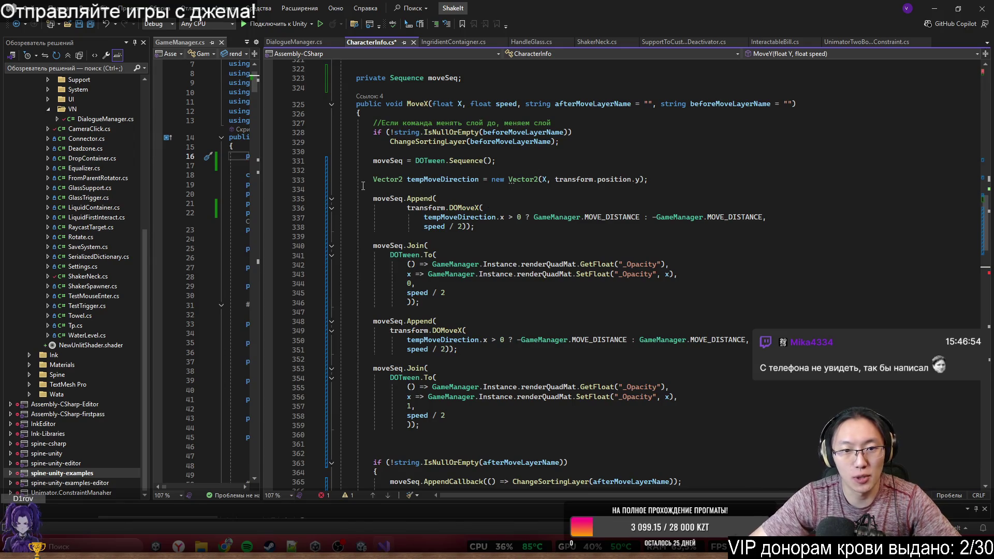
double_click(370, 162)
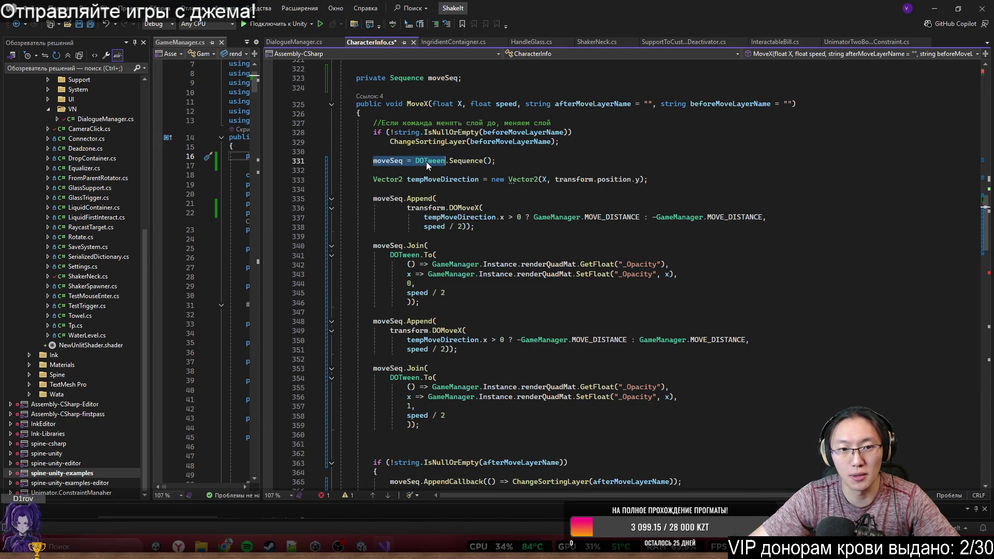
mouse_move(421, 164)
left_mouse_down()
mouse_move(402, 164)
mouse_move(499, 160)
left_mouse_up()
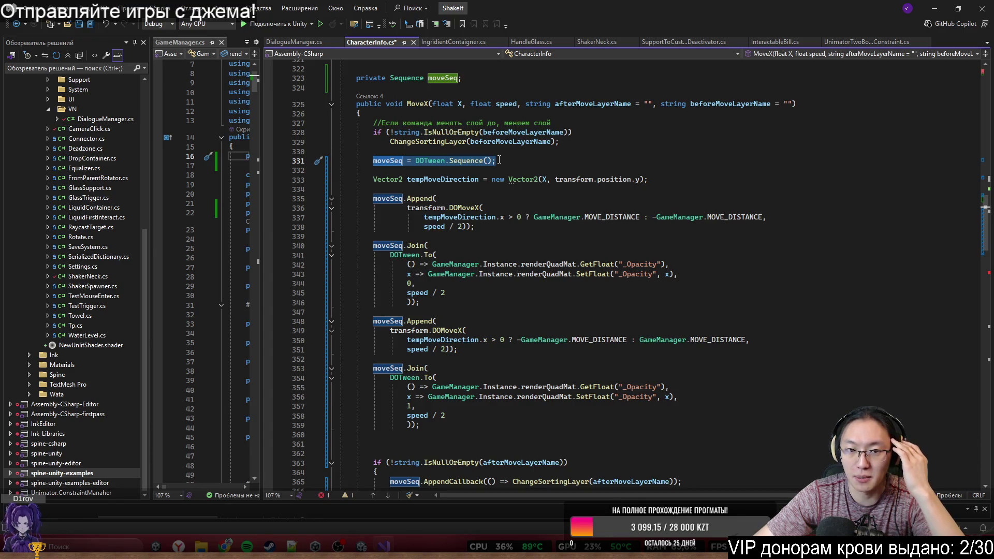
left_click_drag(373, 180, 651, 183)
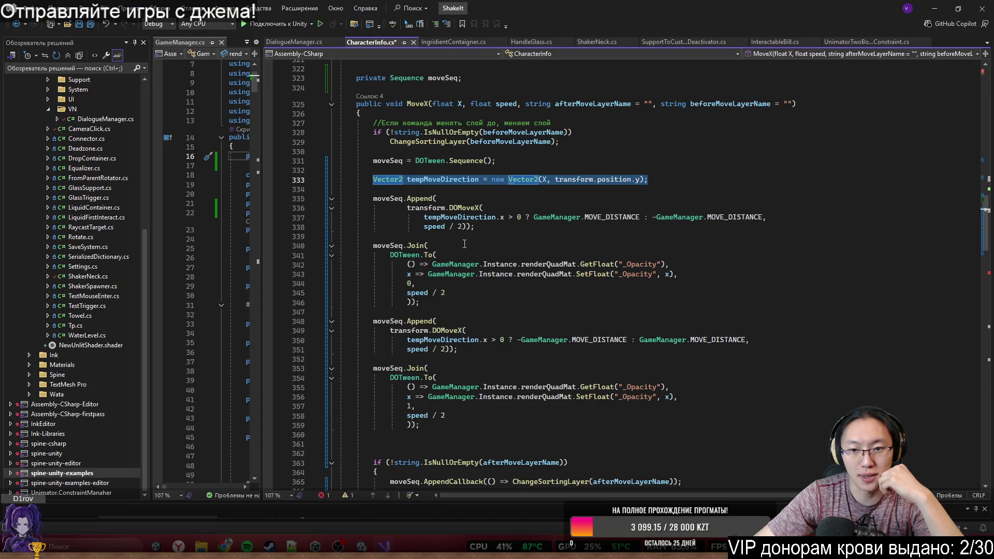
left_click_drag(370, 209, 500, 220)
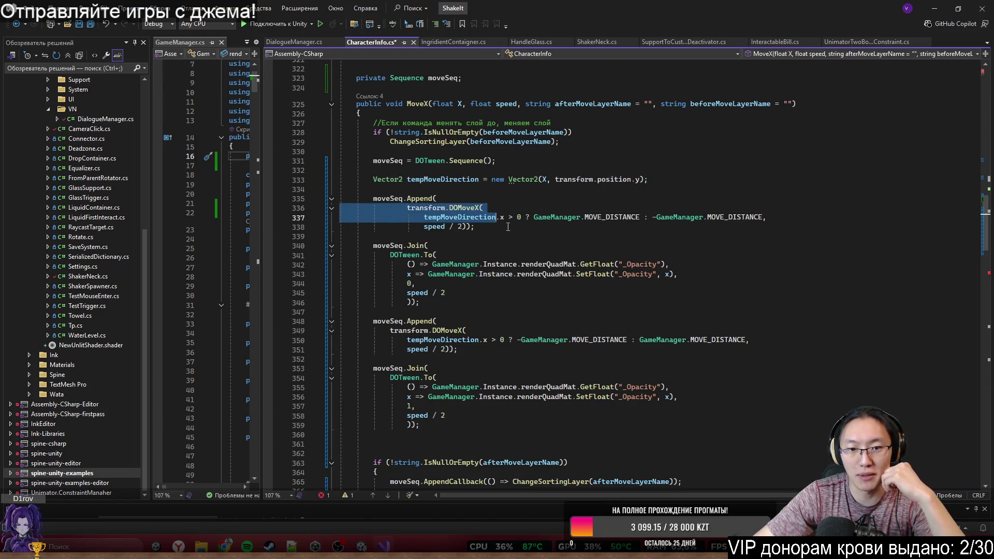
left_click(476, 226)
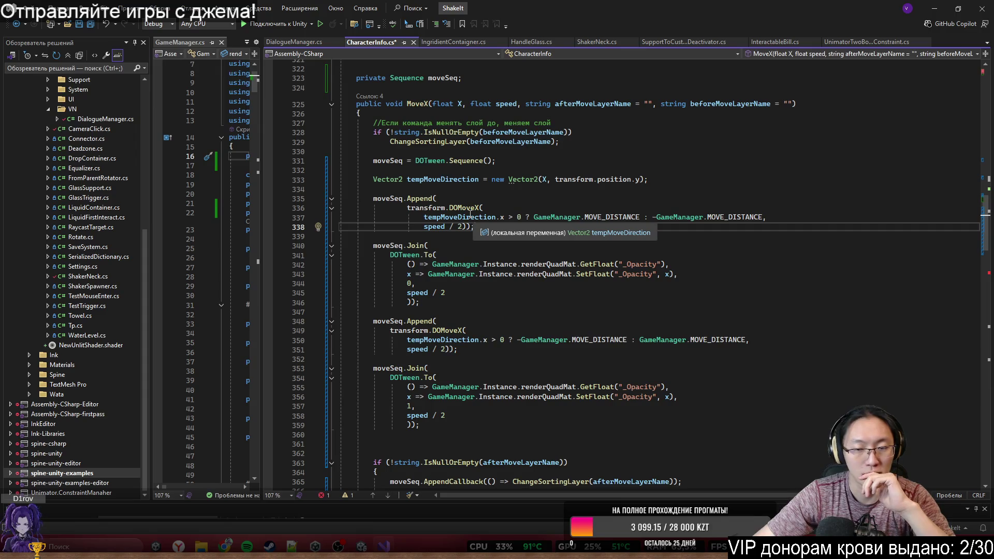
mouse_move(424, 217)
left_mouse_down()
mouse_move(447, 213)
mouse_move(477, 228)
left_mouse_up()
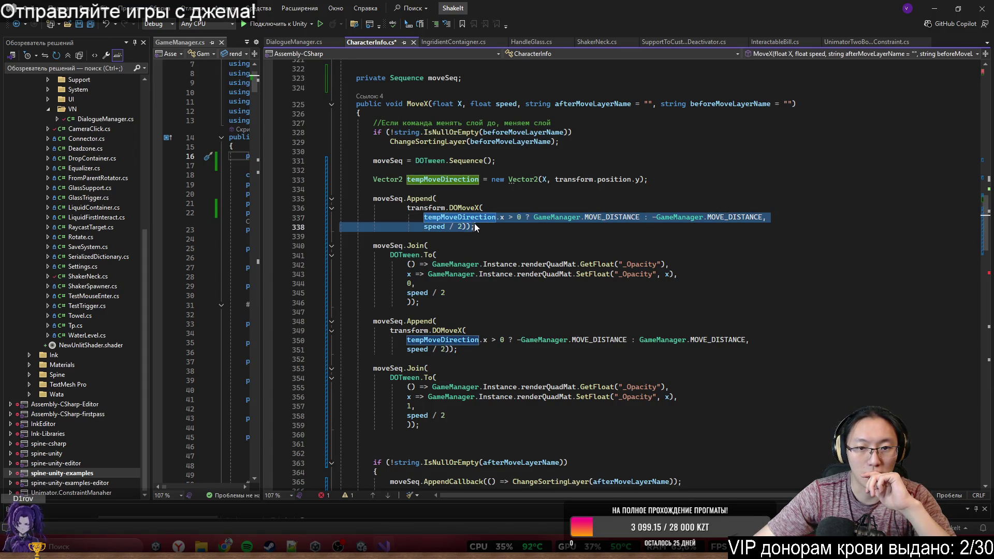
left_click(698, 231)
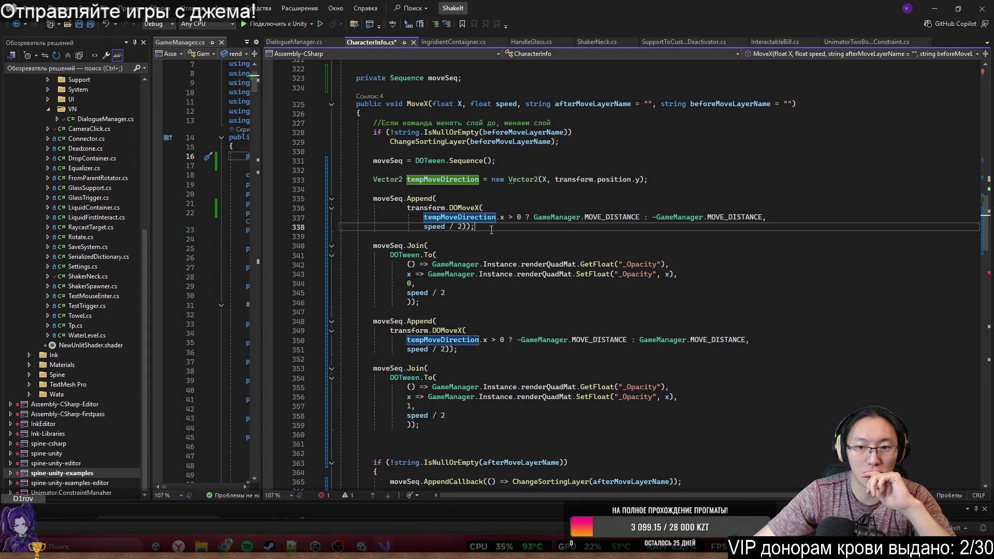
left_click(735, 217)
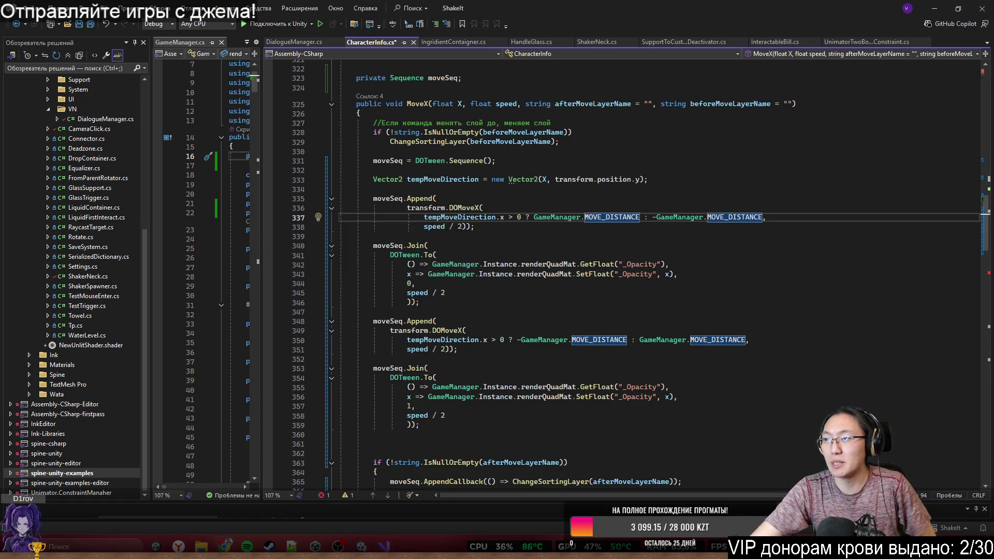
key("super+4")
Step: Search 'setease' and preview the DOTween ease-curve image from the results
type("set")
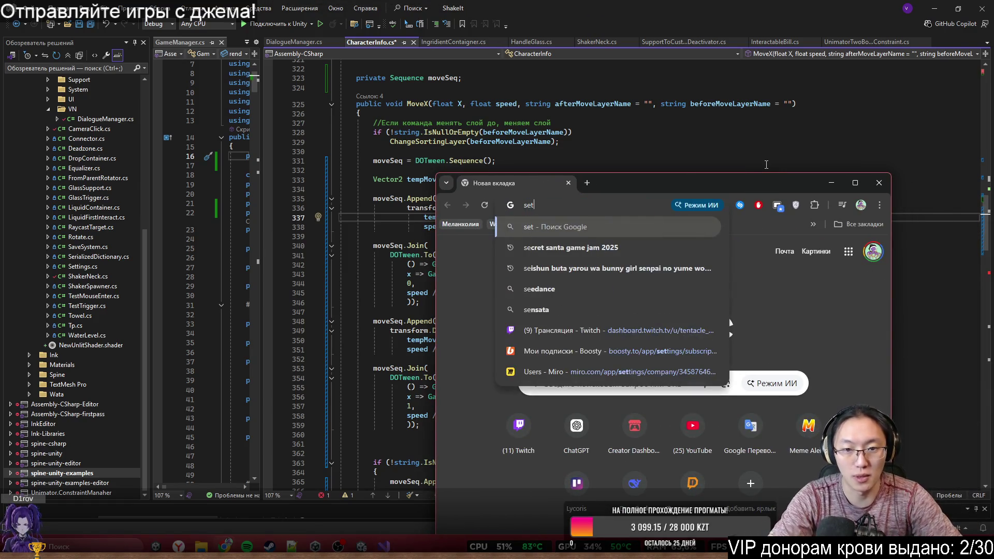
type("ease")
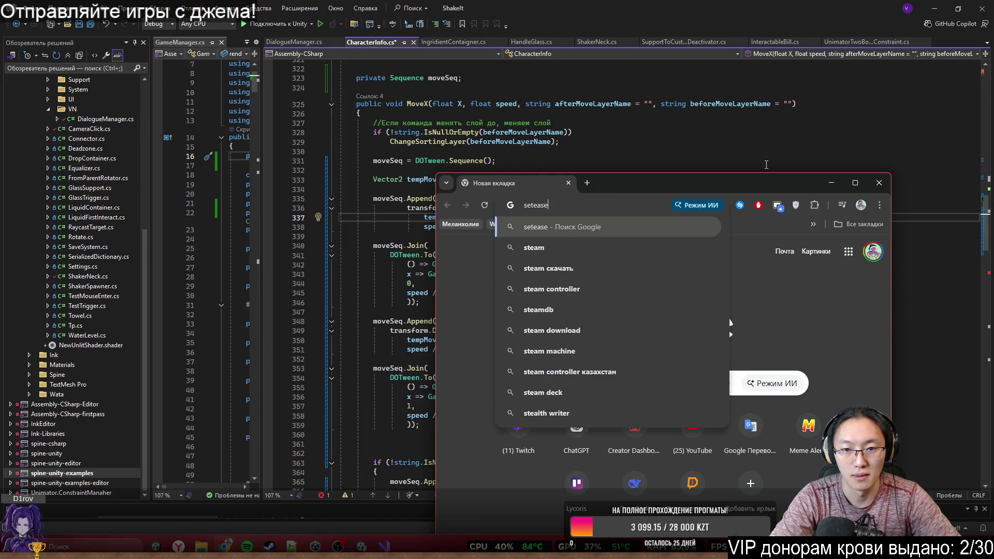
key("Down")
key("Return")
left_click_drag(762, 183, 754, 3)
left_click(207, 309)
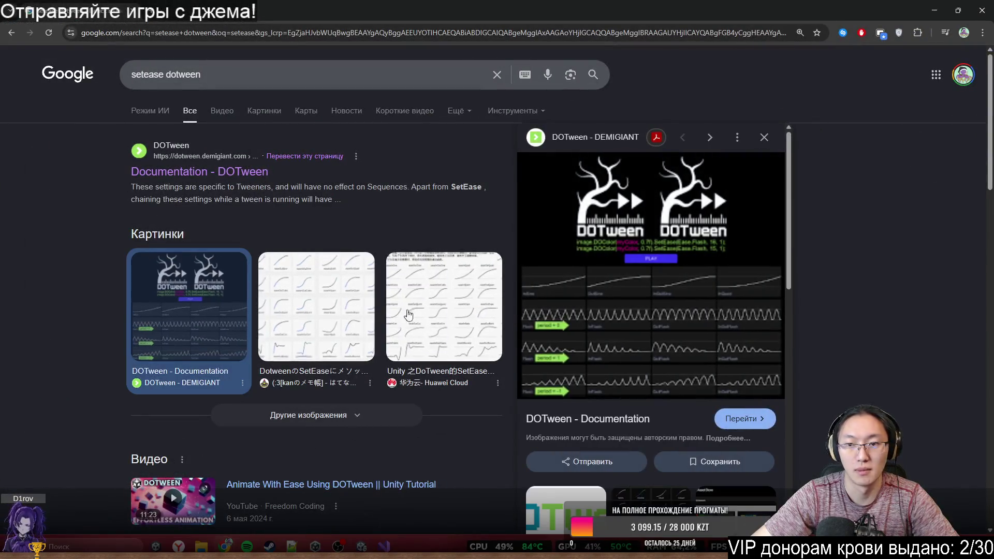
scroll(791, 267, "down", 3)
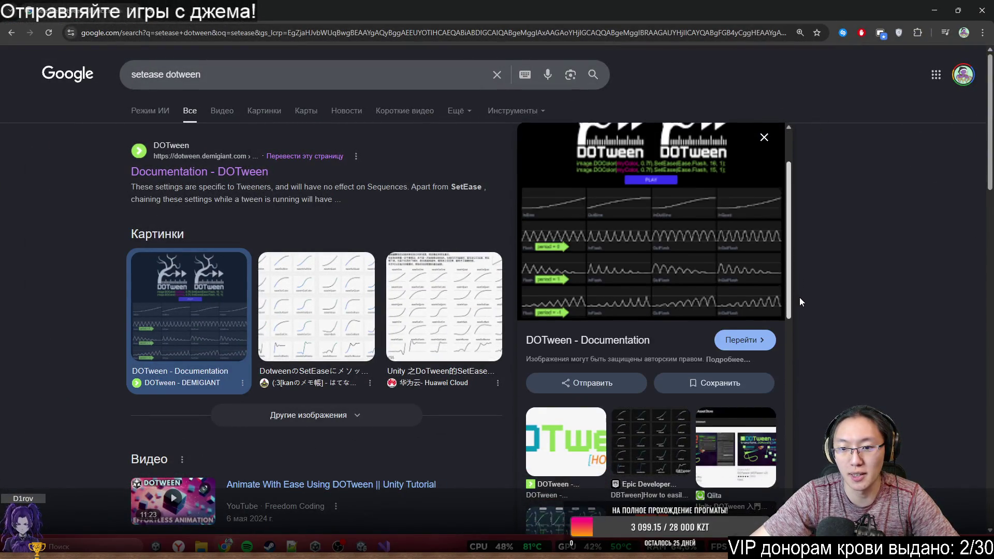
left_click(697, 260)
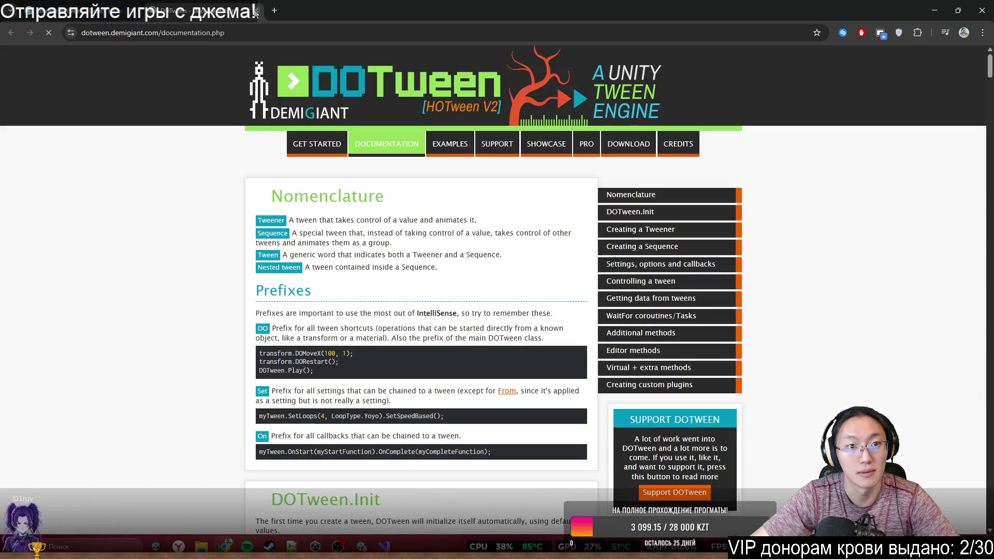
left_click(255, 11)
Step: Open the DOTween Ease.Flash demo GIF in a new tab, view it, then return to Visual Studio
right_click(637, 206)
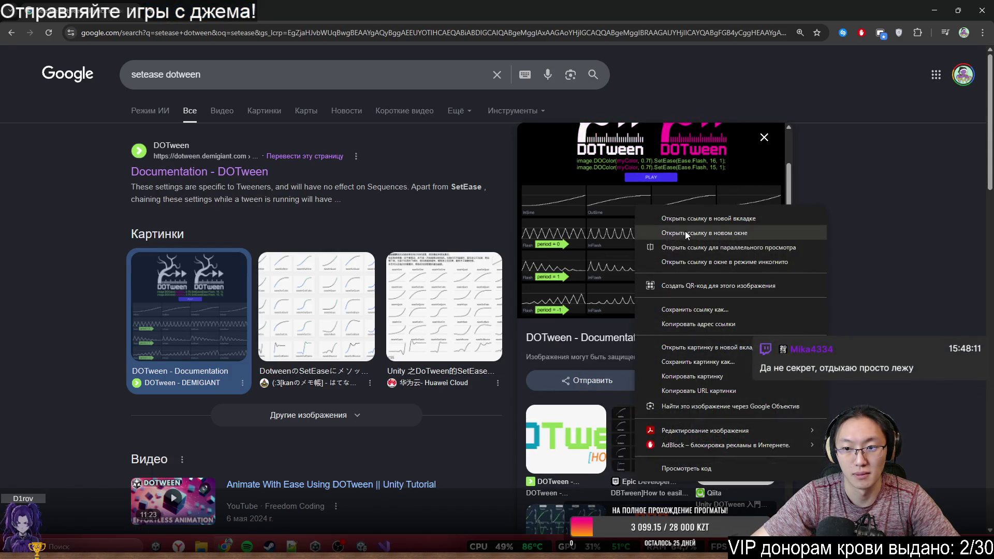
left_click(745, 348)
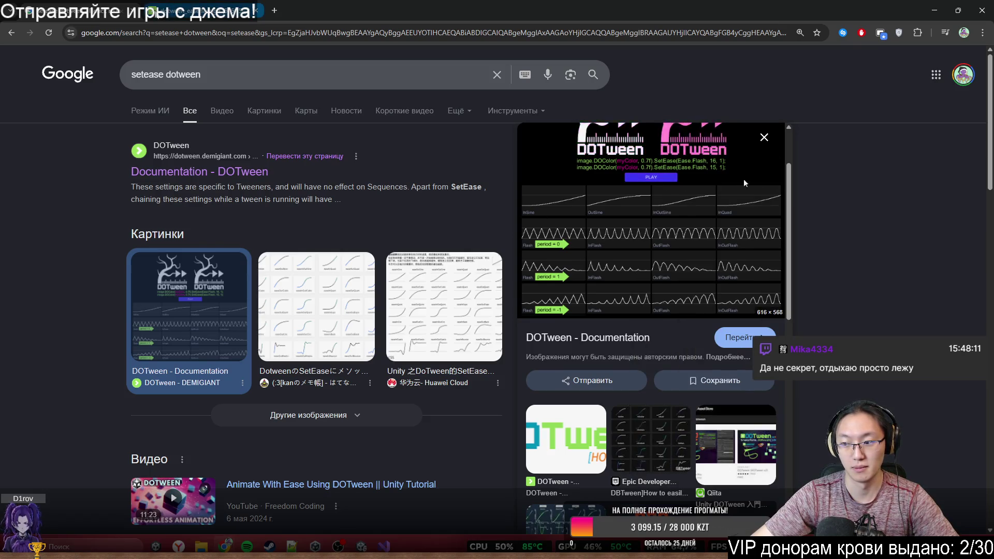
left_click(197, 10)
scroll(538, 321, "up", 3)
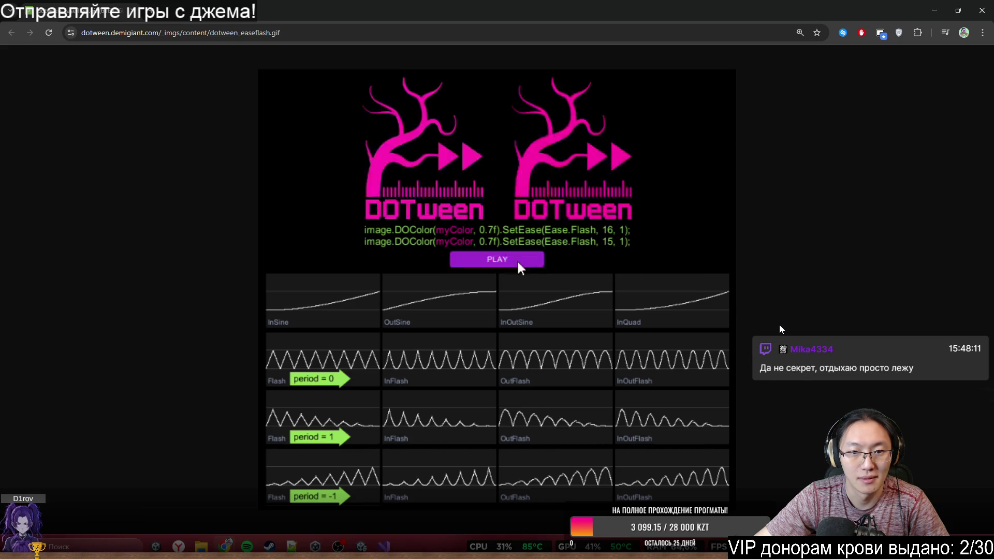
key("alt+Tab")
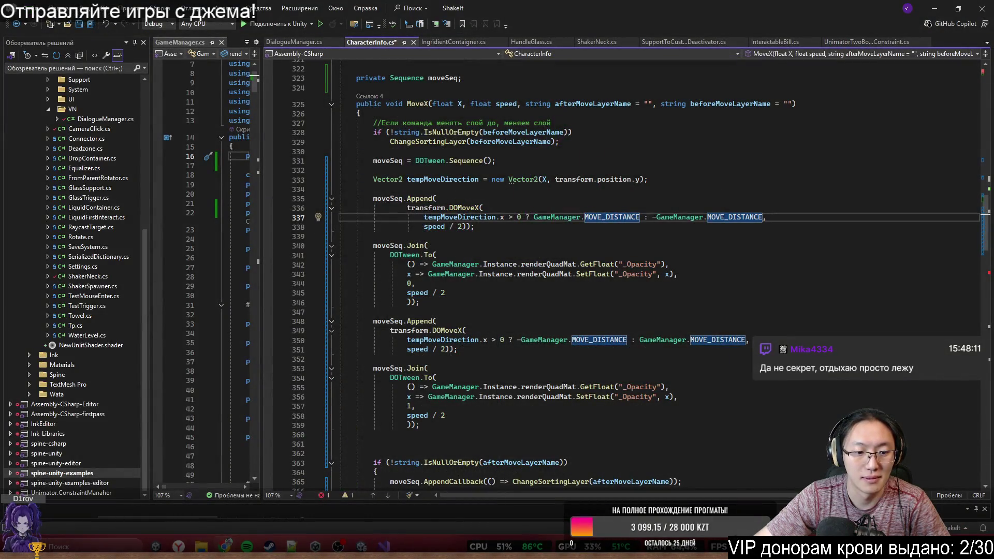
Step: Search 'dotween setease' in a new Chrome tab and open the Documentation - DOTween result
mouse_move(225, 546)
left_click(250, 486)
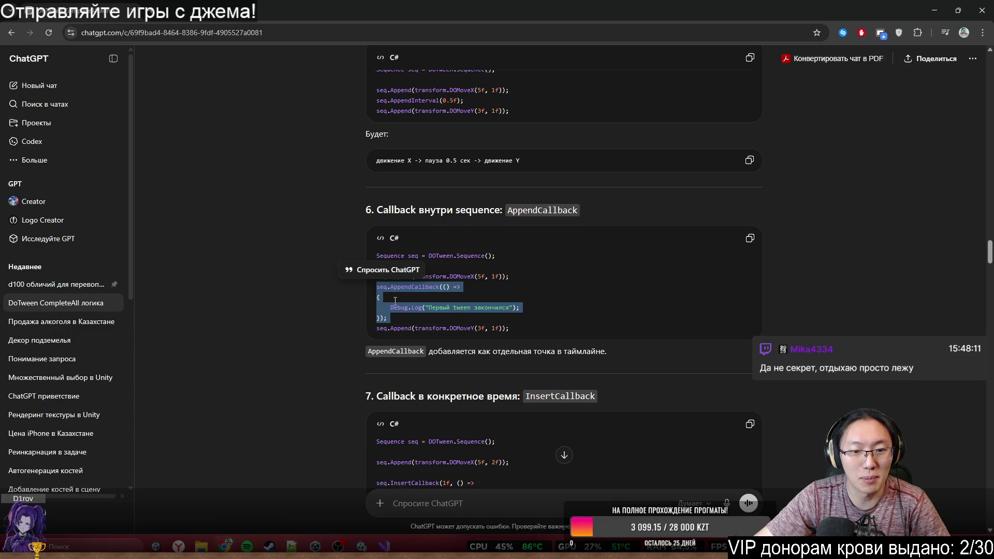
key("ctrl+t")
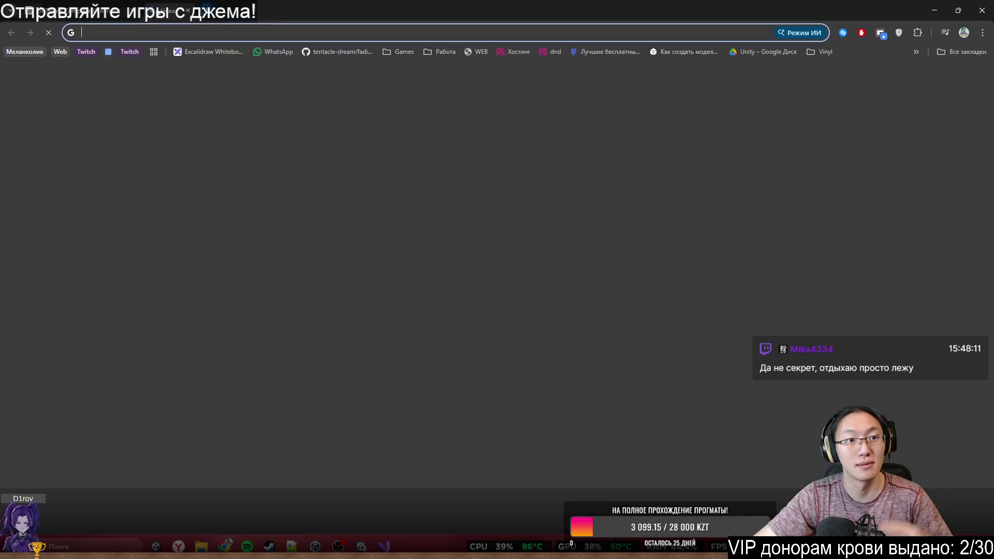
type("dotw")
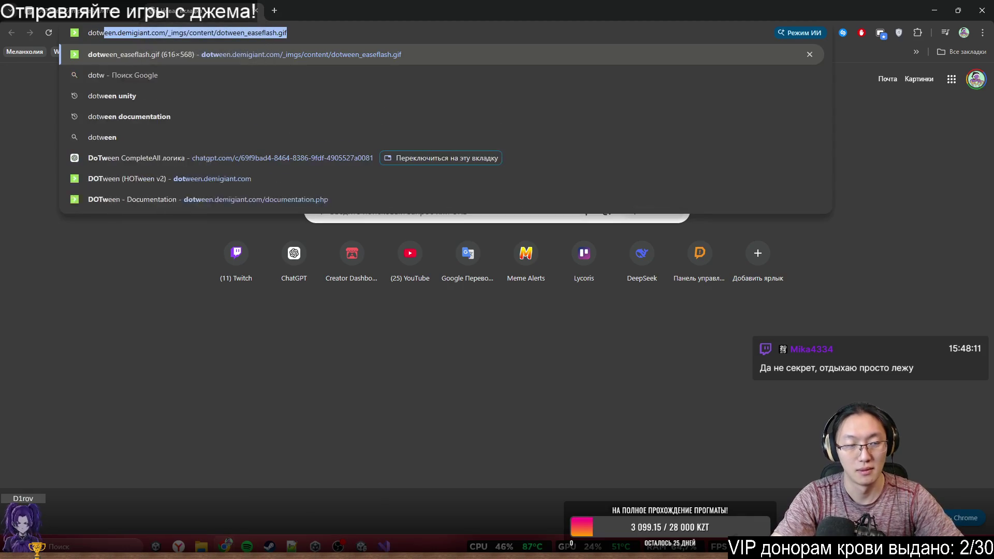
type("een set")
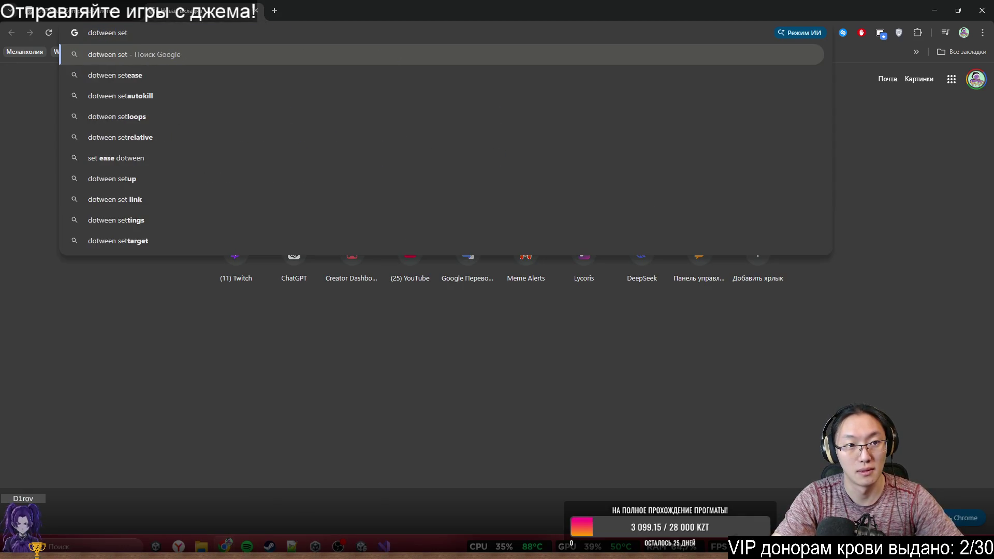
key("Down")
key("Return")
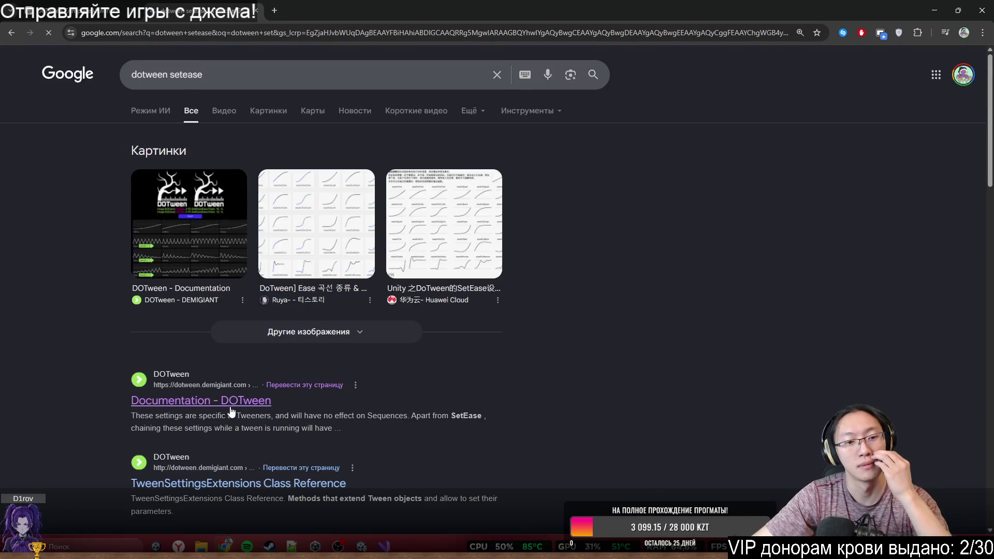
left_click(232, 412)
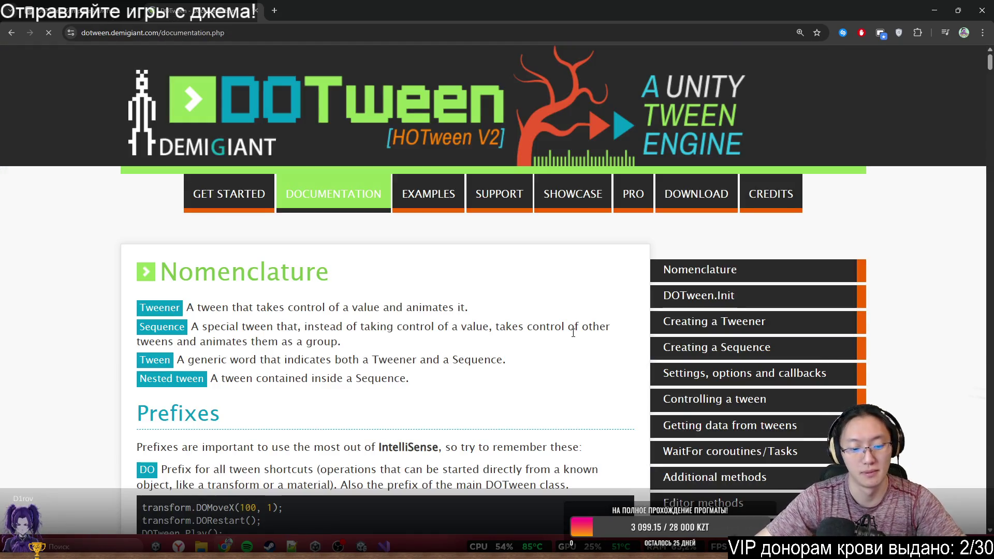
Step: Find 'setease' on the documentation page and jump to the next match
key("ctrl+f")
type("set")
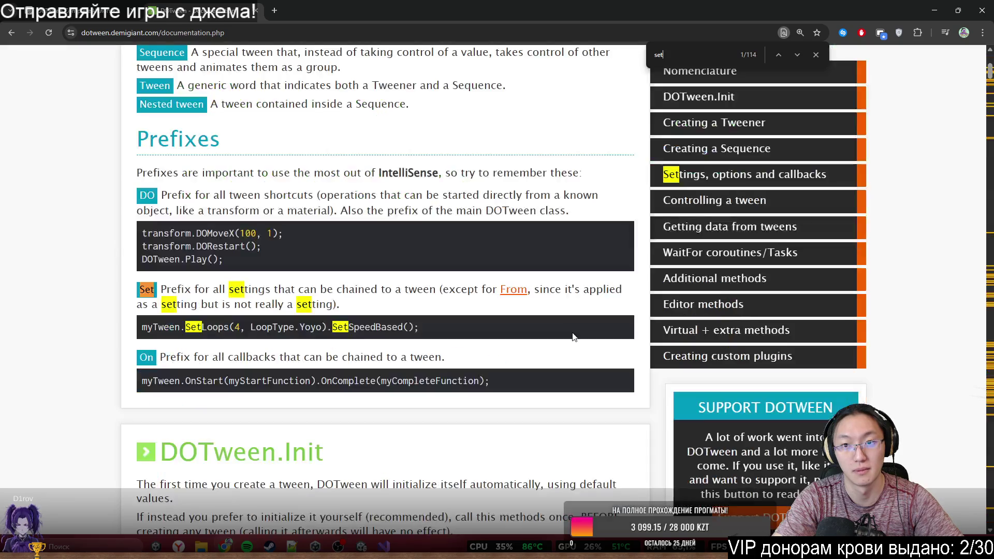
type("e")
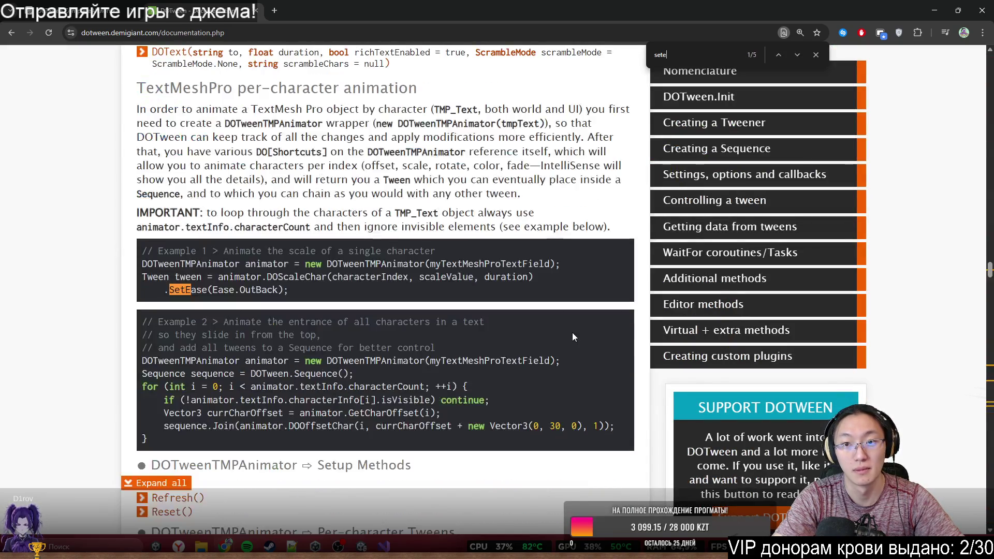
type("ase")
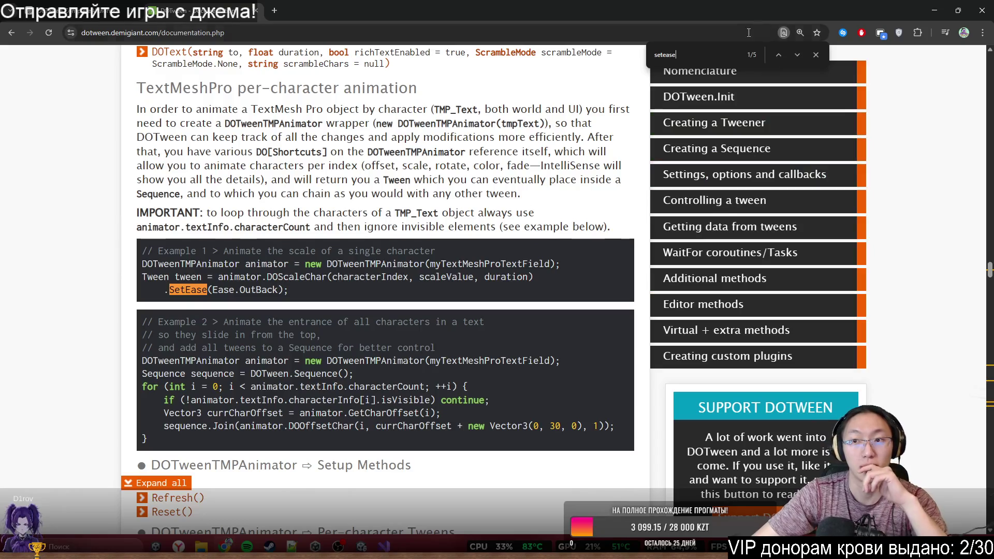
left_click(798, 55)
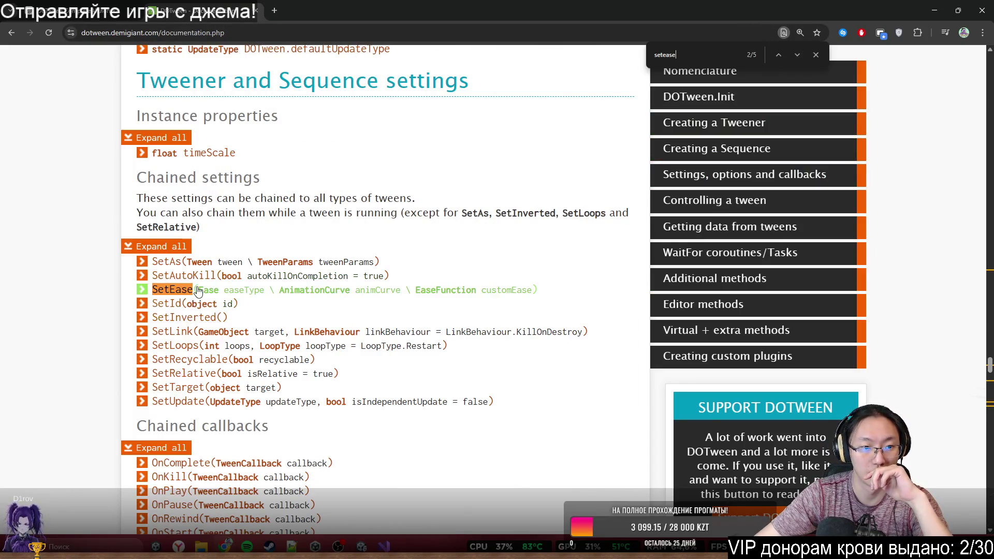
Step: Expand the SetEase entry and read through its full description
left_click(194, 290)
scroll(321, 307, "down", 8)
scroll(321, 307, "down", 5)
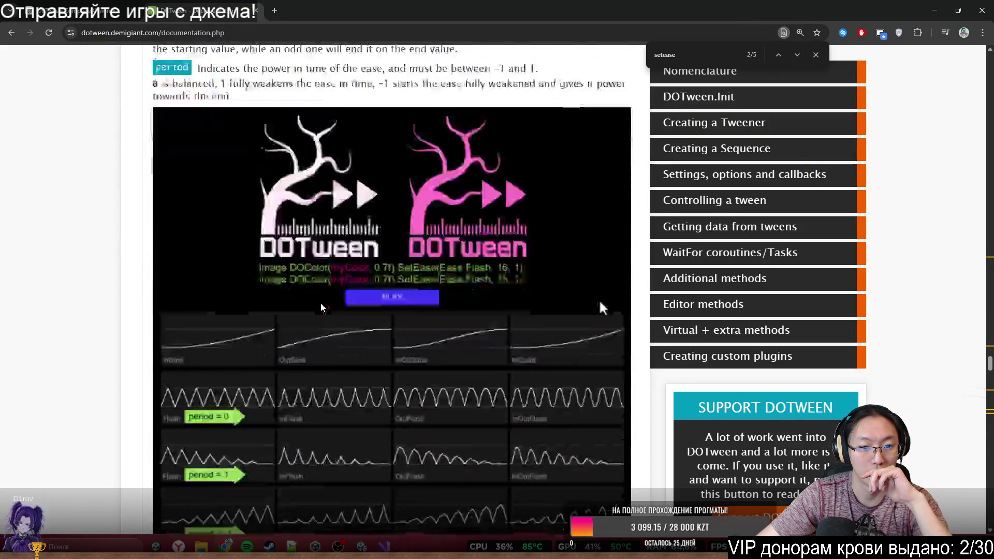
scroll(321, 305, "down", 7)
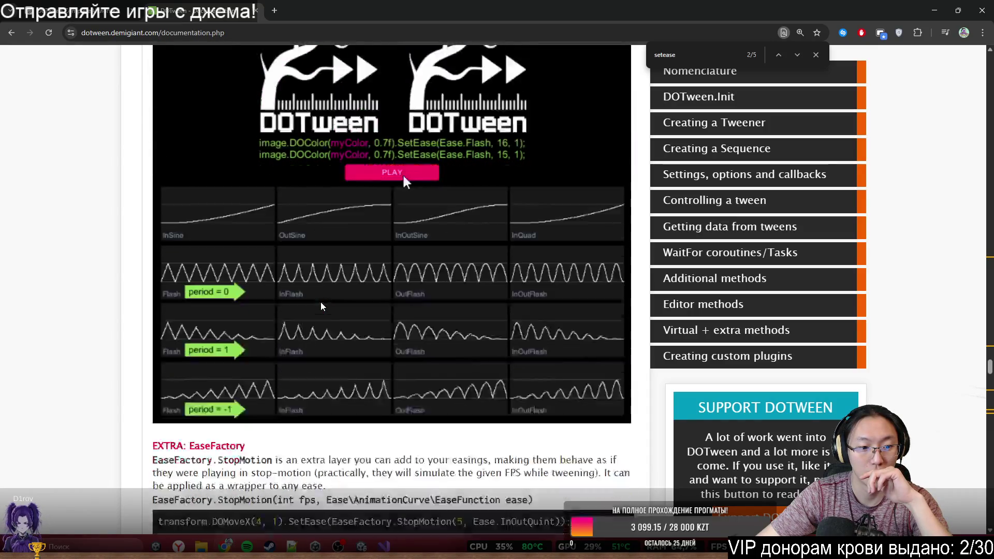
scroll(321, 306, "up", 14)
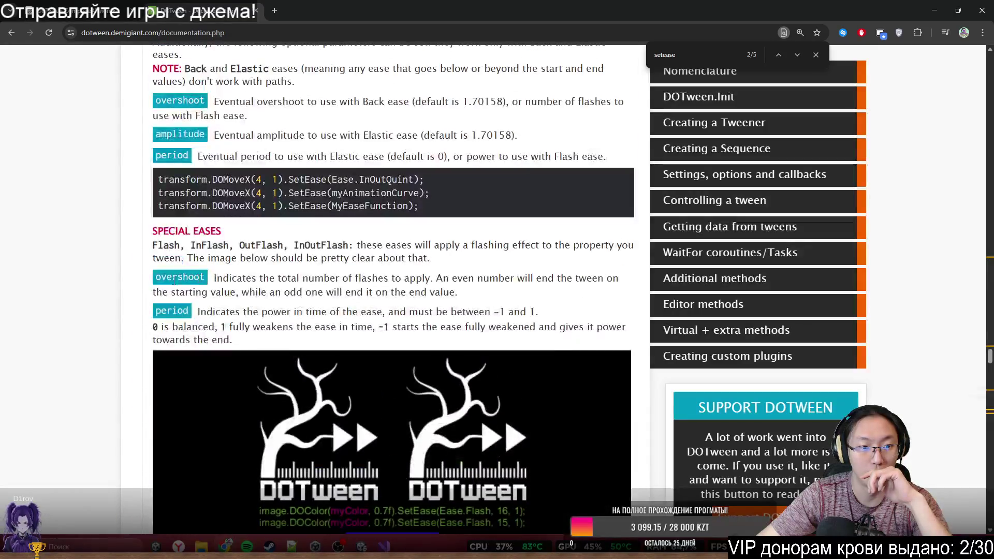
scroll(163, 239, "up", 5)
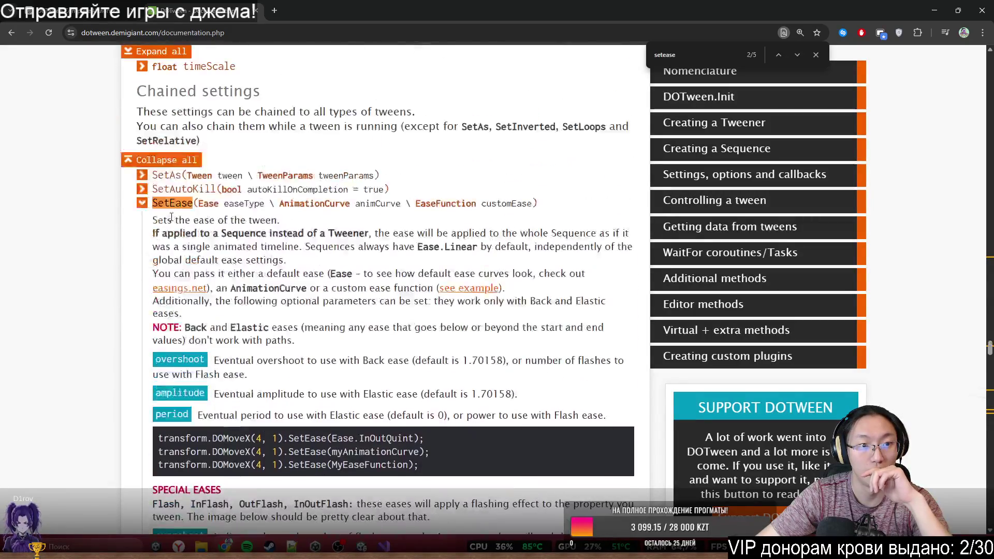
Step: Look at the custom ease function example thread, then close it
left_click(468, 294)
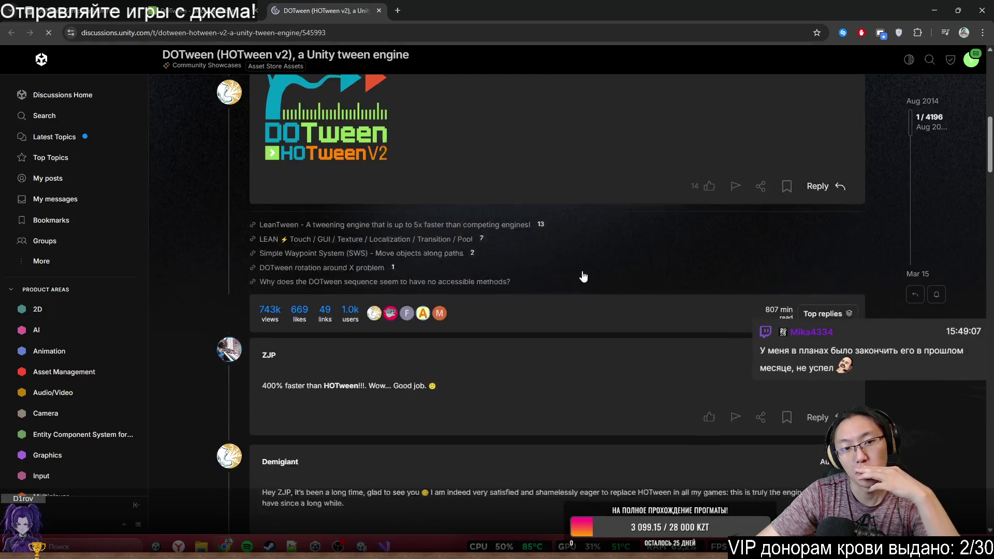
scroll(575, 271, "up", 3)
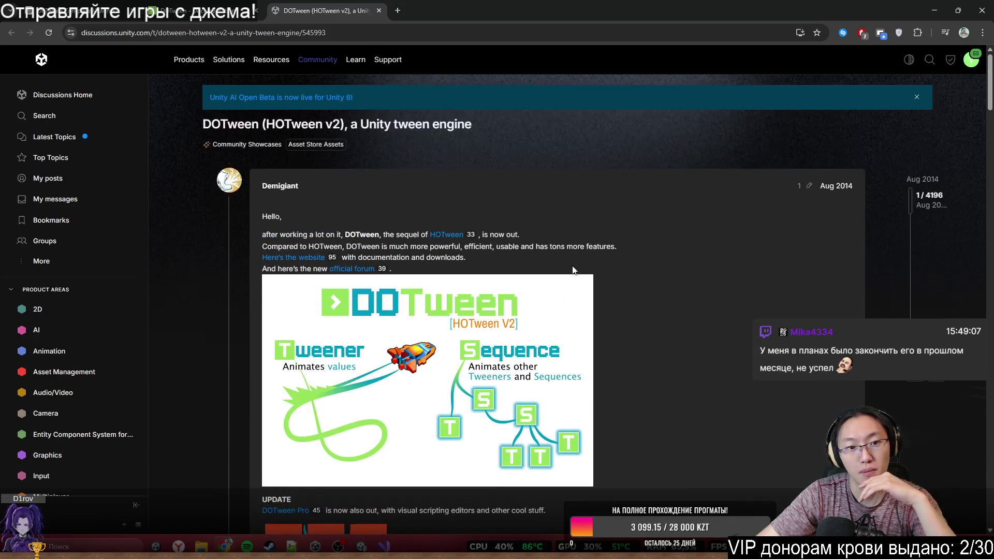
scroll(644, 436, "down", 15)
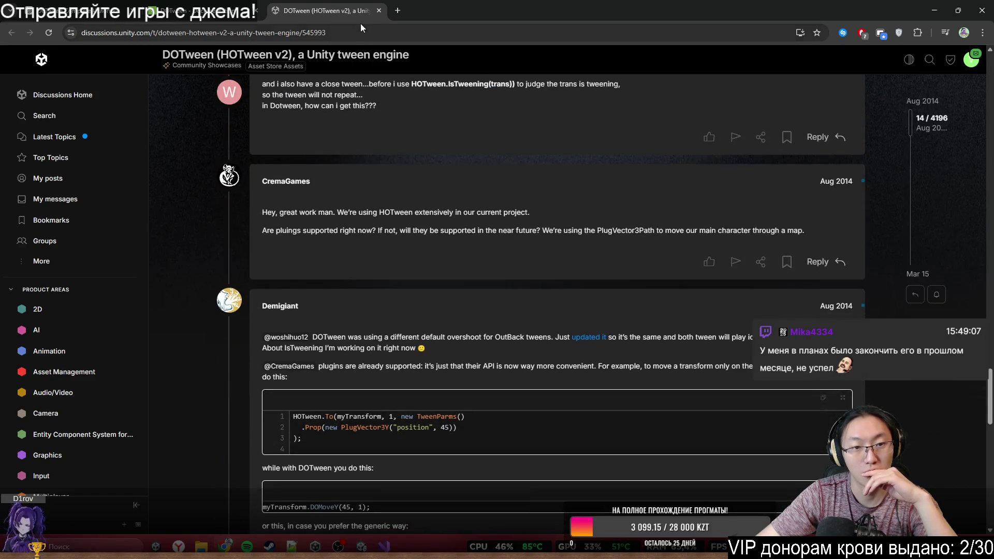
left_click(379, 10)
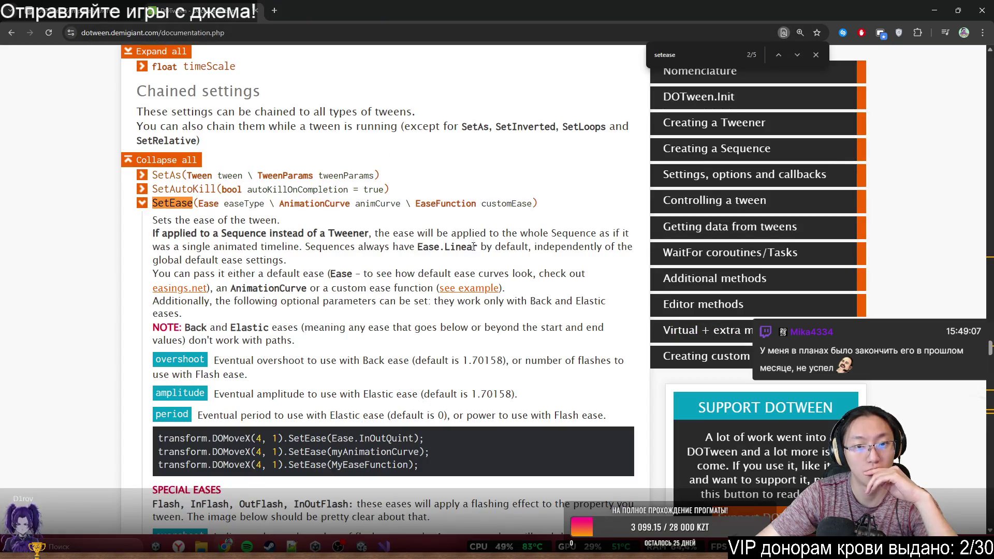
Step: Open the easings.net link in a new tab and switch to its easing-curve cheat sheet
scroll(470, 276, "down", 2)
scroll(469, 276, "down", 2)
middle_click(179, 213)
left_click(310, 5)
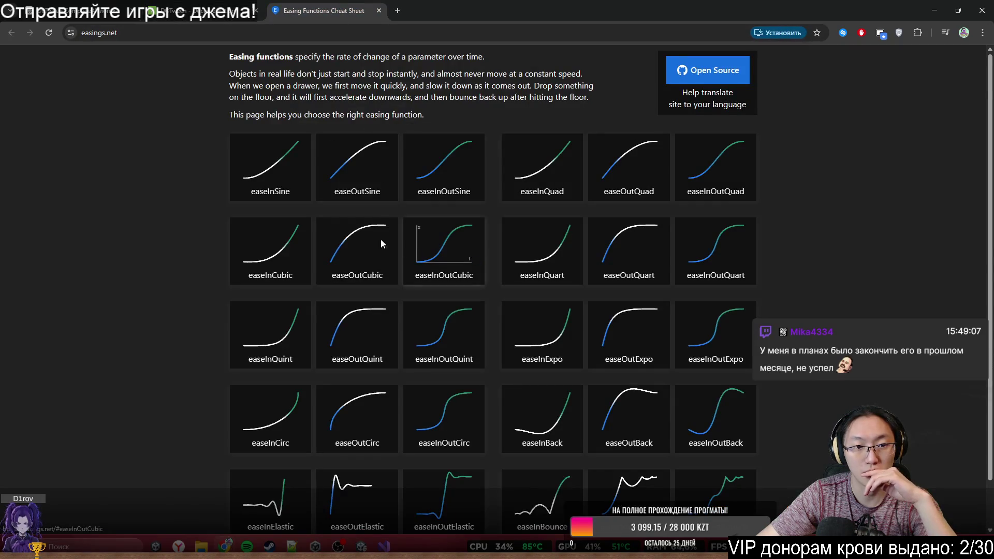
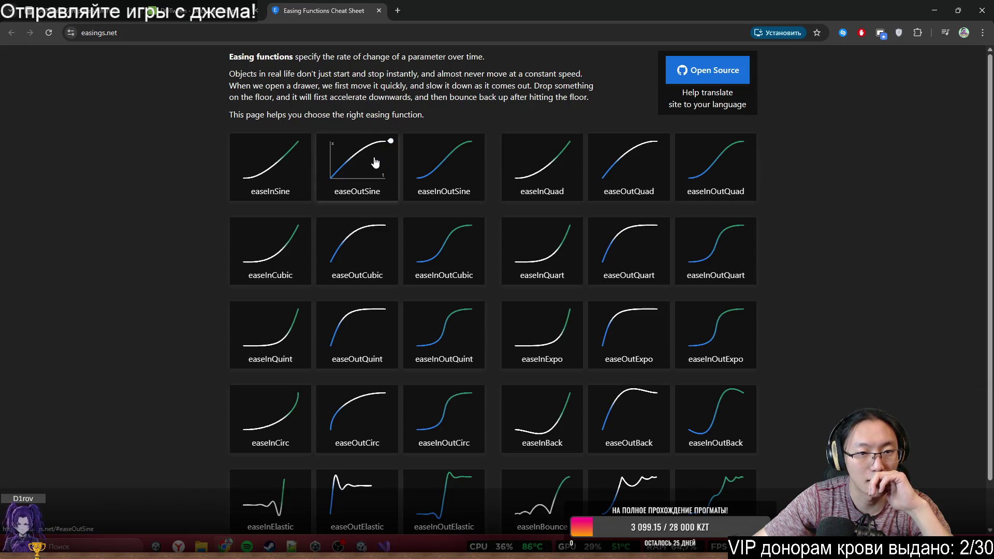
Step: Bring Visual Studio in front of the browser and shrink its window so the easings page stays visible
left_click(384, 547)
mouse_move(714, 8)
left_mouse_down()
mouse_move(716, 29)
mouse_move(611, 172)
mouse_move(631, 288)
mouse_move(635, 217)
left_mouse_up()
scroll(628, 346, "down", 2)
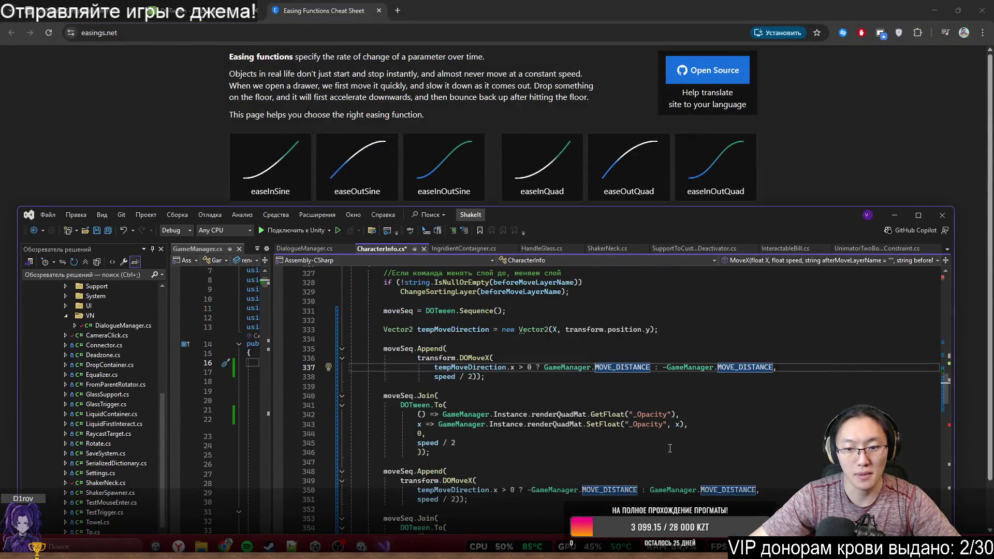
scroll(458, 357, "down", 3)
left_click(457, 357)
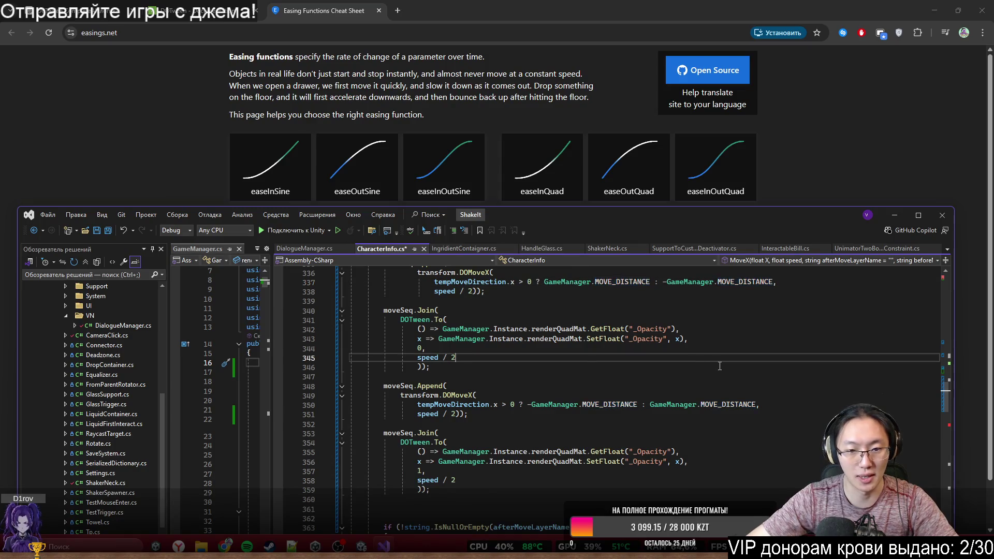
scroll(431, 362, "up", 6)
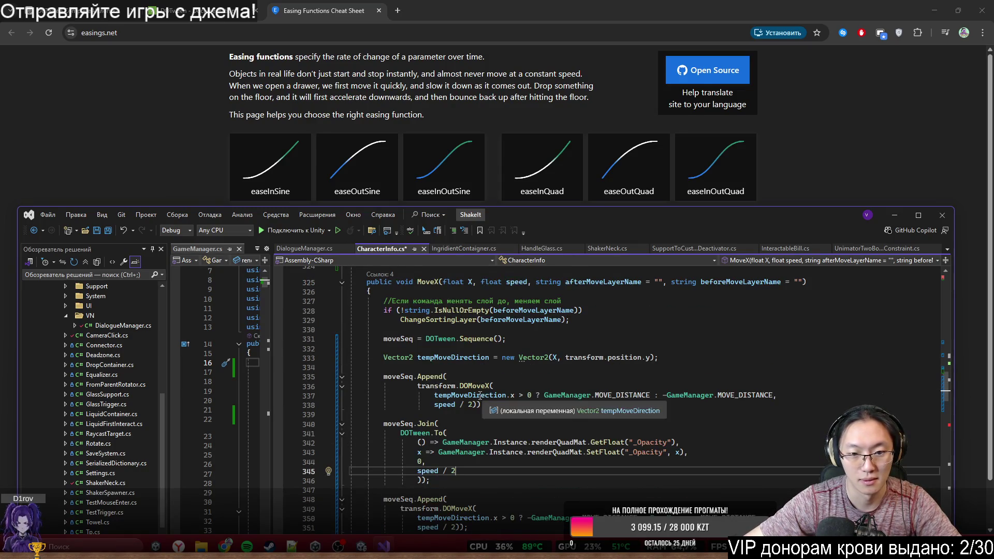
scroll(659, 402, "down", 3)
Step: Append .SetEase(Ease.InSine) after 'speed / 2)' on the first DOMoveX tween, fixing the parentheses
left_click(659, 378)
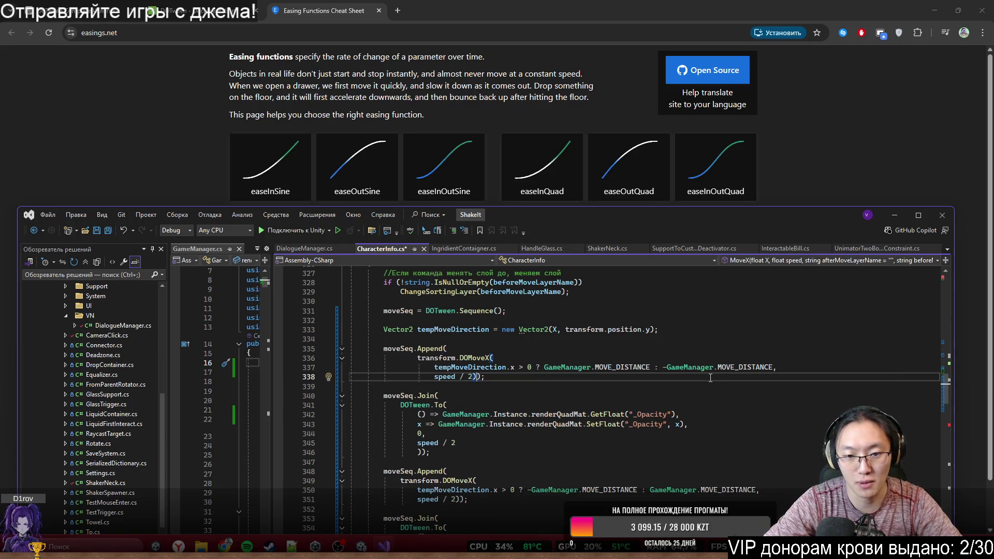
type(".")
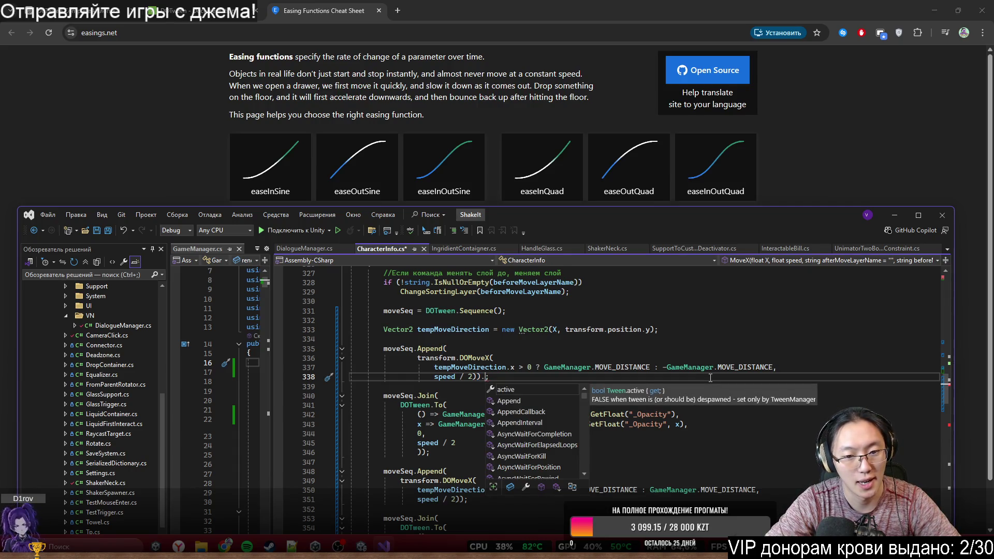
key("BackSpace")
key("Left")
type(".")
key("Escape")
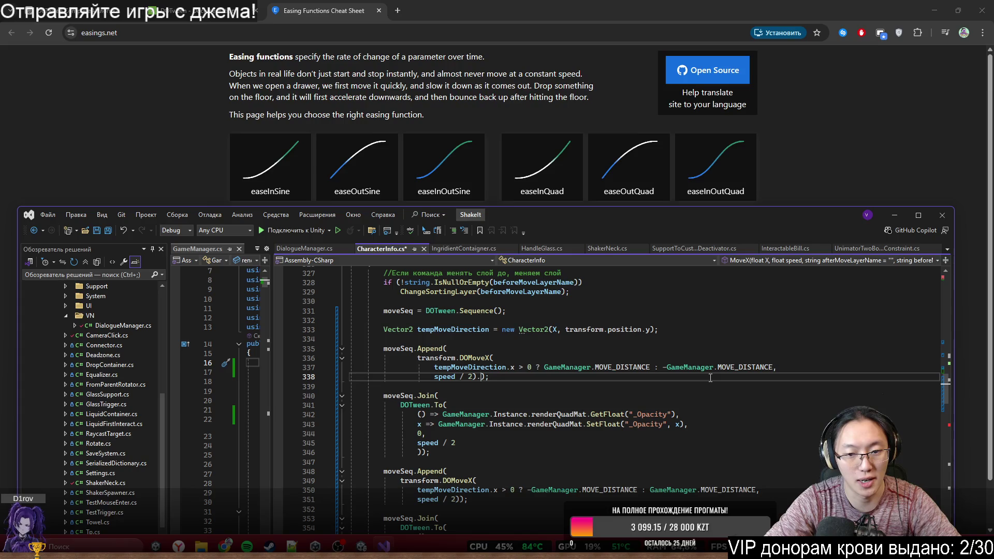
type("SetEase")
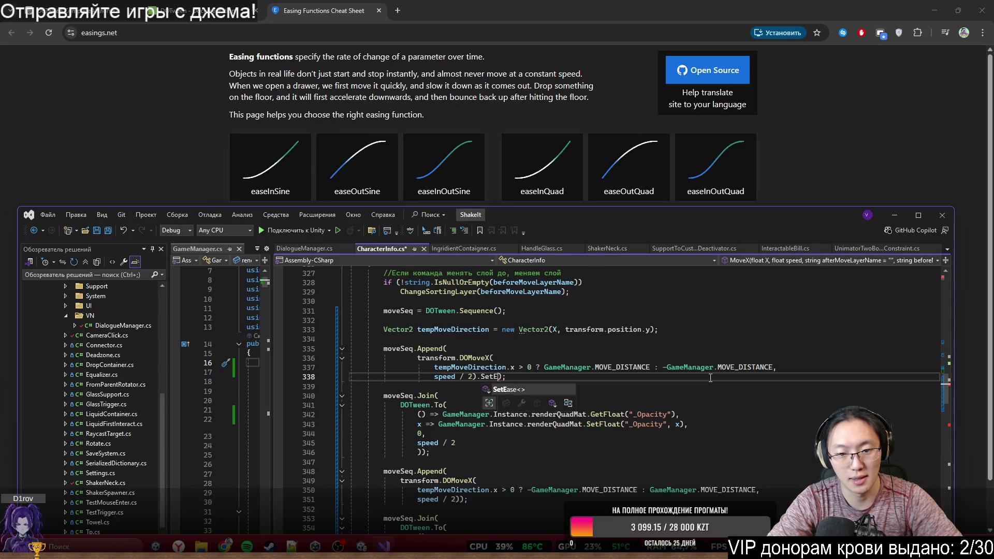
type("(")
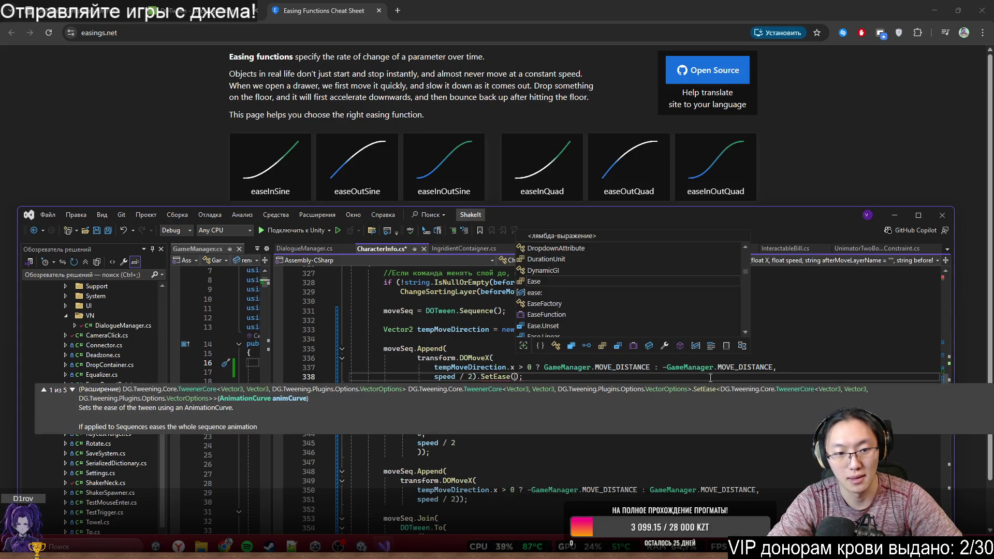
type("Eq")
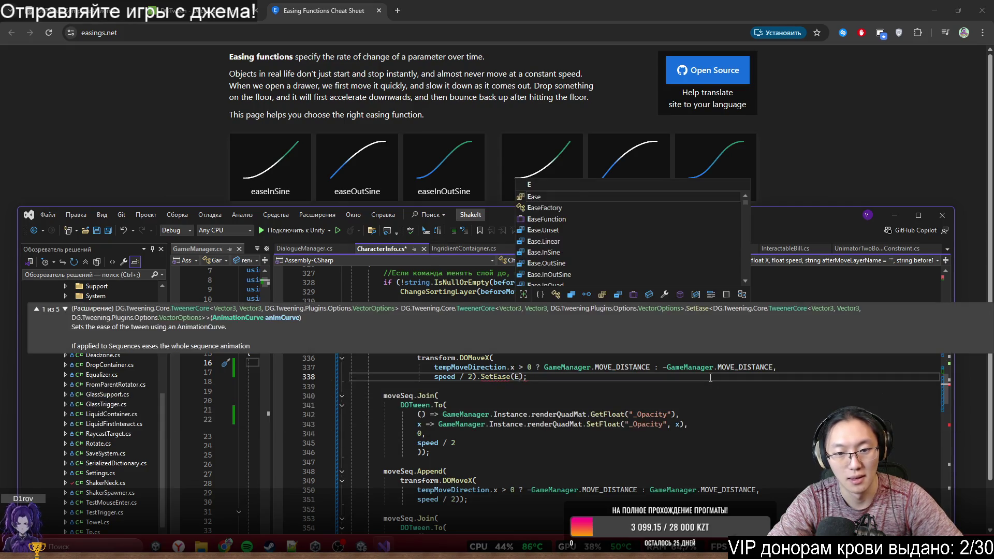
key("BackSpace")
type("ase")
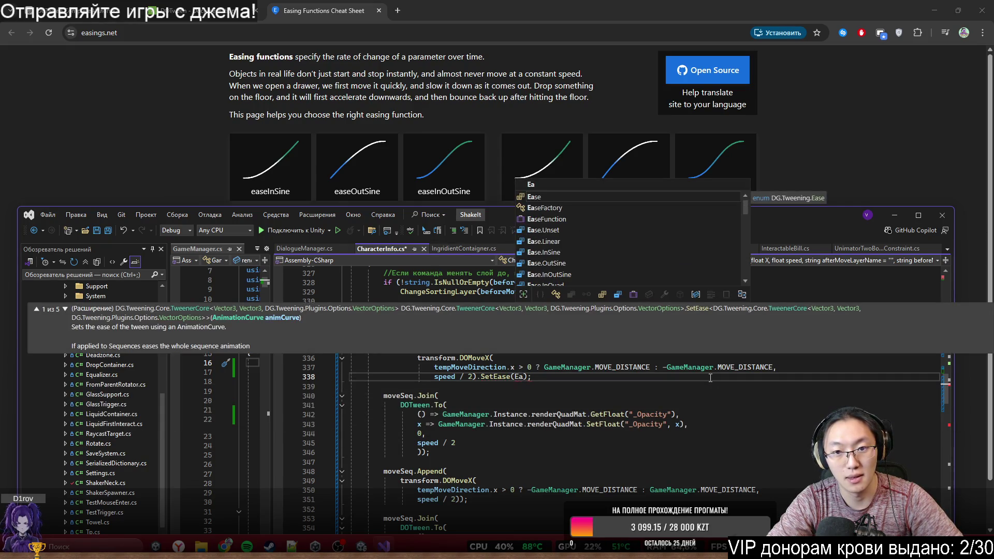
type(".")
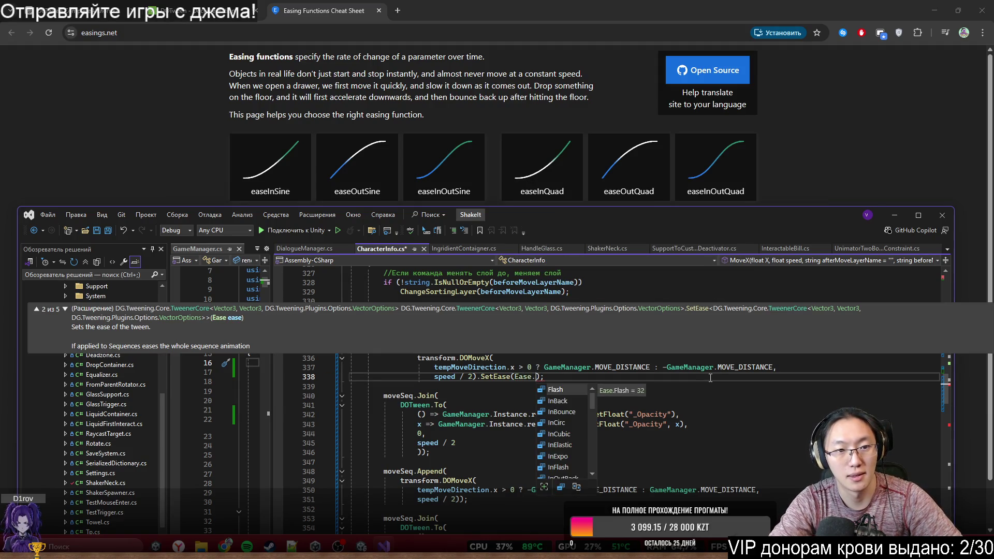
type("InSi")
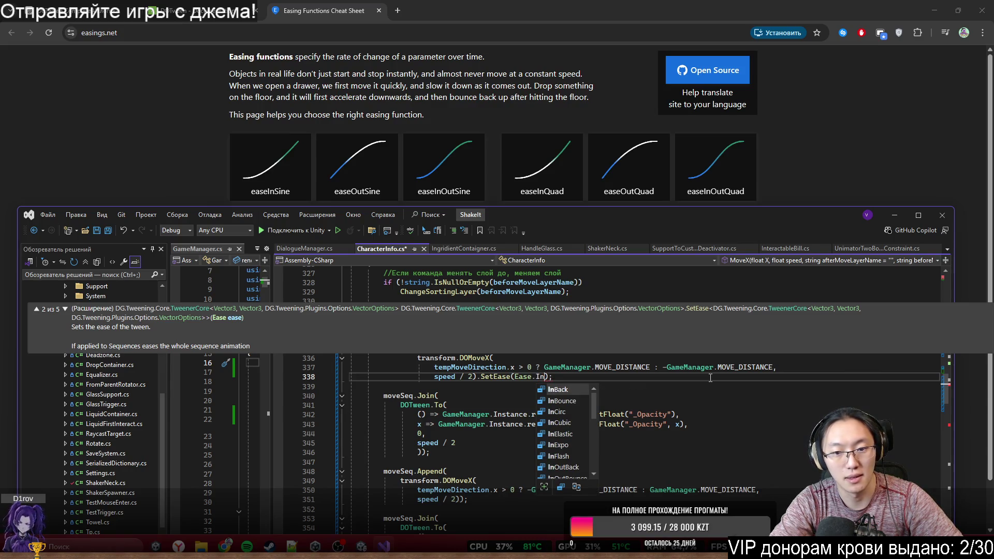
key("Tab")
type("))")
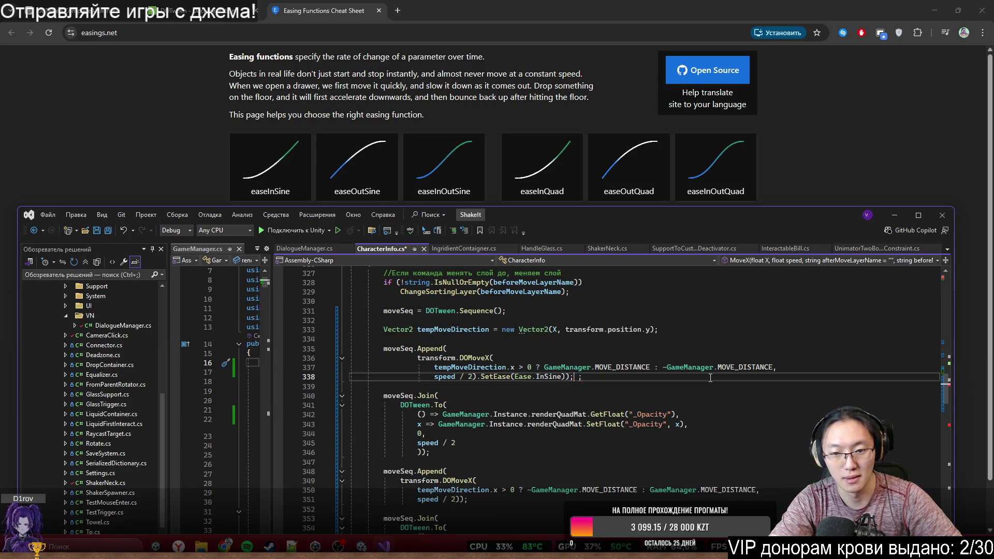
key("BackSpace")
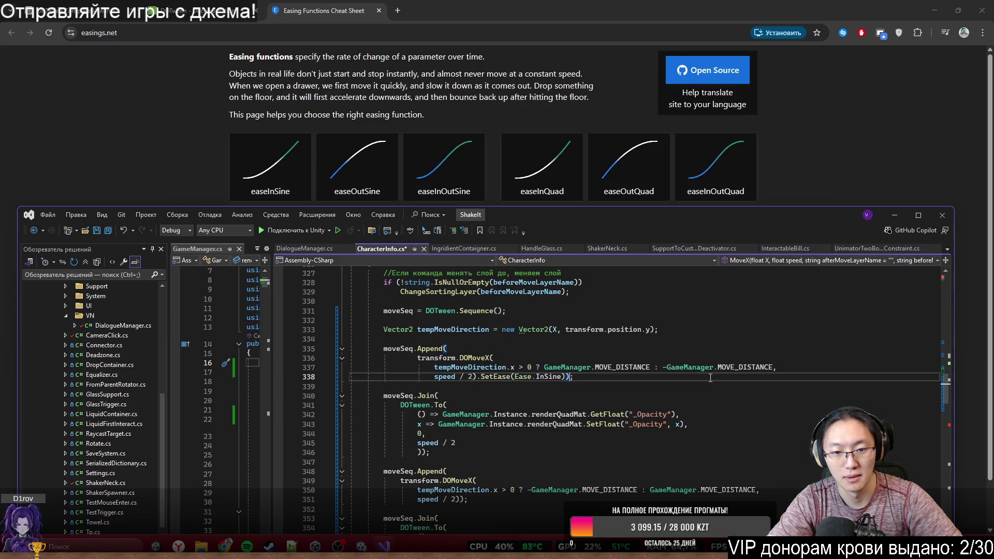
scroll(711, 379, "down", 3)
Step: Add .SetEase(Ease.OutSine) after 'speed / 2)' on the second DOMoveX call, using IntelliSense
left_click(460, 414)
type(".Set")
key("Tab")
type("(")
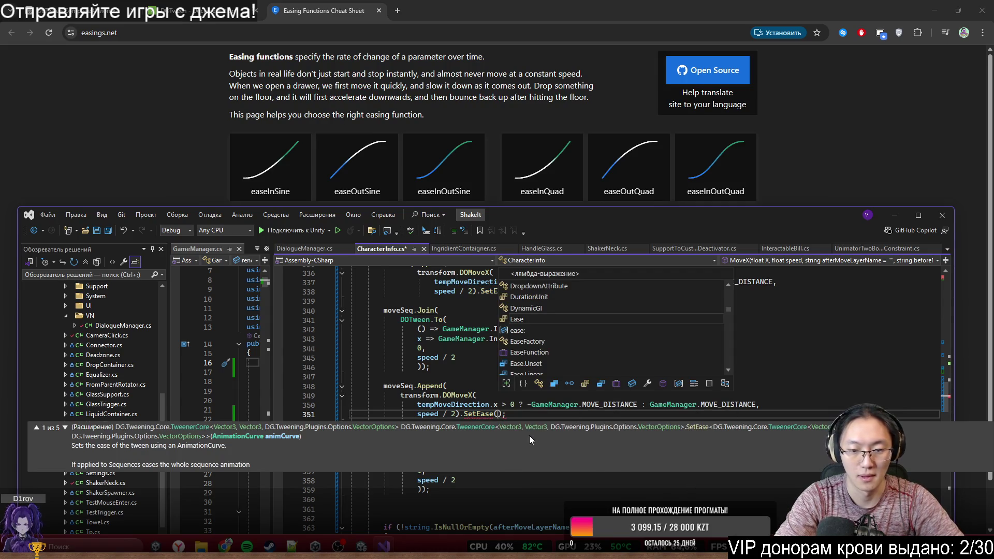
type("Ea")
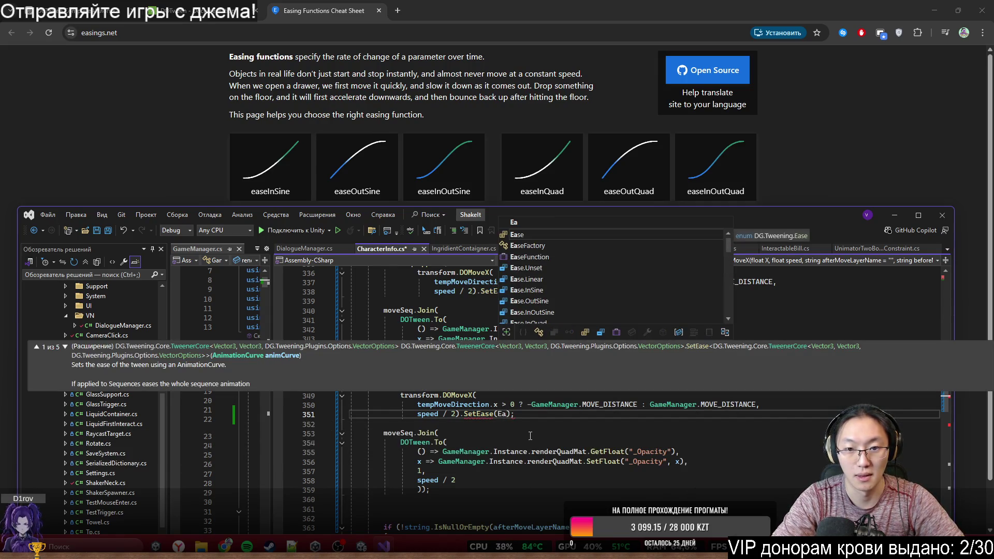
key("Tab")
type(".")
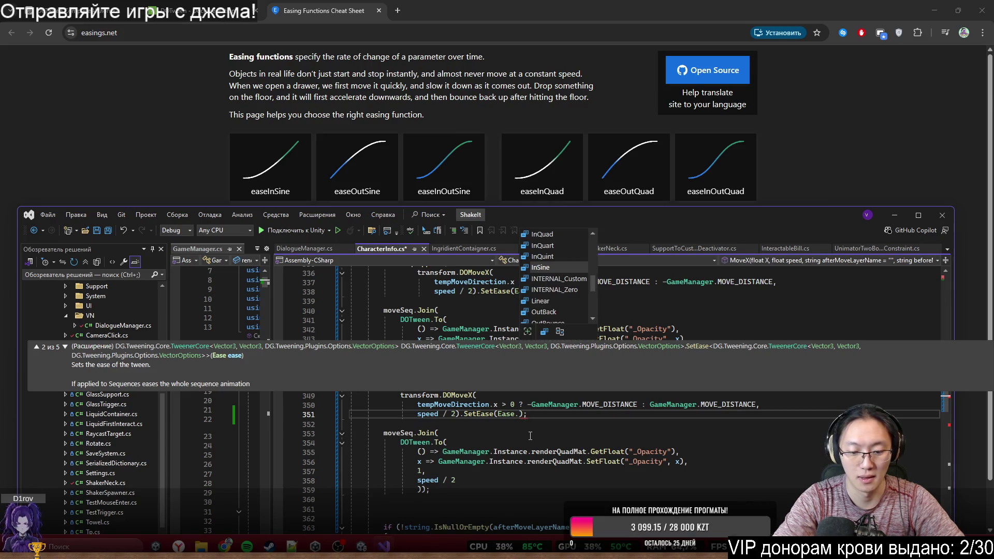
type("outs")
key("Tab")
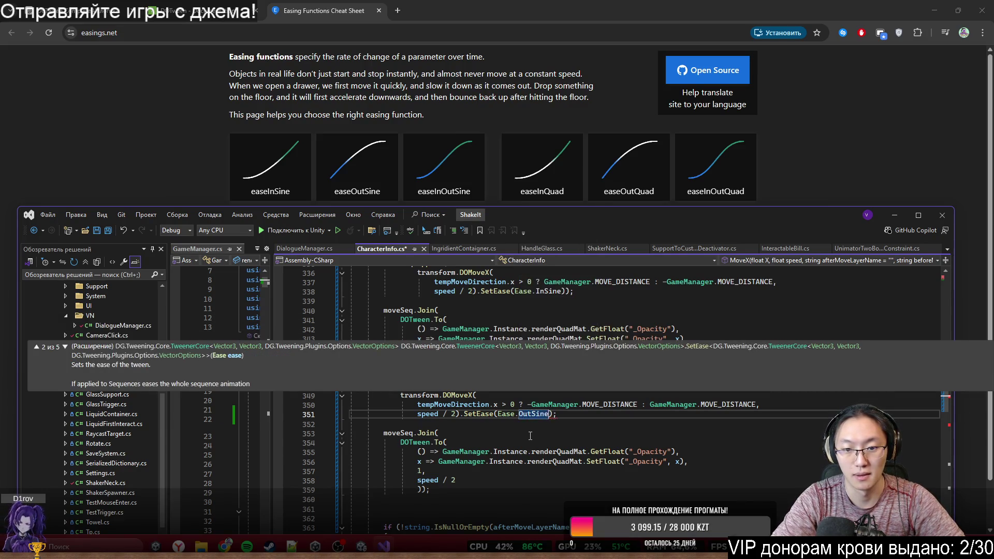
type(")")
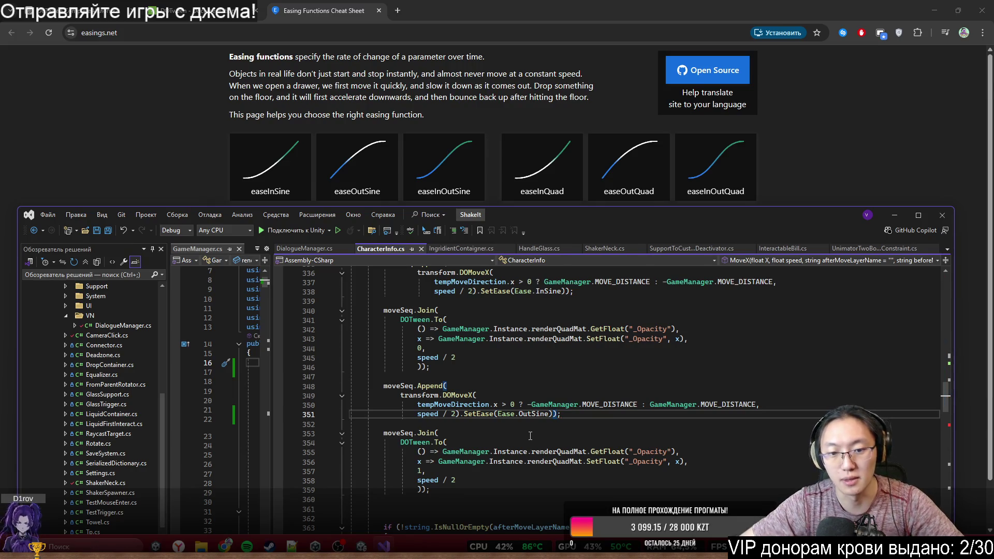
left_click(643, 378)
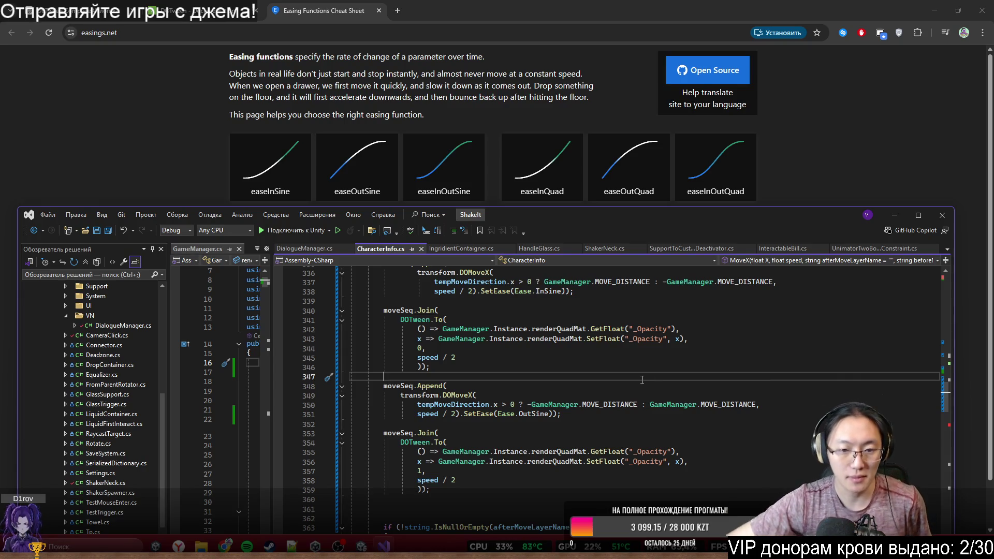
Step: Maximize Visual Studio, then comment out and uncomment the MoveTween assignment line in MoveY
left_click_drag(707, 213, 736, 96)
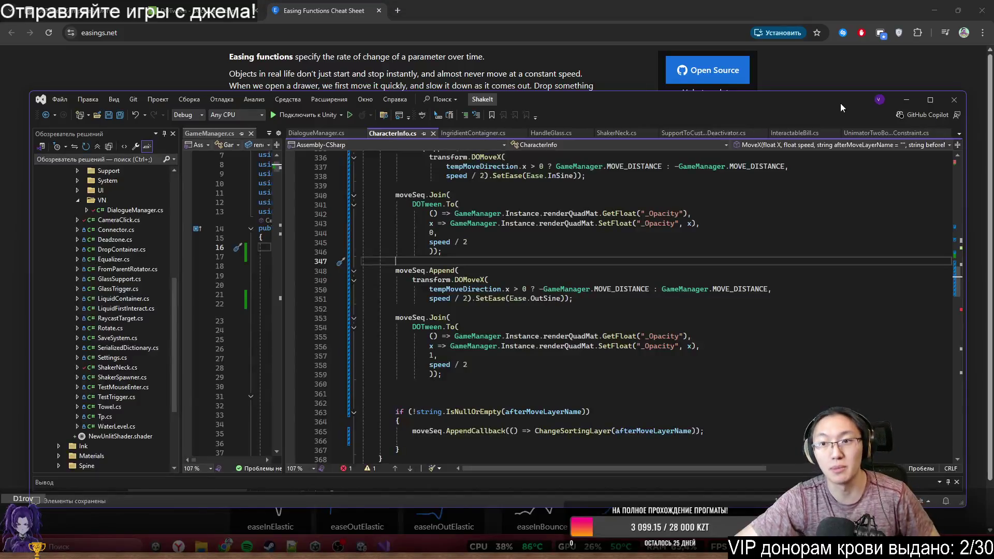
double_click(841, 104)
scroll(698, 192, "down", 5)
left_click(407, 366)
key("shift+End")
key("ctrl+k")
key("ctrl+c")
key("Down")
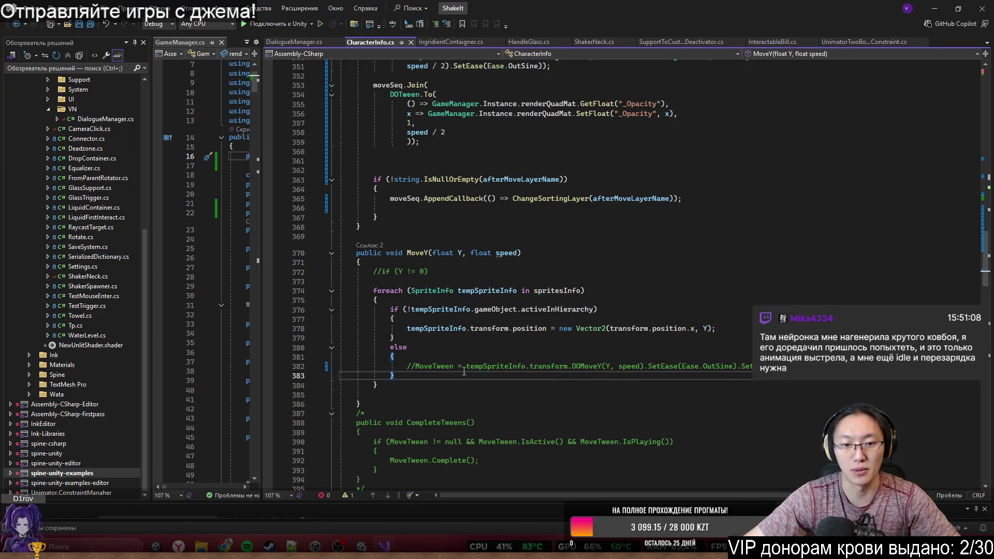
left_click(416, 369)
key("ctrl+k")
key("ctrl+u")
Step: Replace 'MoveTween =' with 'moveSeq.Append(' on the DOMoveY line, then minimize the editor to show easings.net
double_click(417, 369)
key("BackSpace")
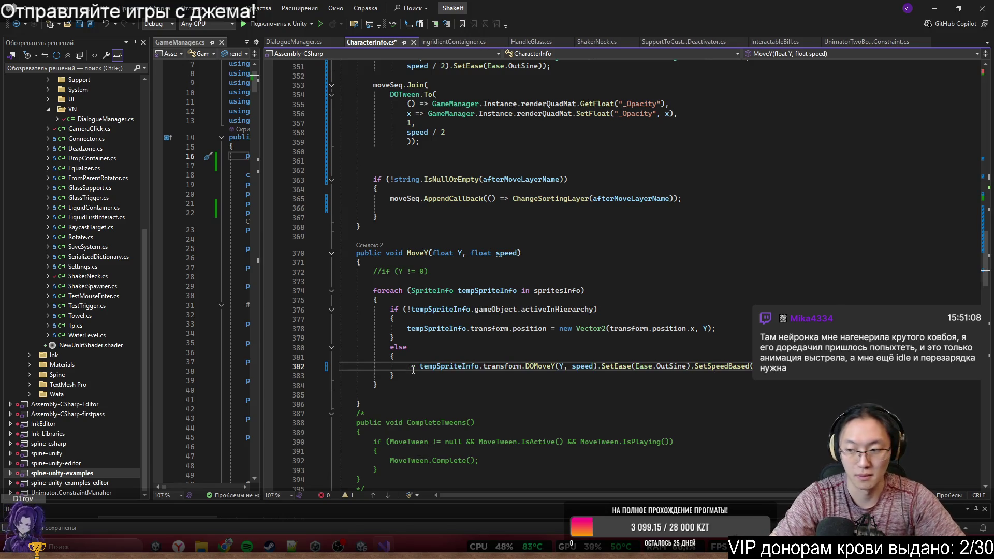
scroll(472, 351, "up", 10)
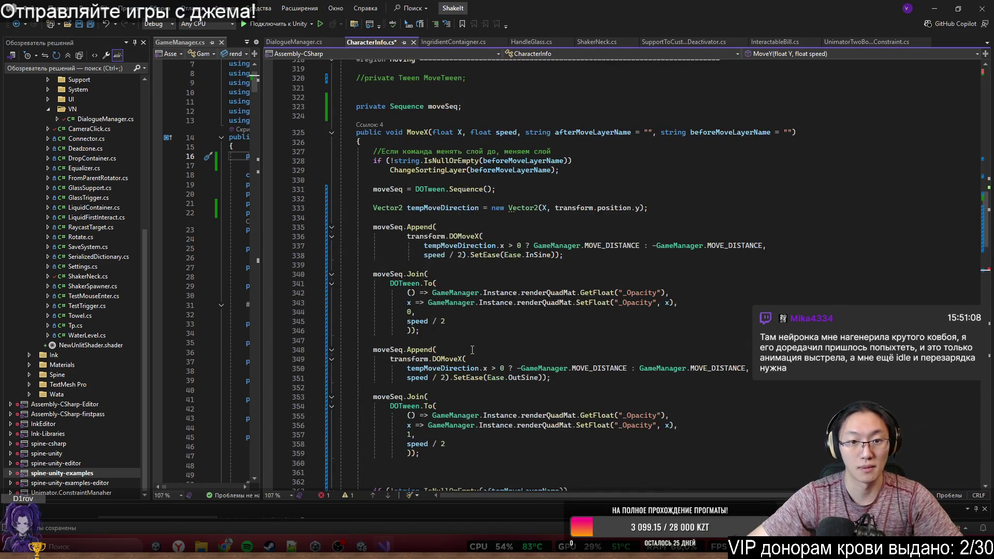
scroll(473, 351, "down", 9)
type("moveSeq")
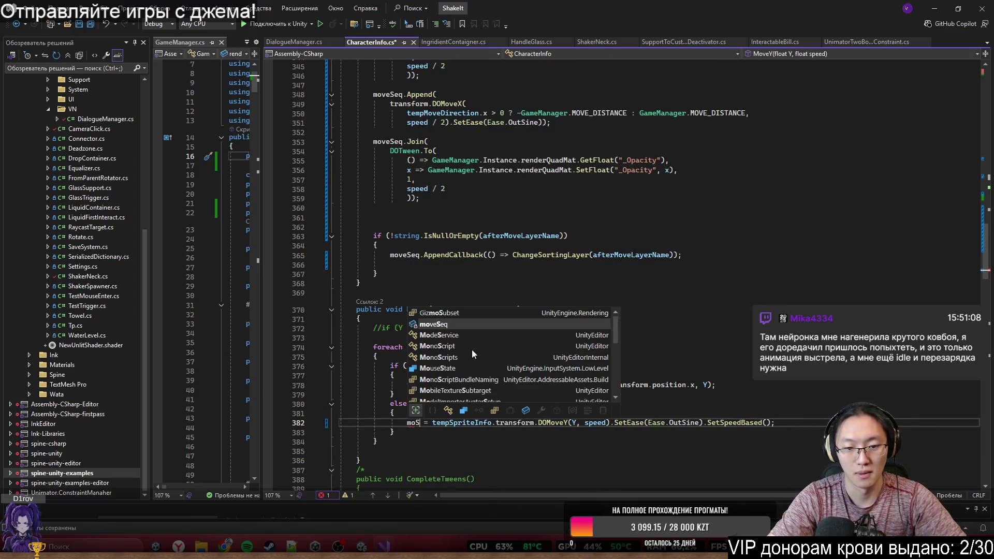
type(".A")
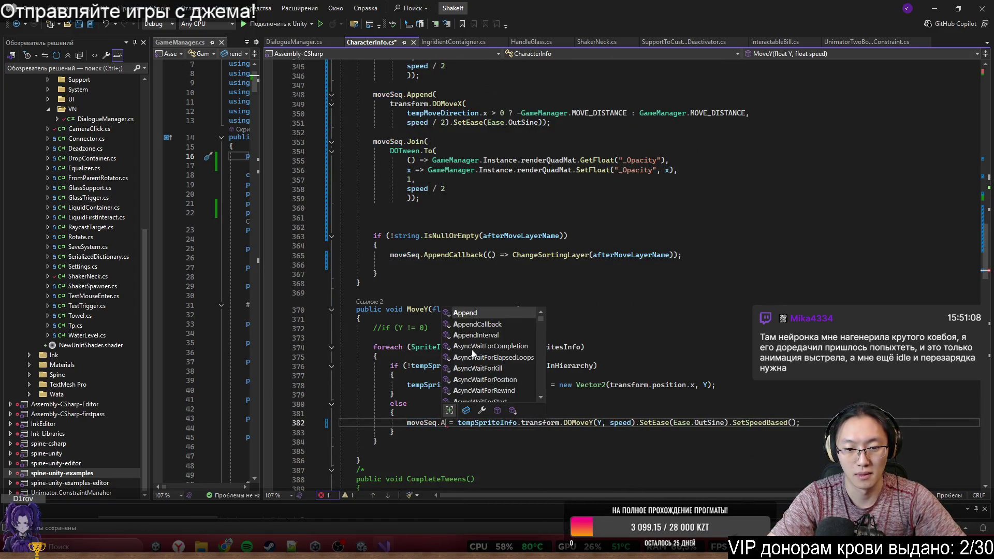
key("Tab")
key("Delete")
key("Delete")
type("(")
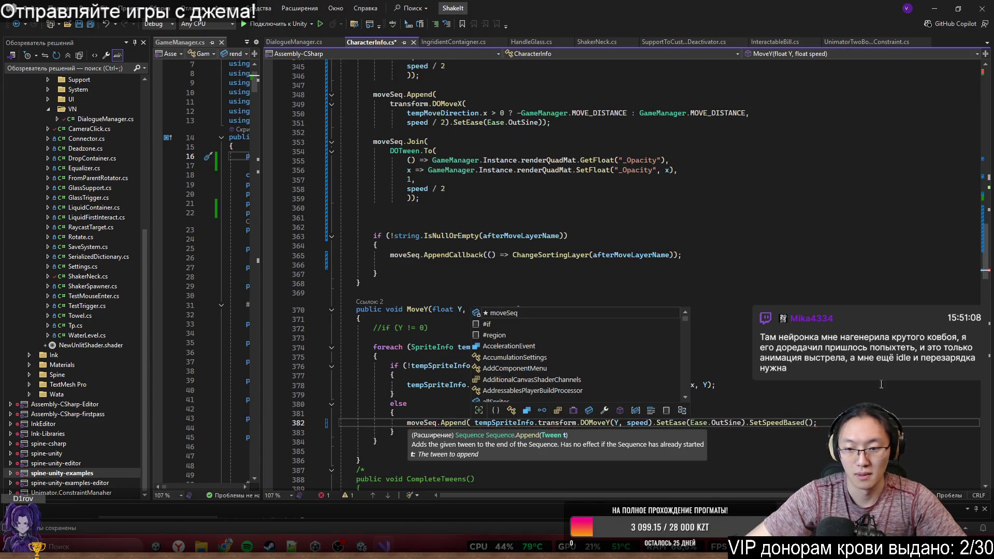
left_click(827, 412)
left_click(820, 425)
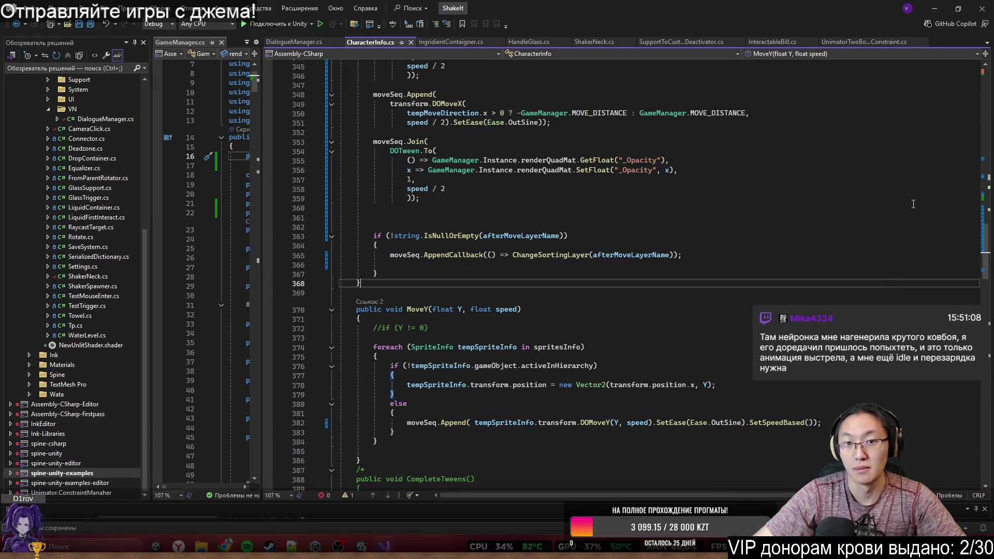
left_click(934, 9)
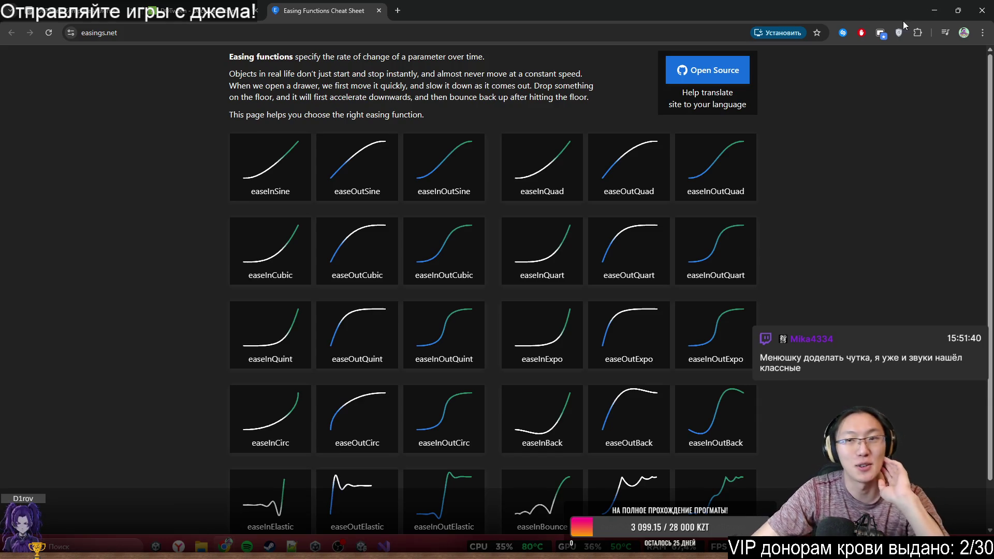
Step: Minimize the browser and Visual Studio, then Alt+Tab back to the Unity Editor
left_click(935, 10)
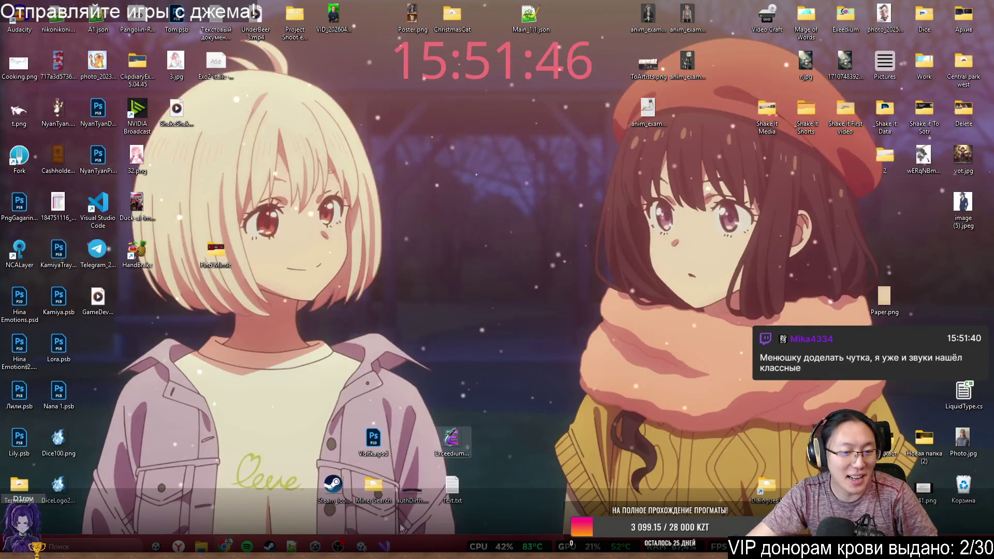
left_click(384, 547)
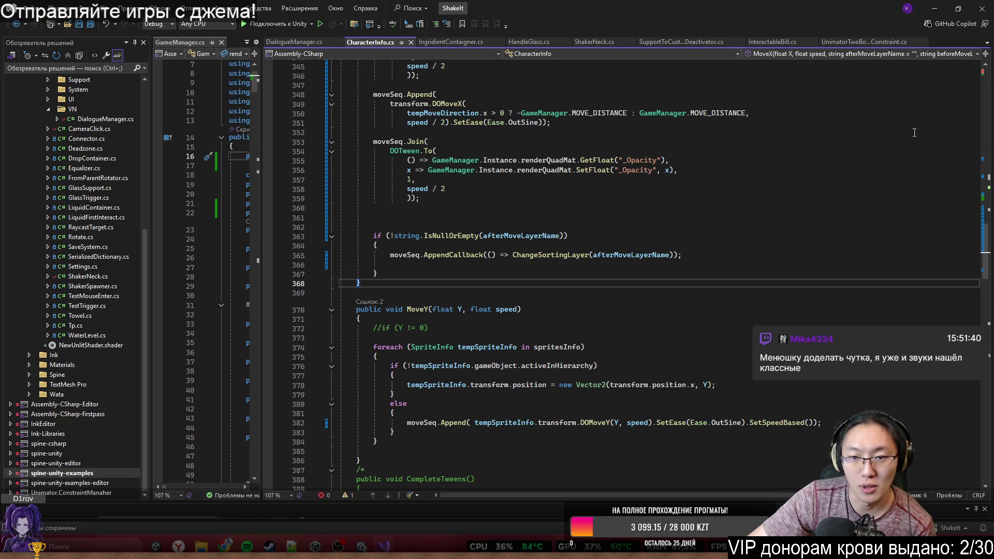
left_click(647, 243)
scroll(647, 243, "up", 5)
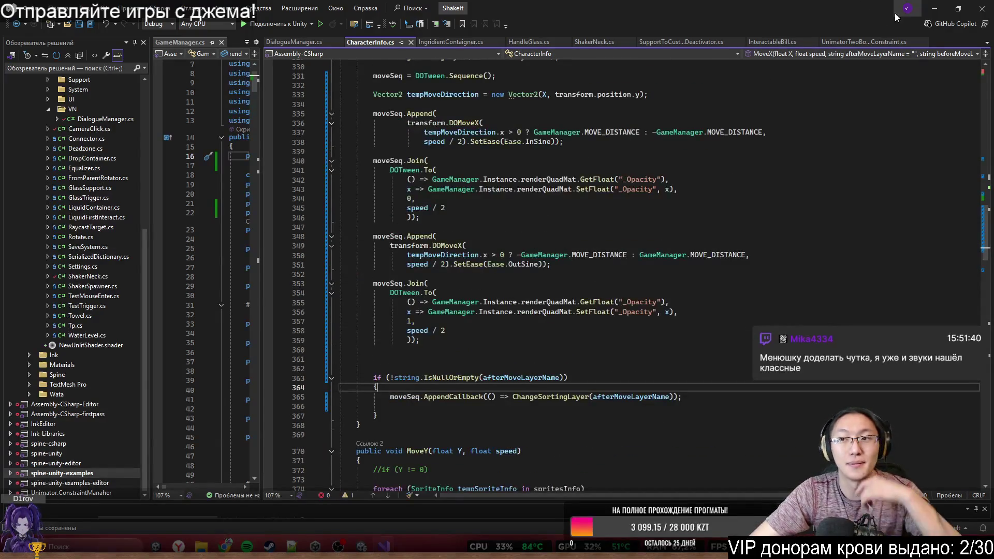
left_click(933, 9)
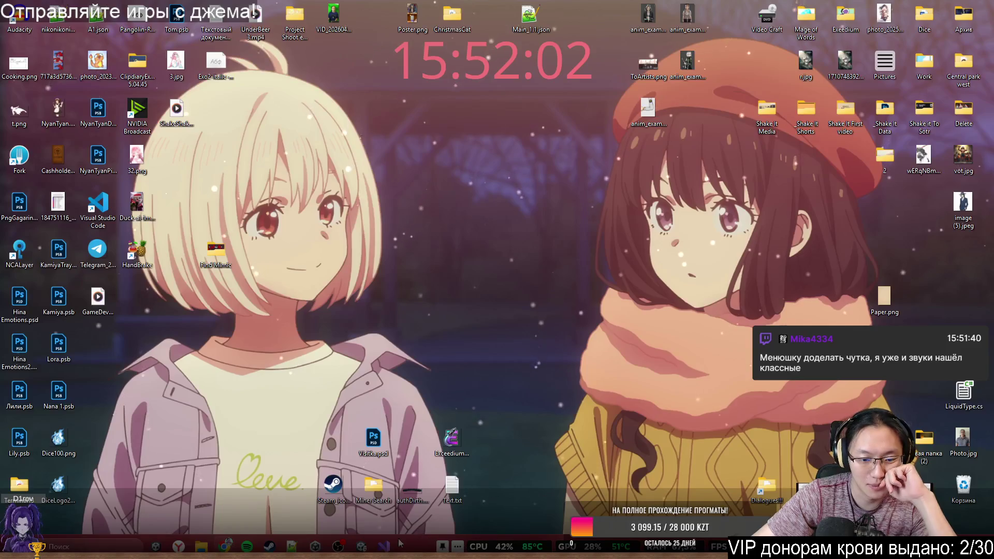
key("alt+Tab")
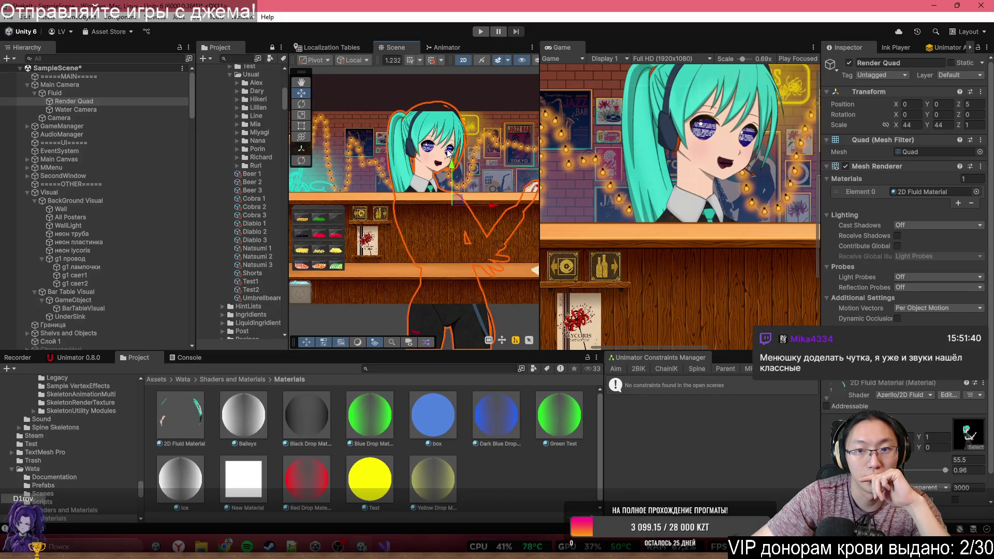
Step: Inspect the GameManager settings, then select the character's body sprite and the camera's Render Quad
scroll(454, 232, "down", 5)
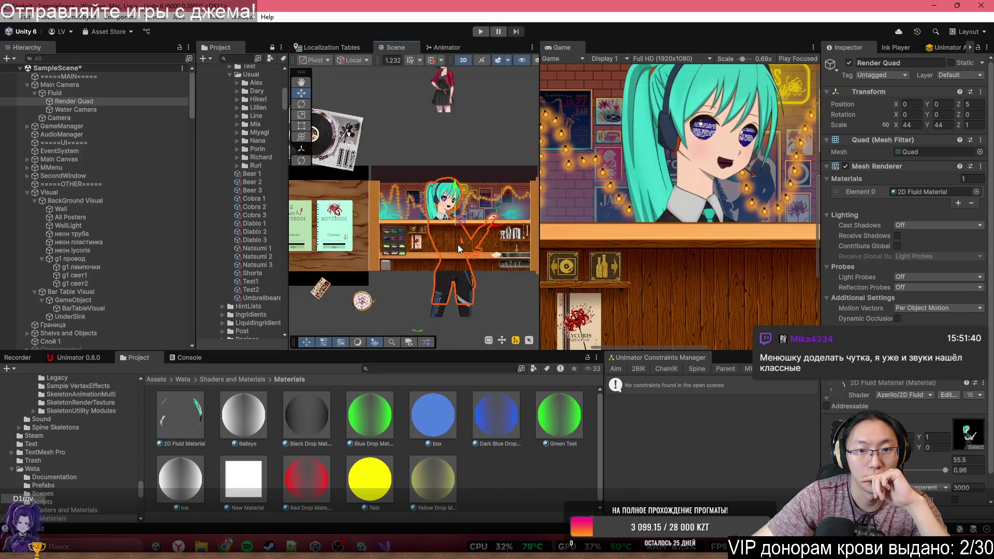
scroll(399, 264, "up", 1)
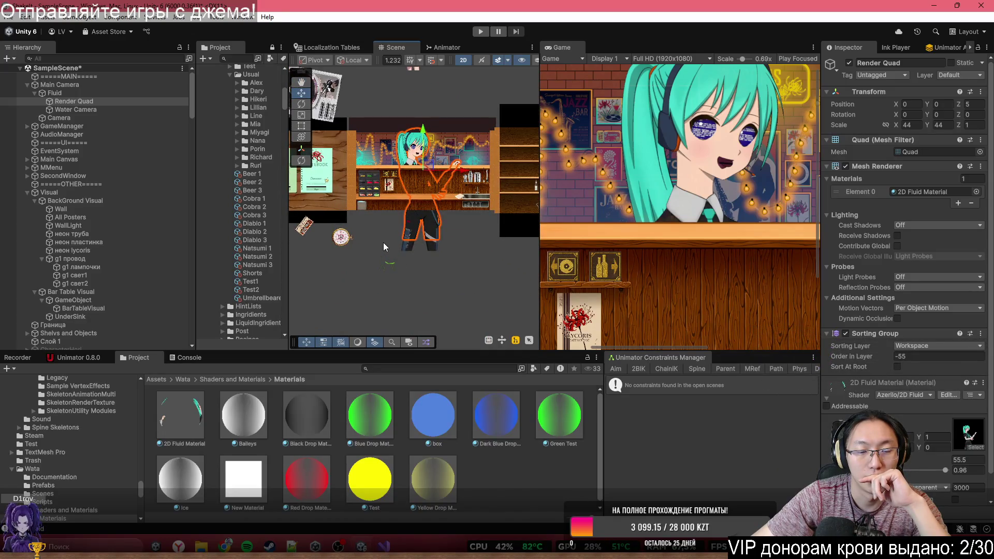
left_click(108, 125)
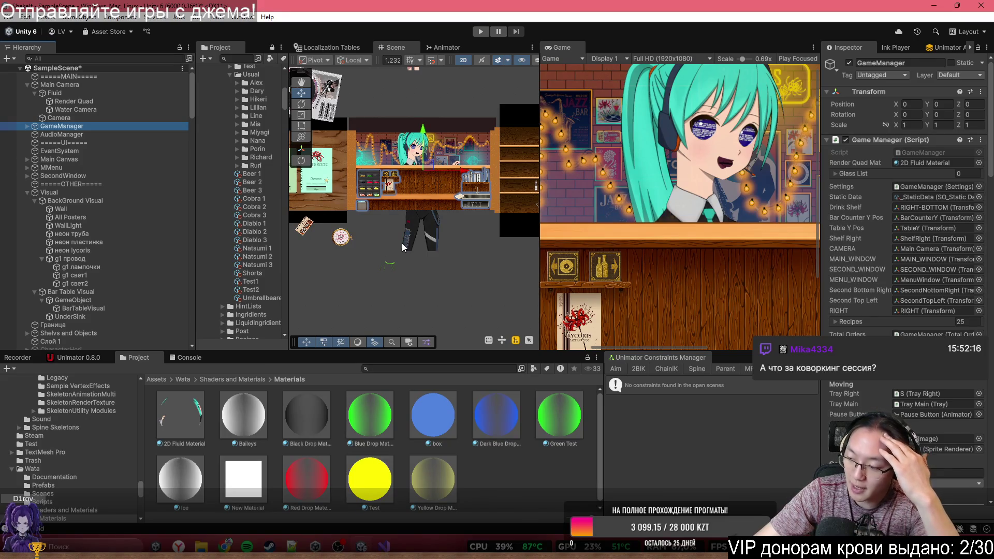
scroll(407, 171, "up", 3)
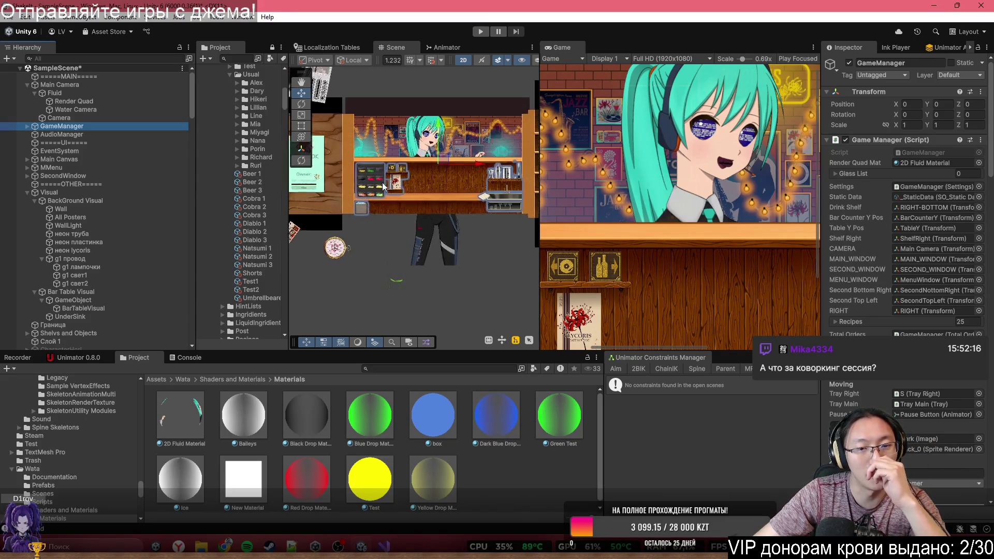
scroll(454, 206, "up", 2)
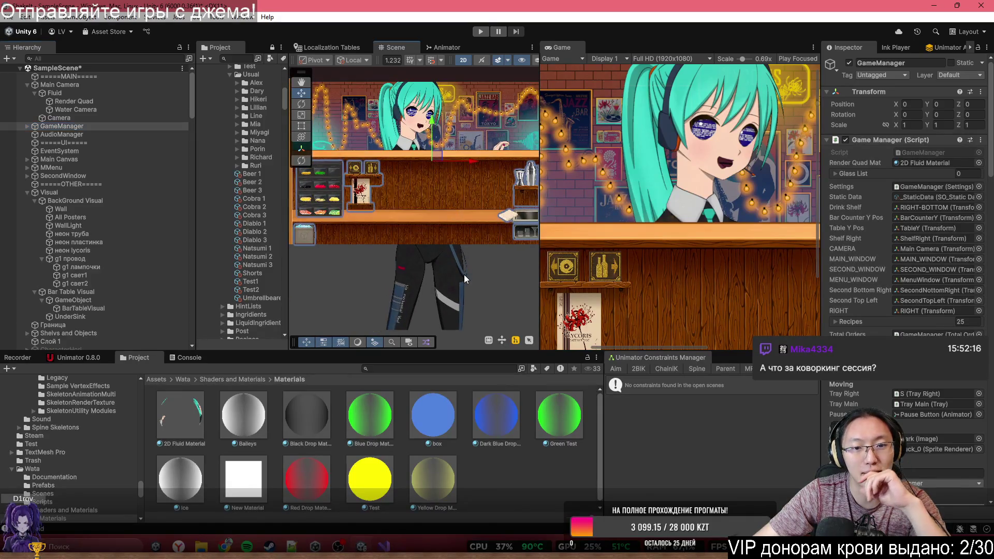
left_click(464, 274)
left_click(429, 197)
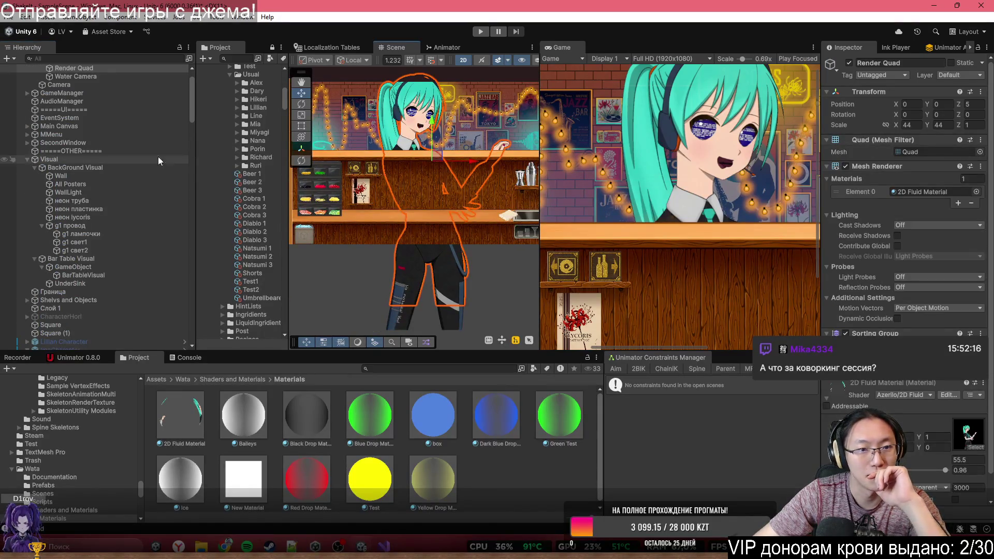
scroll(97, 163, "up", 2)
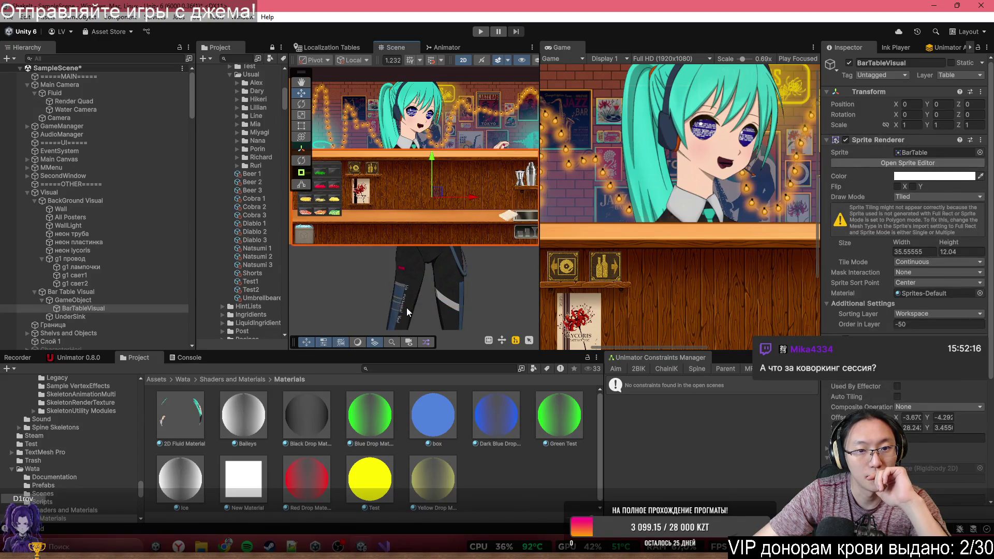
Step: Drag the Hori character up to -27.8, 65.8 out of camera view, then enter Play mode
left_click(403, 306)
scroll(382, 276, "down", 3)
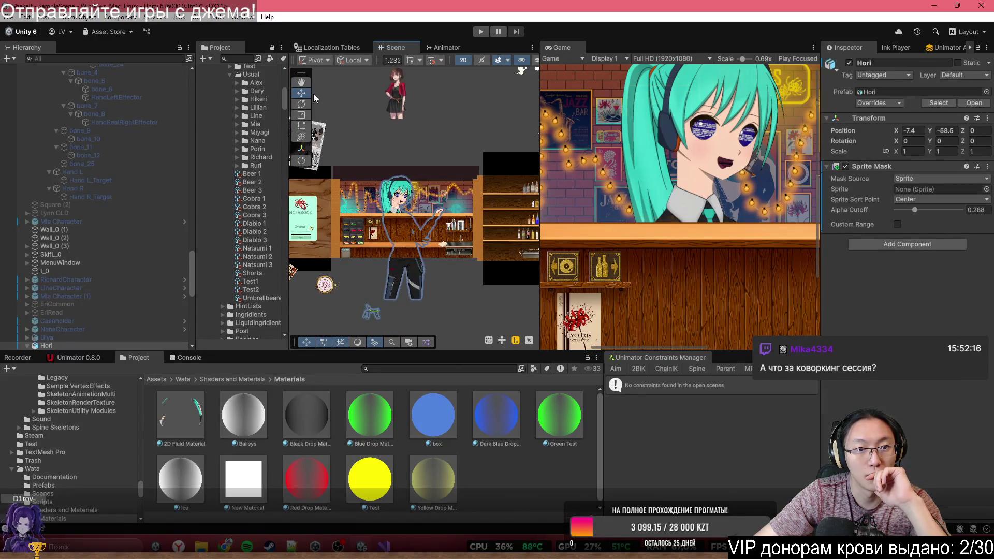
scroll(428, 286, "down", 2)
scroll(428, 288, "down", 2)
left_click_drag(414, 315, 385, 132)
scroll(430, 265, "up", 2)
scroll(417, 266, "up", 4)
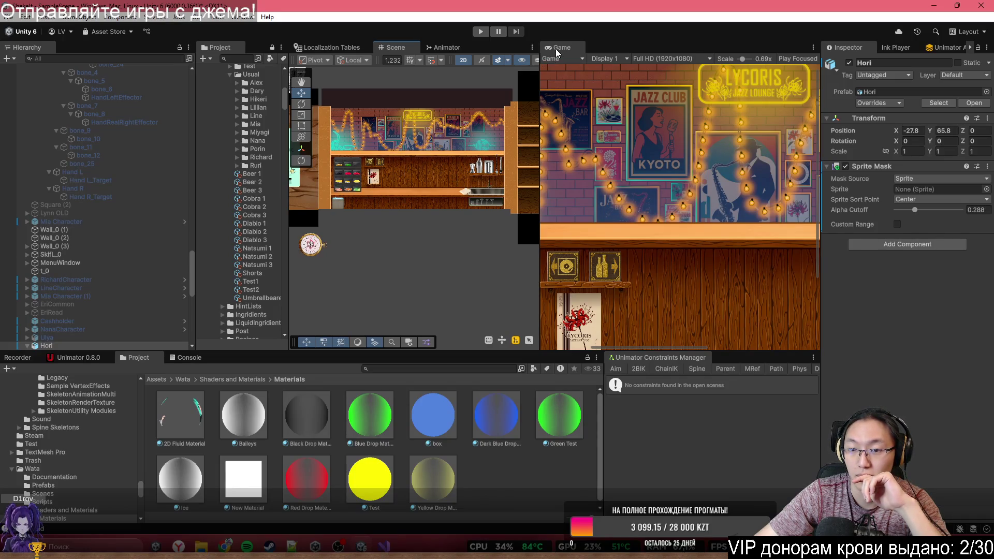
key("ctrl+p")
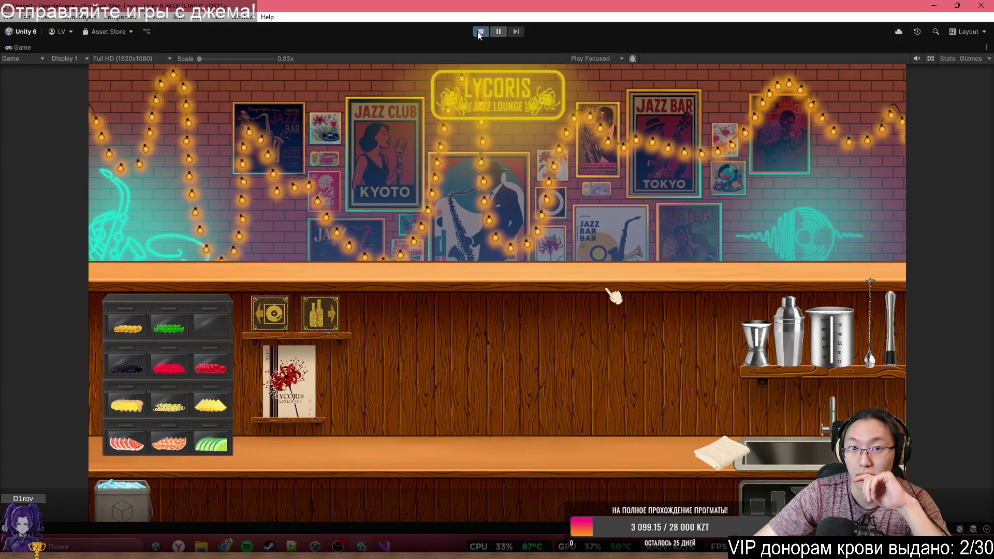
Step: Play from a save notebook, go TO BAR, skip the tutorial and call a real client until a visitor arrives
left_click(480, 33)
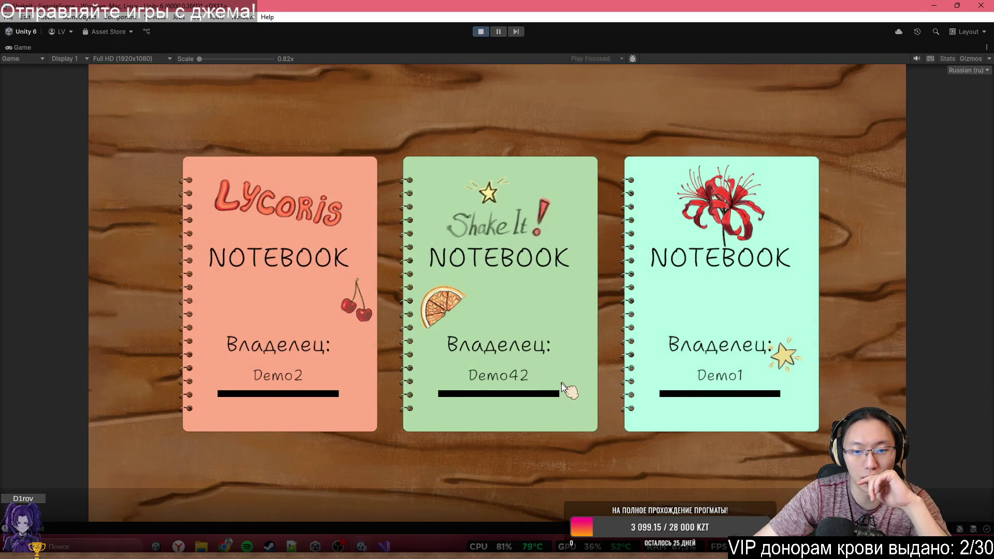
left_click(680, 383)
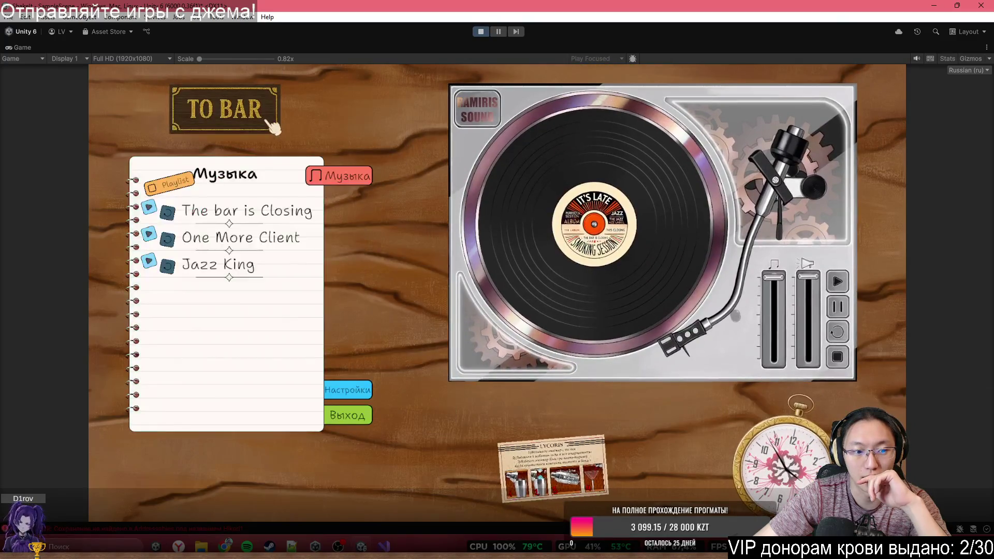
left_click(262, 120)
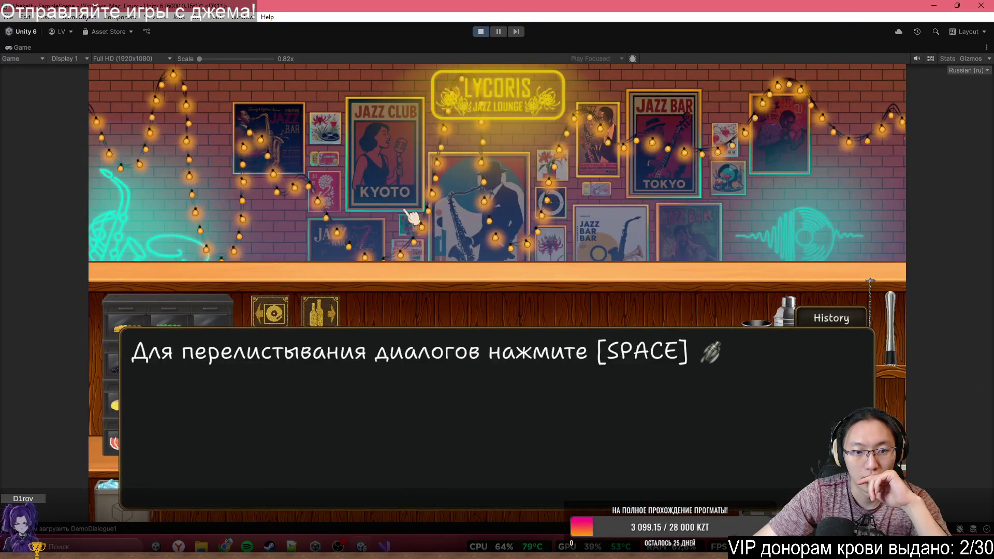
key("space")
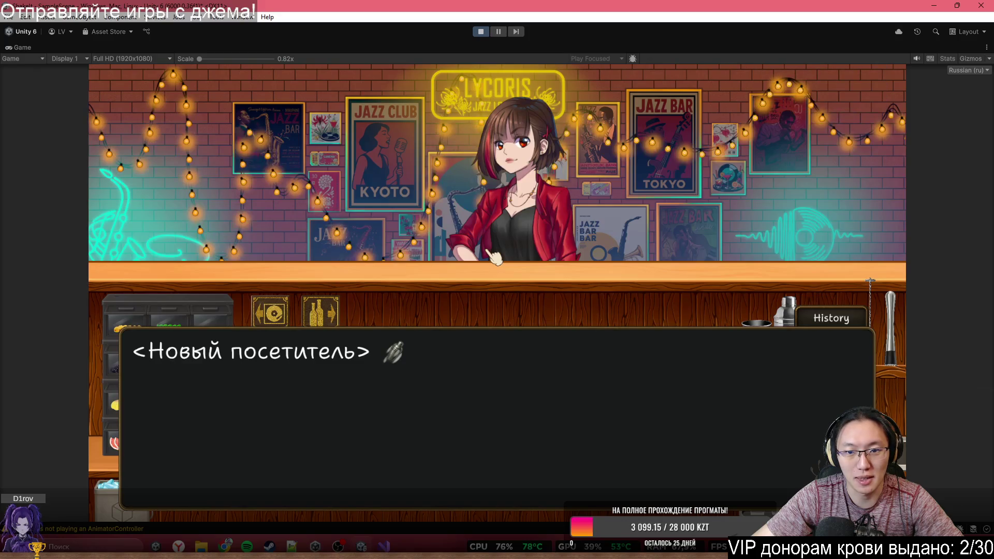
key("space")
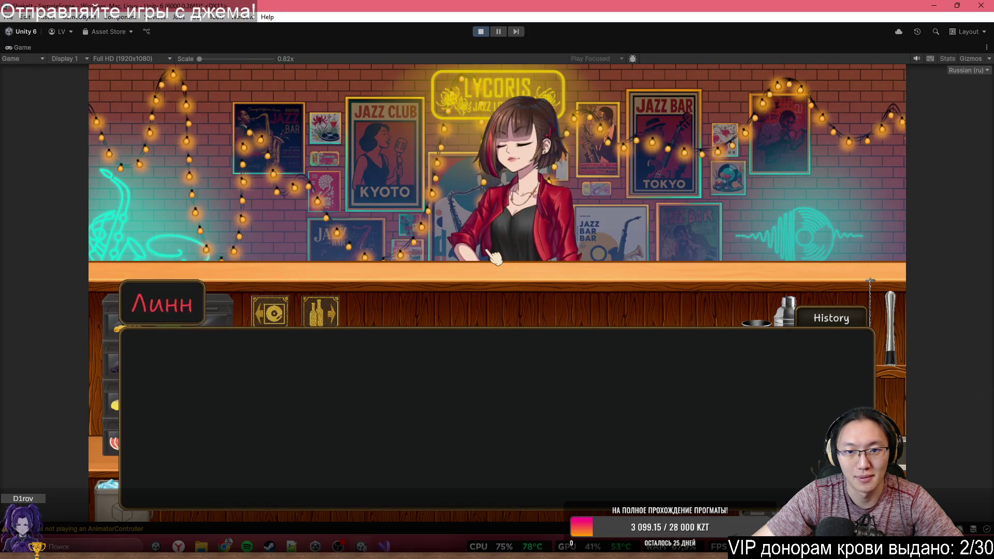
key("space")
left_click(505, 272)
left_click(507, 275)
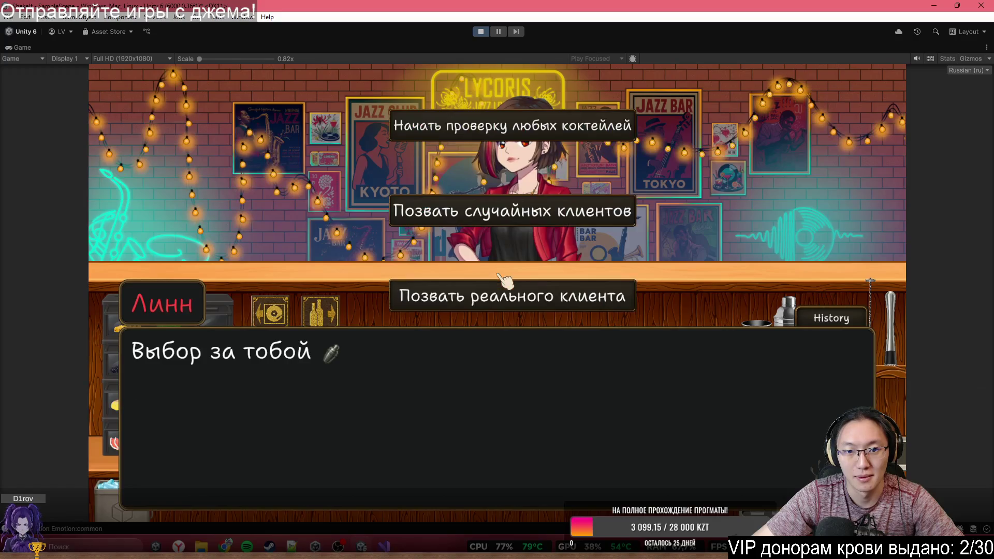
left_click(536, 226)
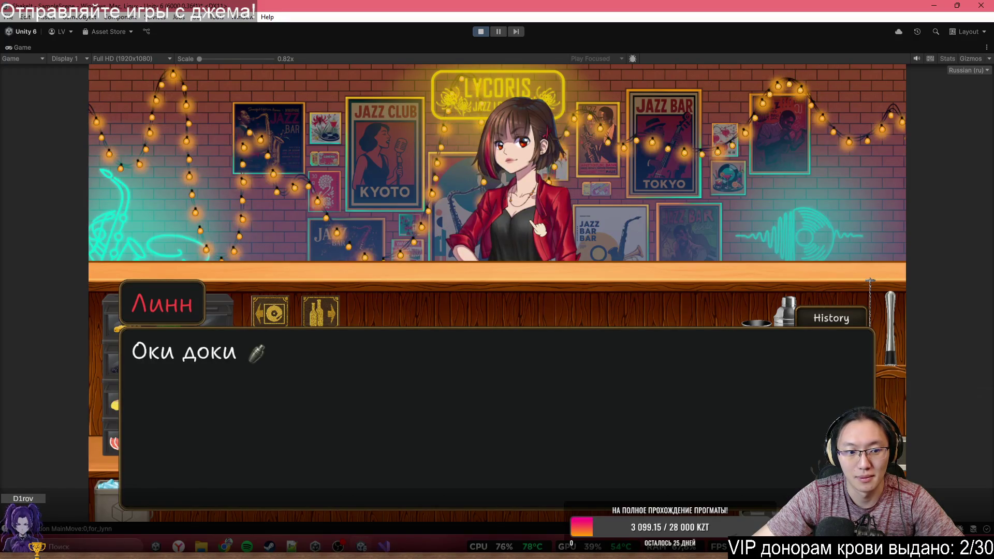
left_click(536, 227)
left_click(537, 227)
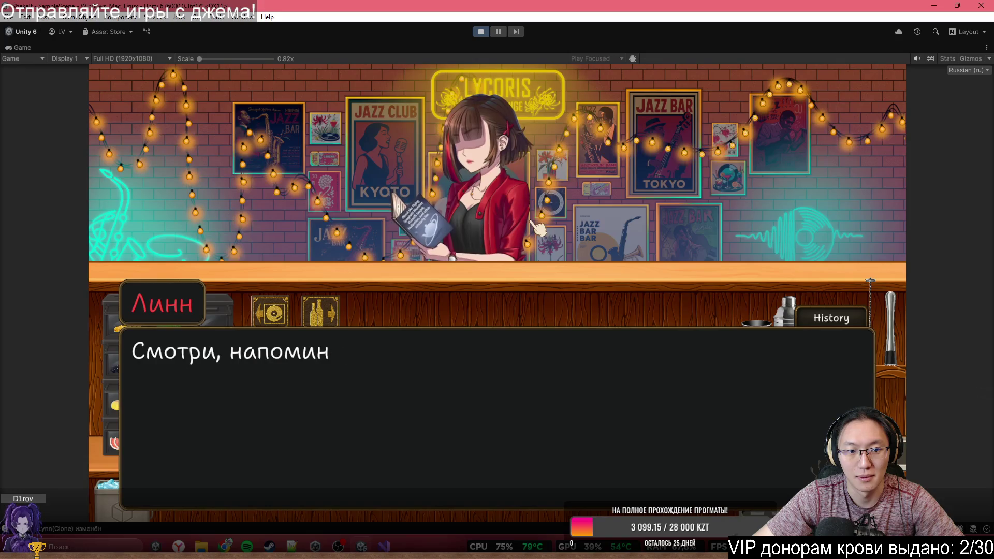
left_click(536, 226)
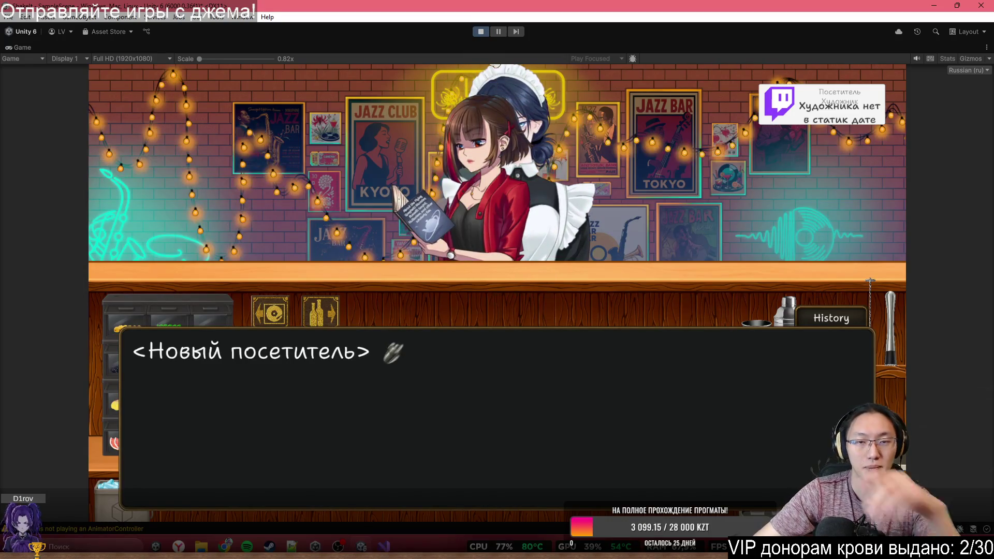
Step: Stop Play mode and return to CharacterInfo.cs in Visual Studio
left_click(479, 33)
key("alt+Tab")
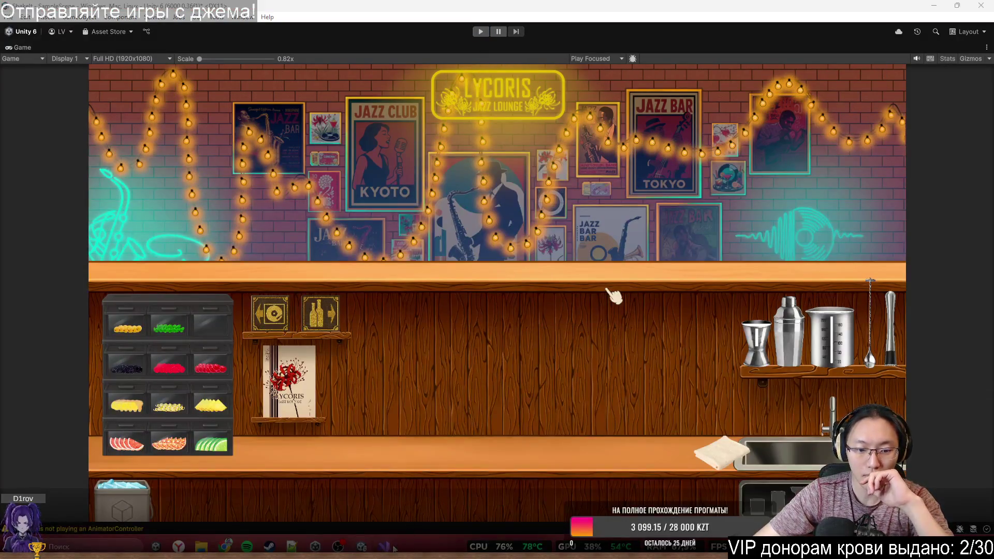
scroll(529, 324, "up", 3)
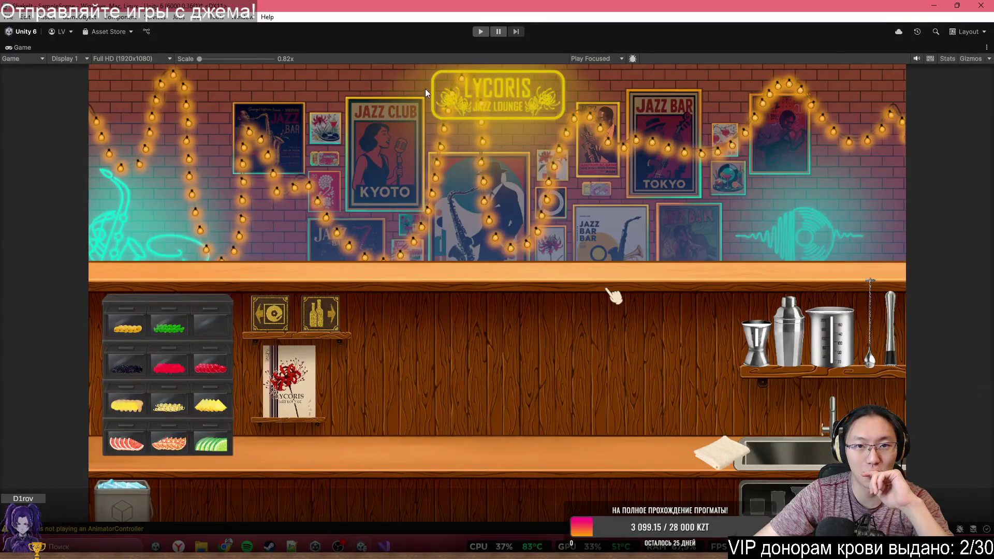
key("alt+Tab")
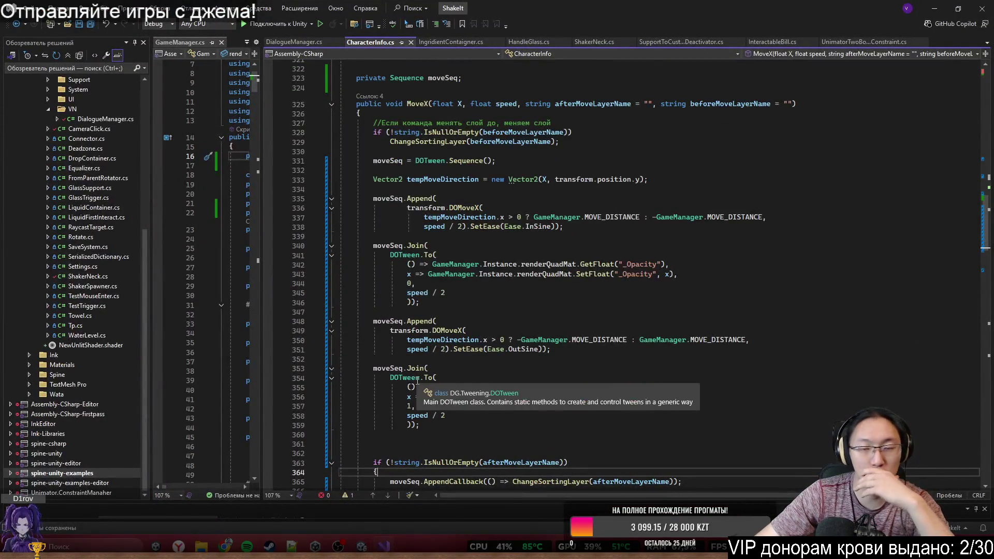
left_click(589, 237)
scroll(590, 236, "up", 1)
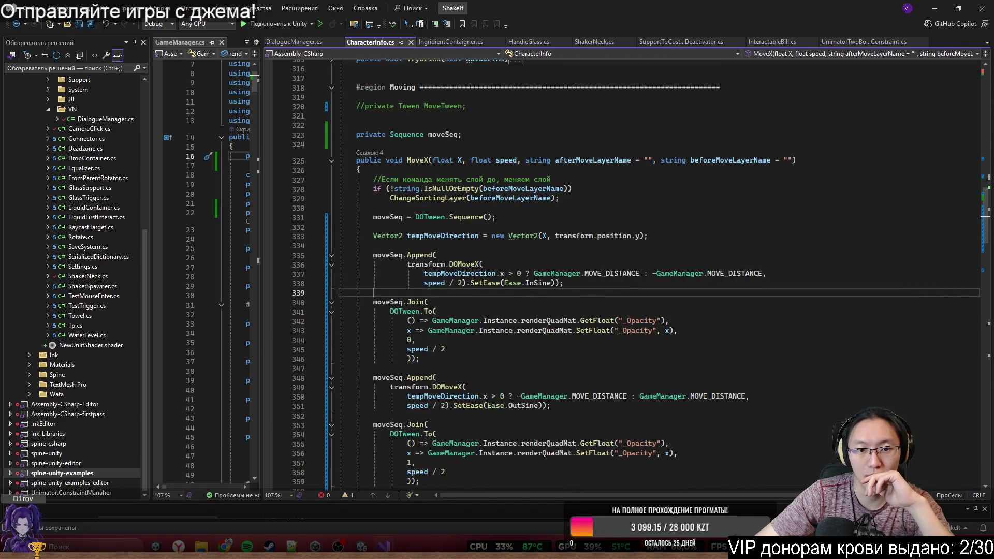
scroll(598, 284, "down", 1)
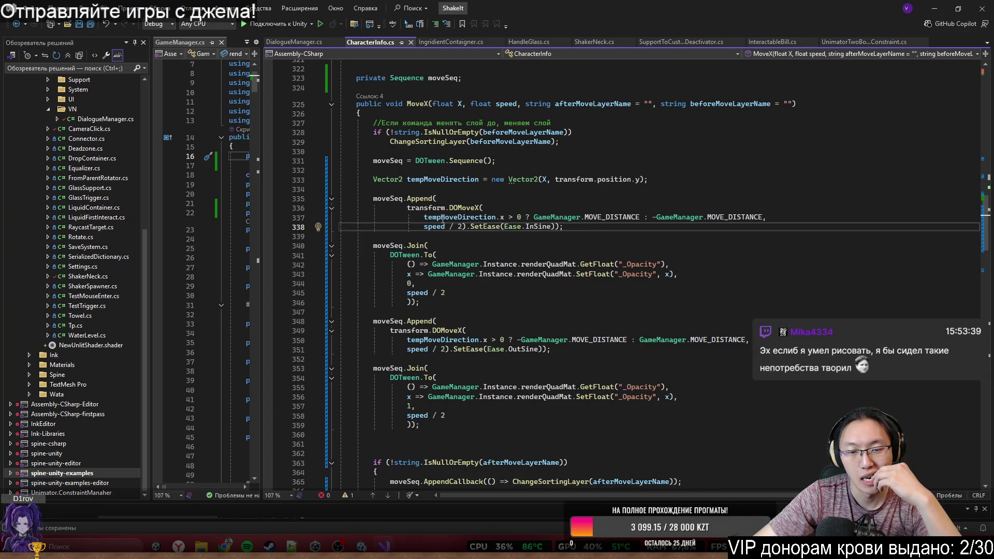
double_click(459, 218)
left_click_drag(458, 218, 529, 221)
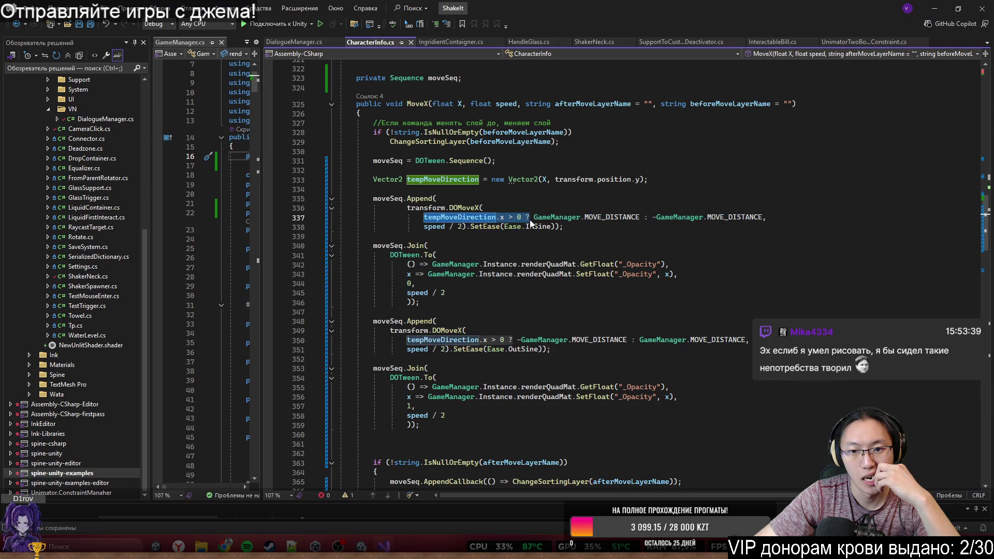
left_click(523, 217, "shift")
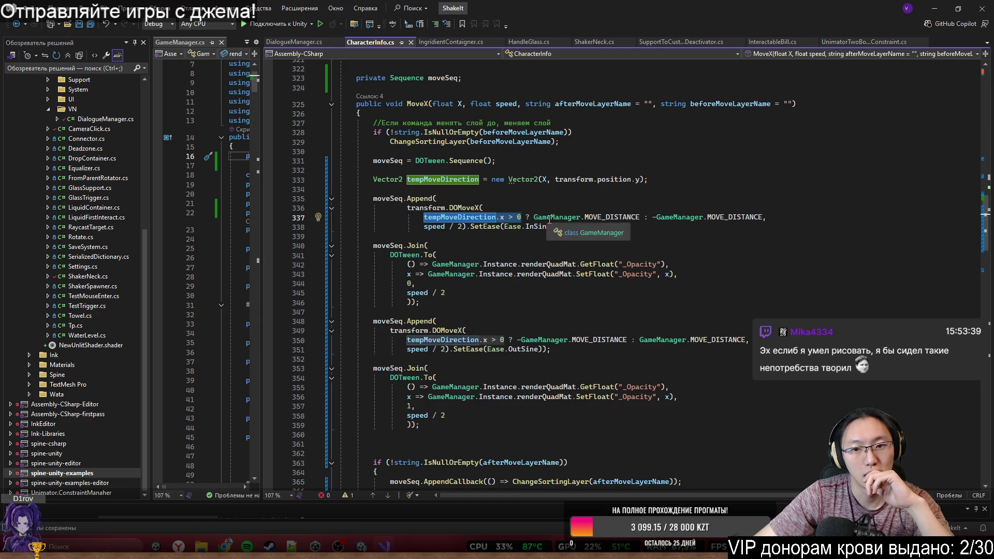
double_click(587, 219)
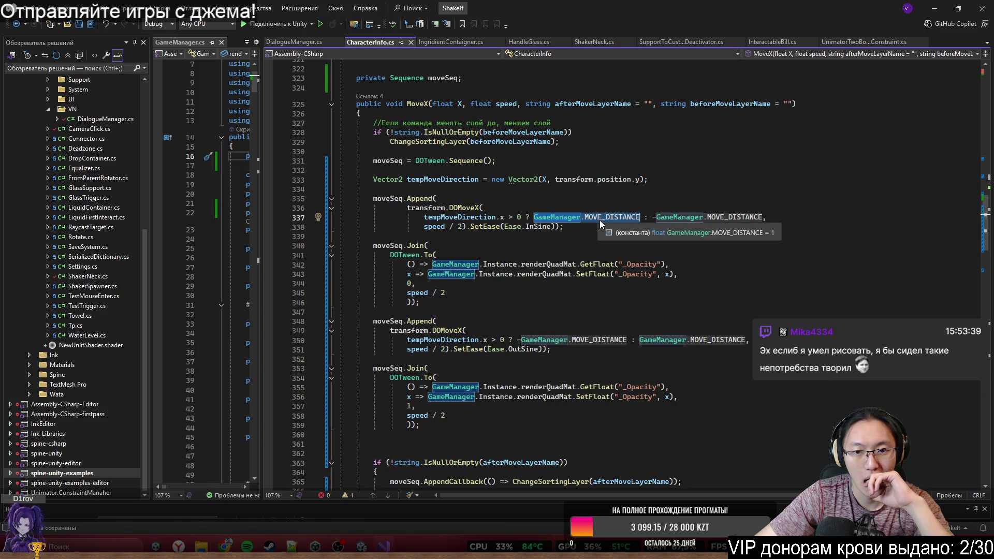
double_click(459, 217)
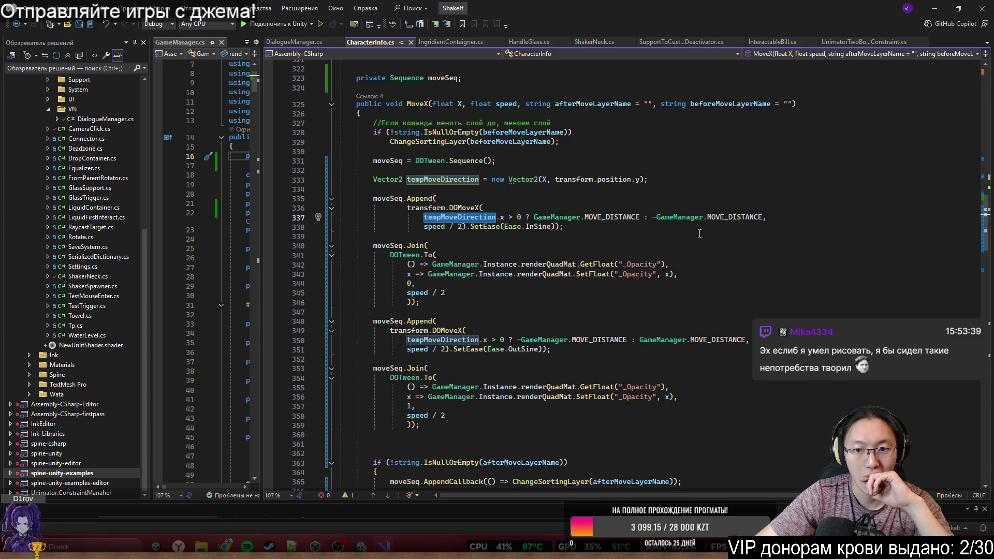
left_click(557, 217)
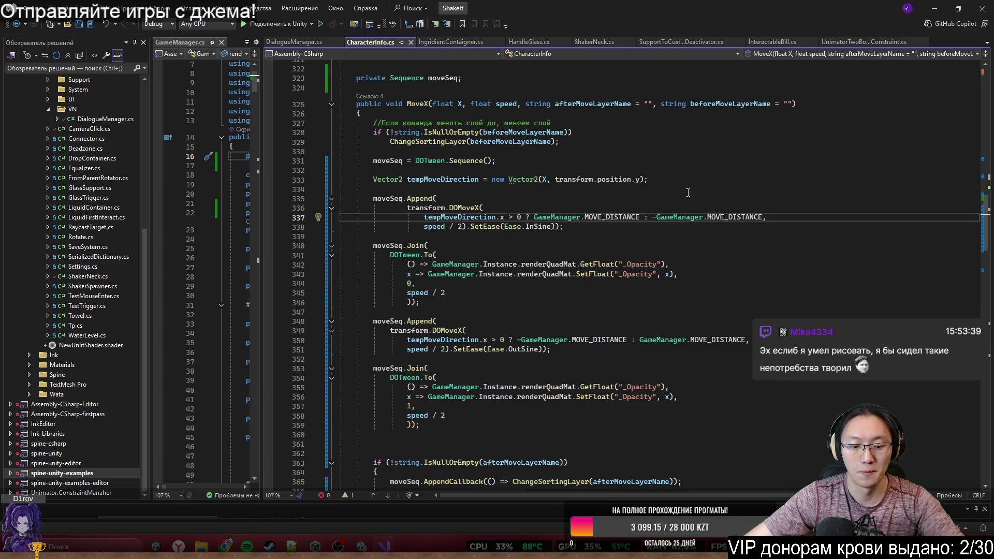
Step: Prefix both GameManager.MOVE_DISTANCE targets on line 337 with transform.position.x
type("transform.position")
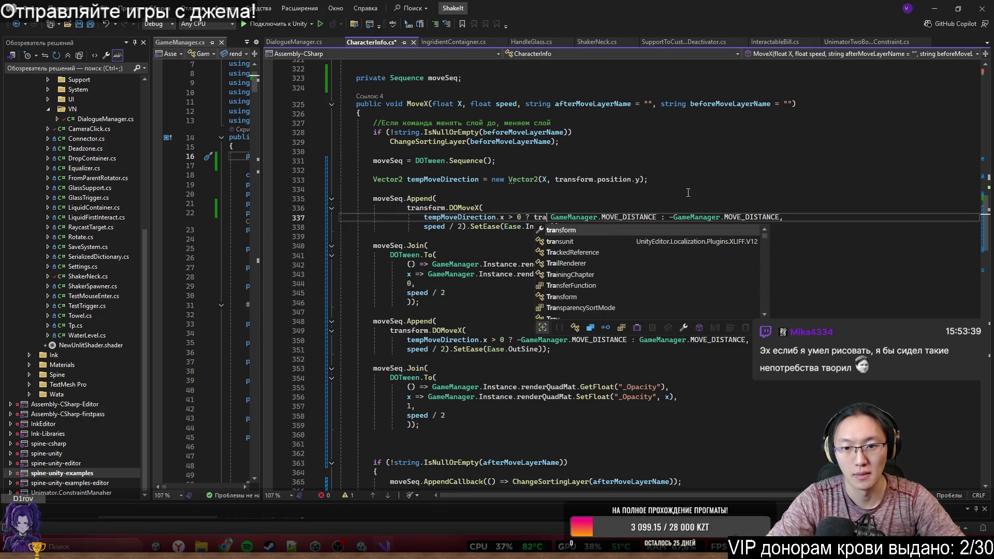
type(".x +")
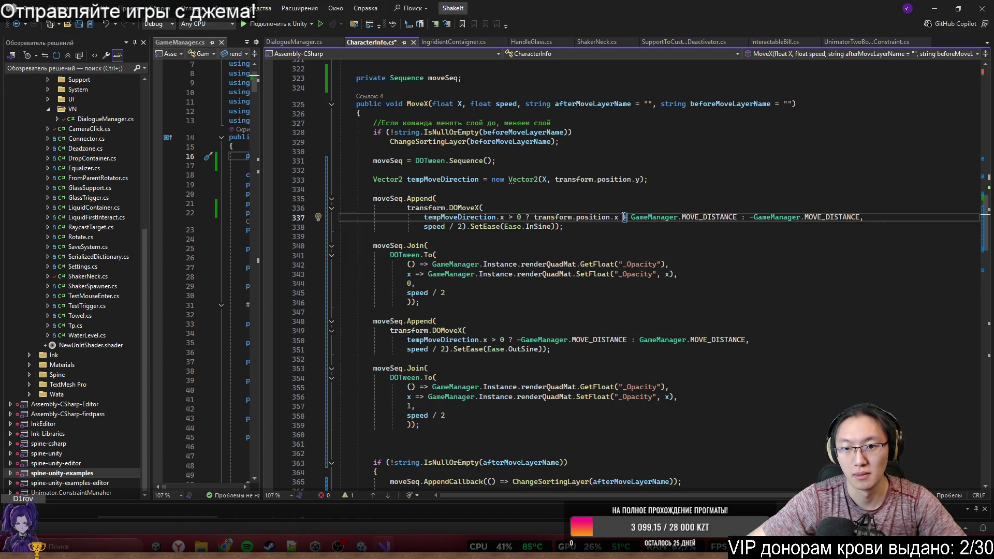
left_click(618, 218)
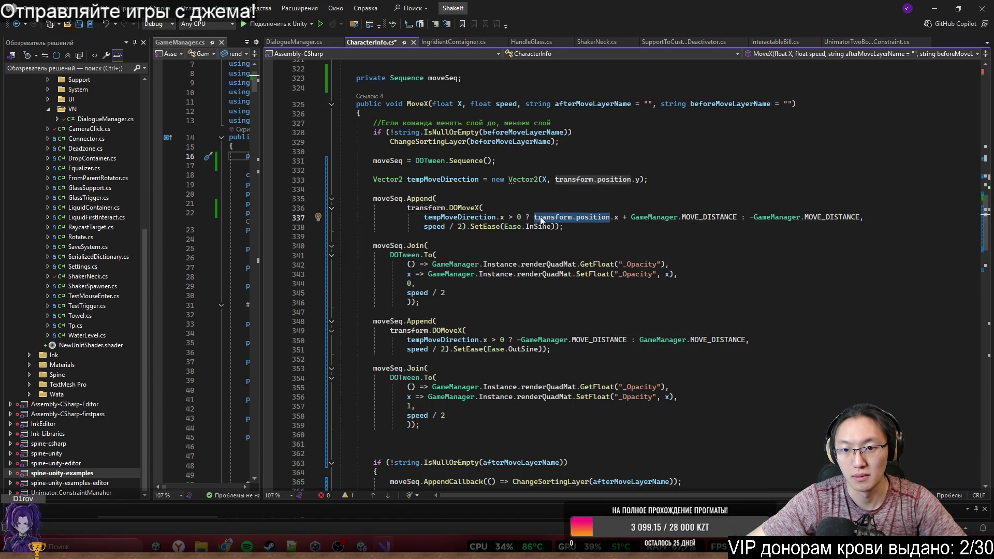
left_click(617, 218)
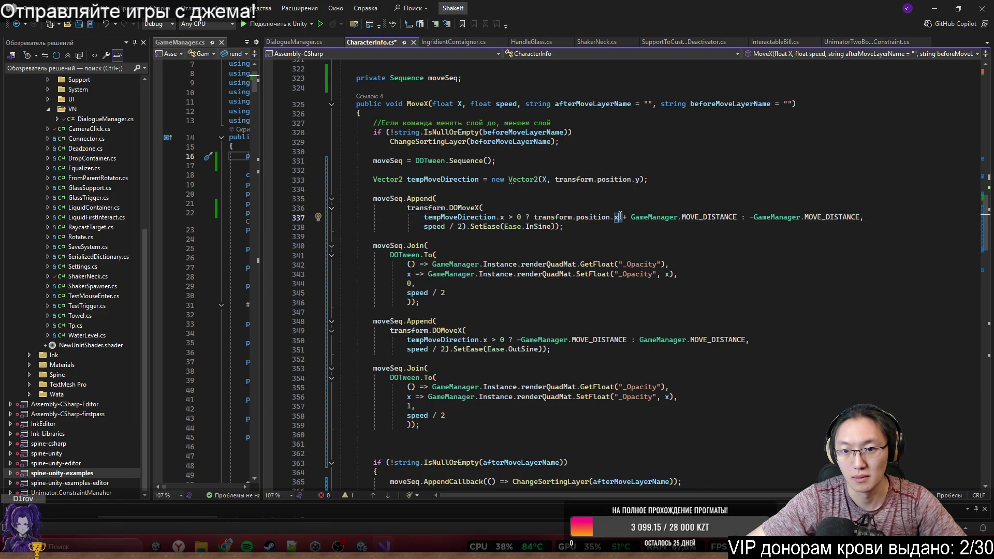
left_click_drag(619, 218, 535, 218)
key("ctrl+c")
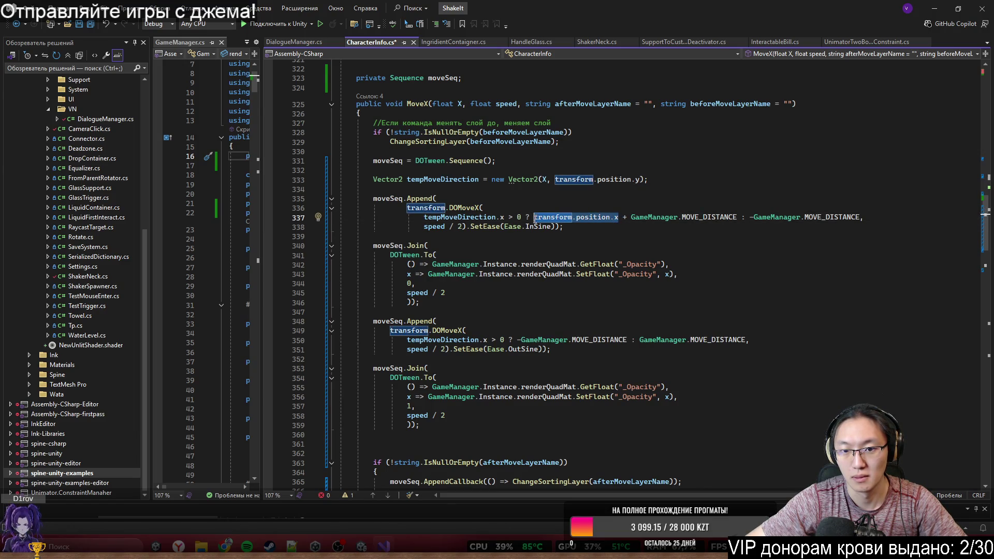
left_click(745, 218)
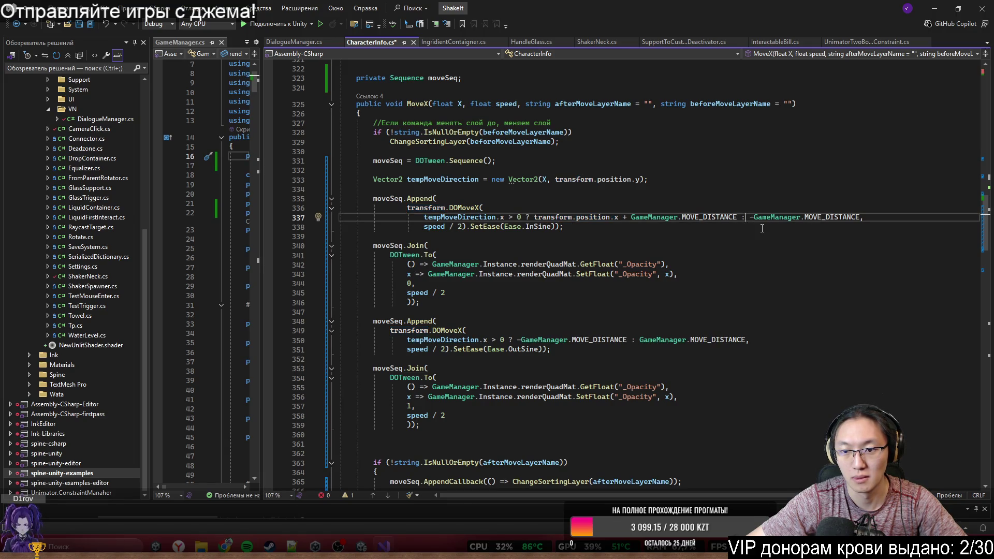
key("ctrl+v")
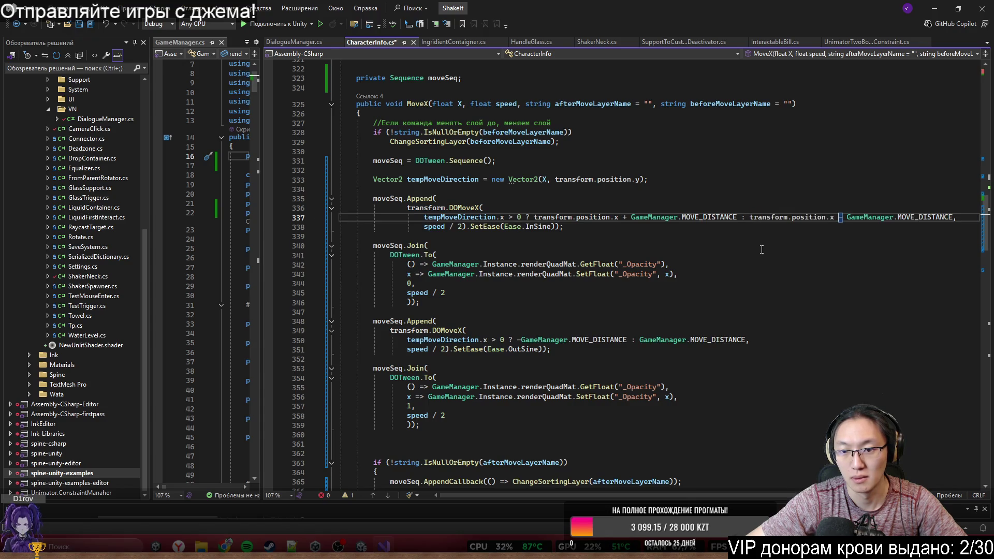
Step: Open a new blank line below the first fade tween
left_click(552, 250)
left_click(507, 314)
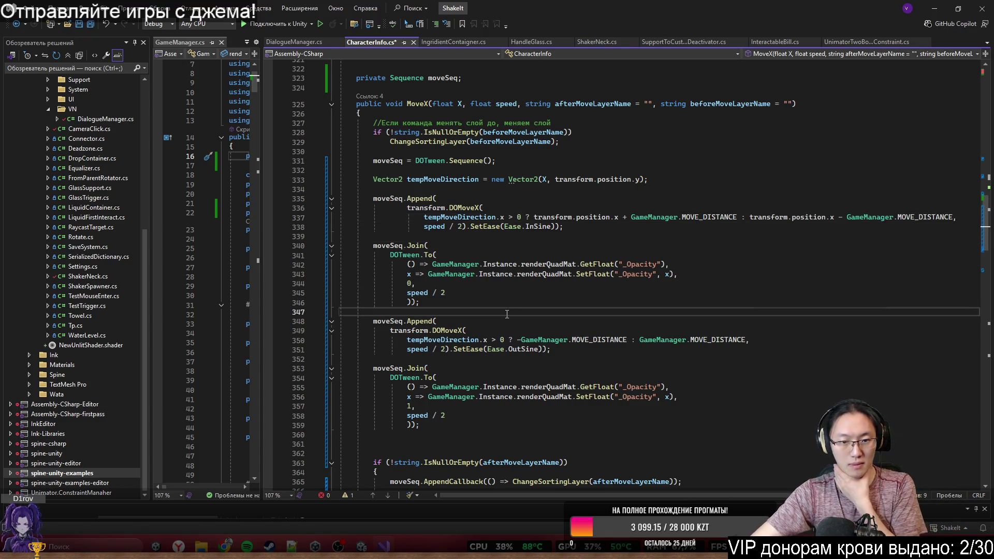
key("Return")
key("Return")
Step: Write moveSeq.AppendCallback(() => { }) on line 348, expanding the lambda into a braced block
key("Up")
scroll(519, 277, "down", 6)
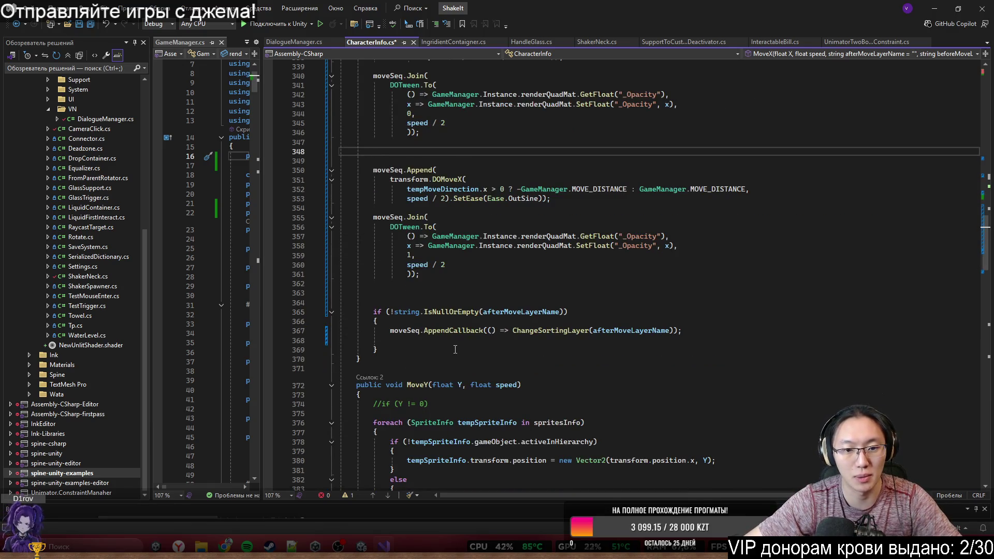
type("moveSeq.")
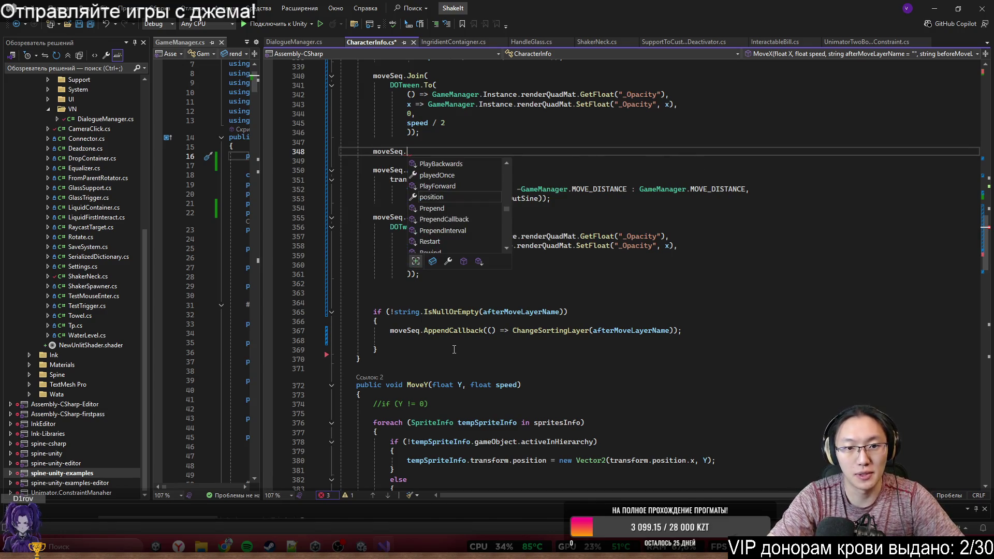
type("Ca")
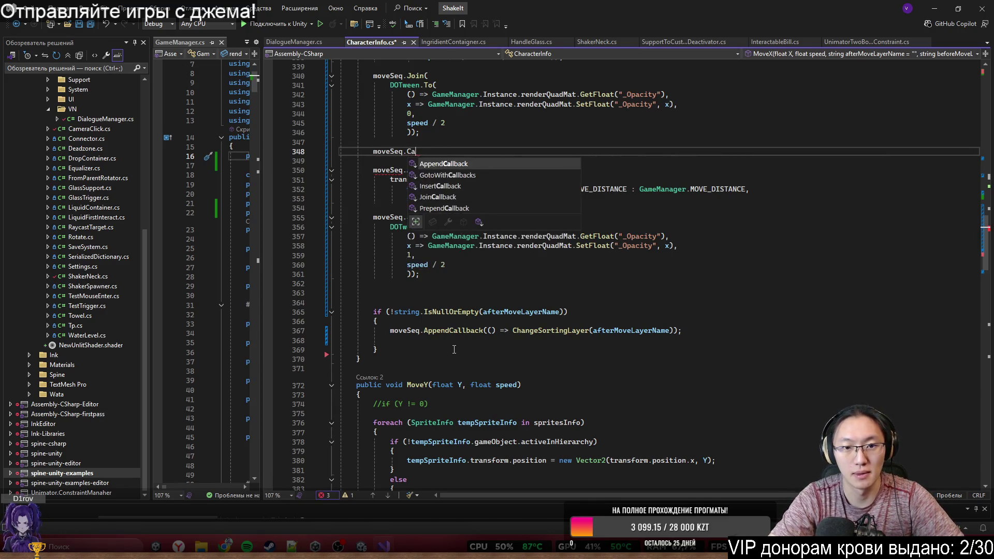
key("BackSpace")
key("BackSpace")
type("Append")
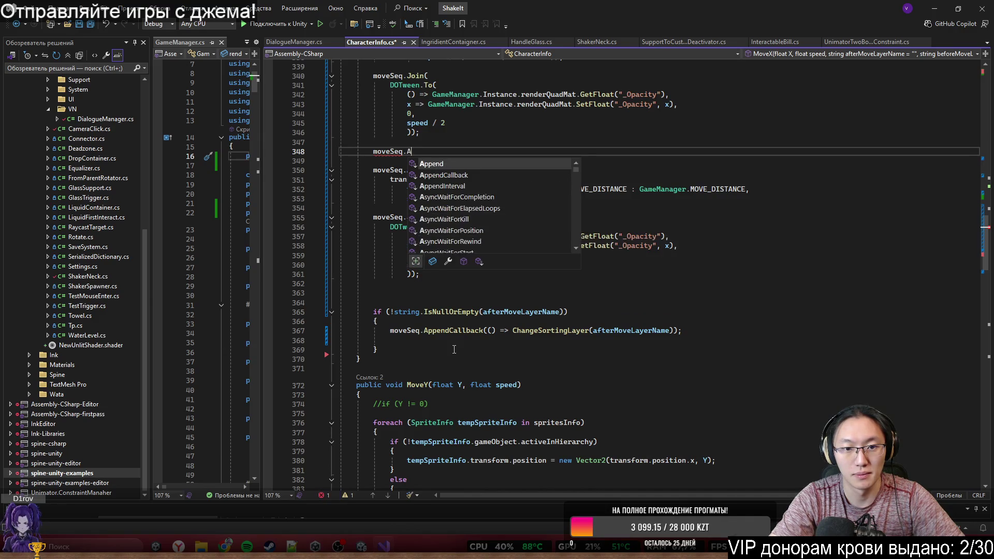
key("Down")
key("Tab")
type("()")
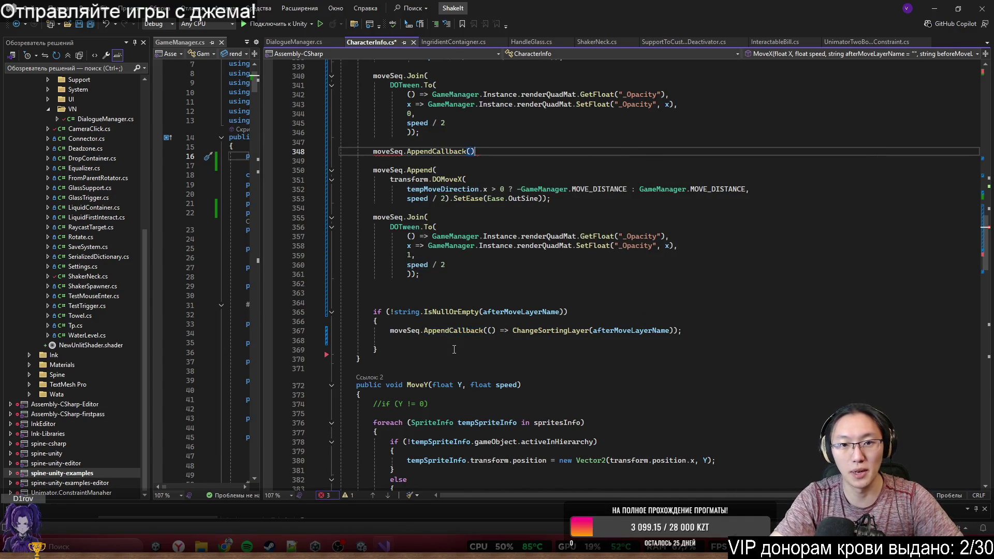
type(";")
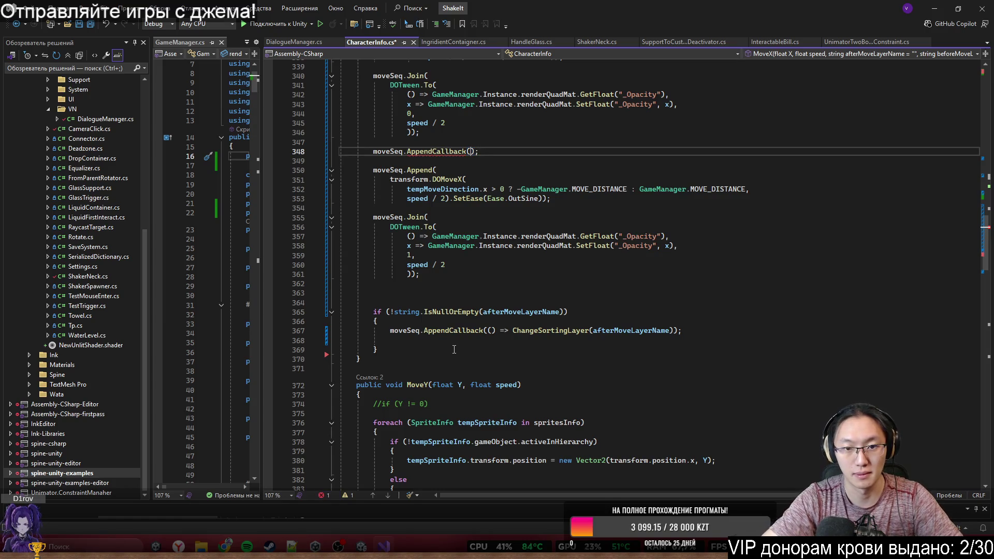
type("()")
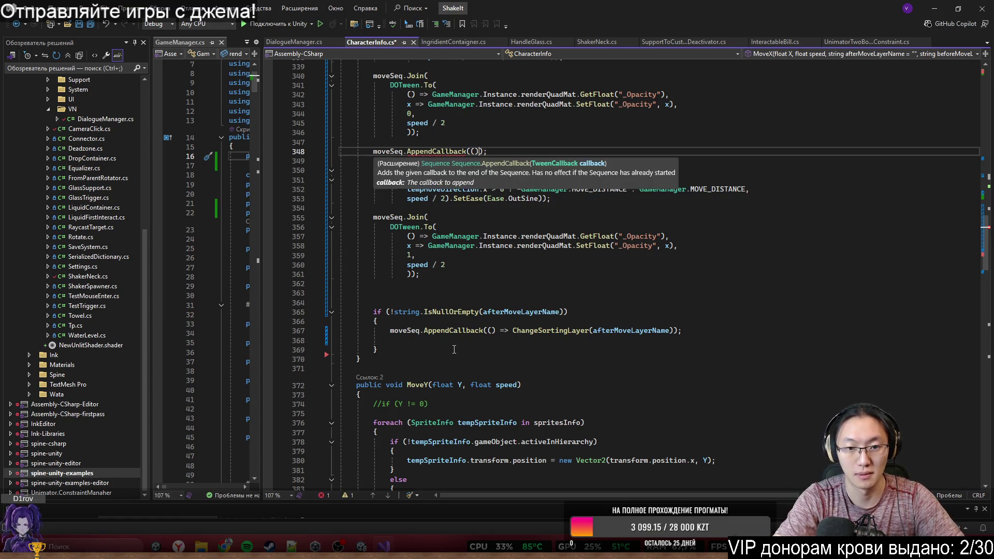
type(">")
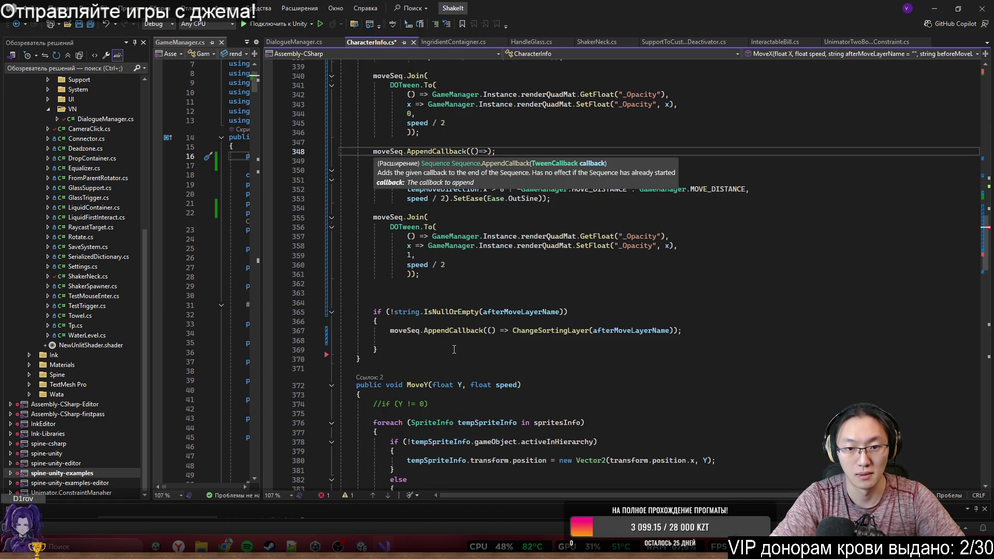
type("{")
key("Return")
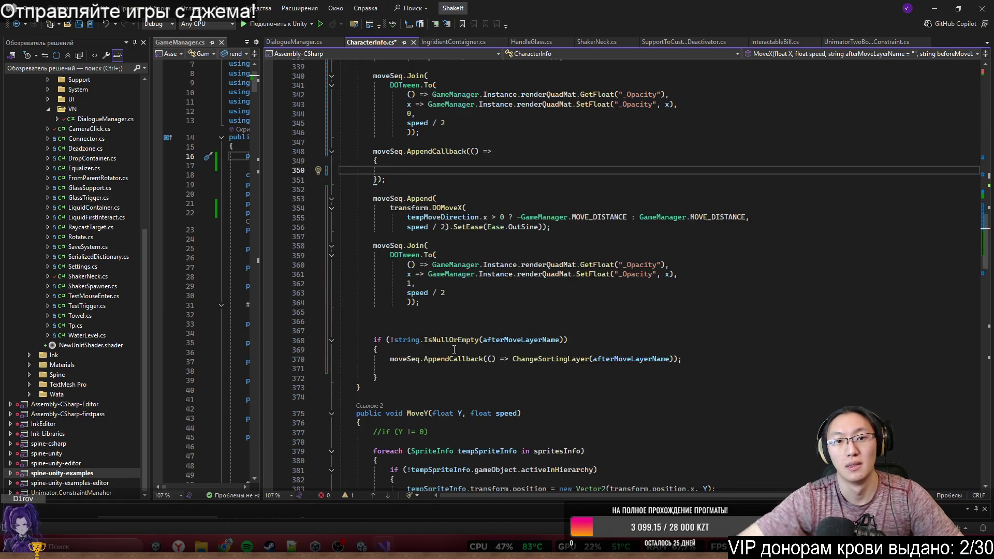
Step: Begin callback line 350 as transform.position = new Vector2( with empty arguments
scroll(454, 351, "up", 3)
type("tra")
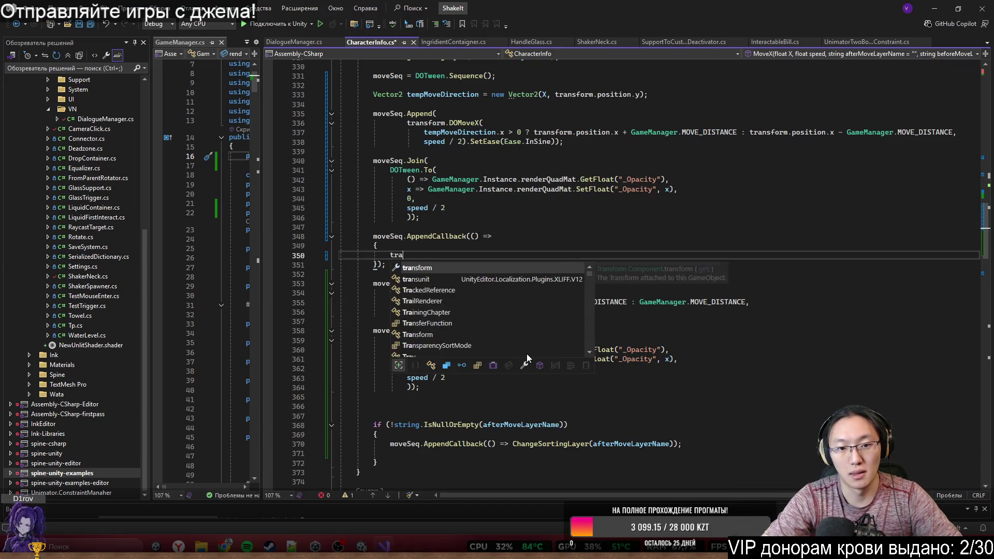
type("nsform.pos")
key("Tab")
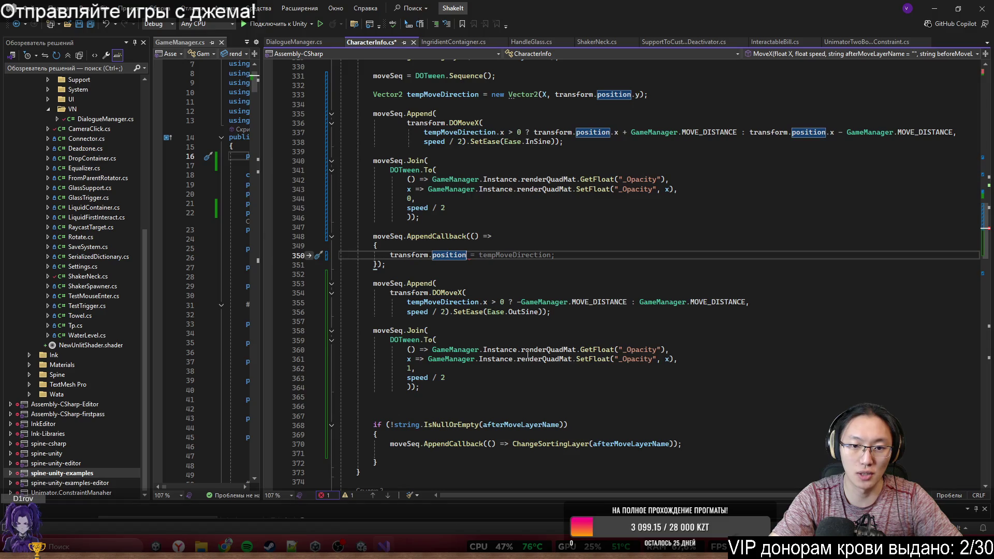
type(" = ")
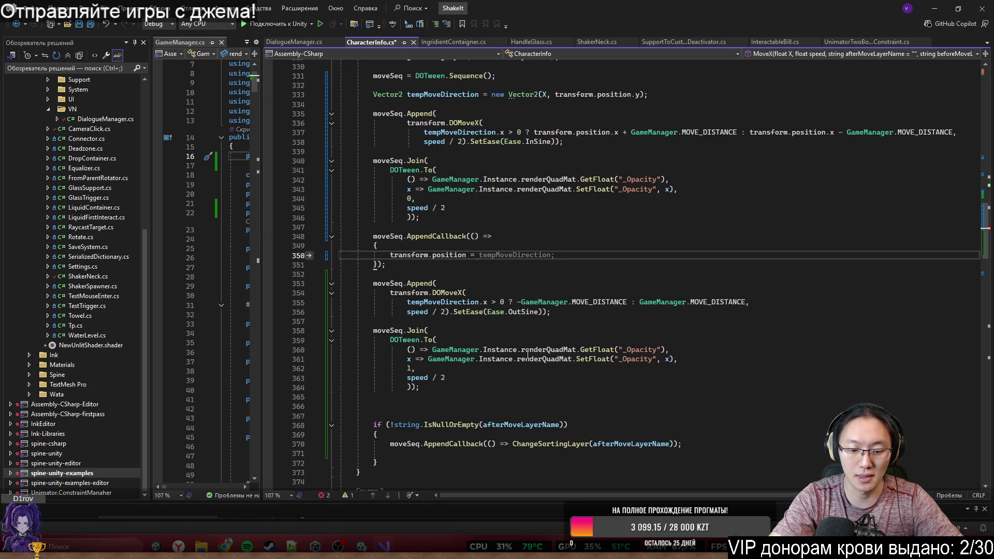
type("new Ve")
key("BackSpace")
key("BackSpace")
key("BackSpace")
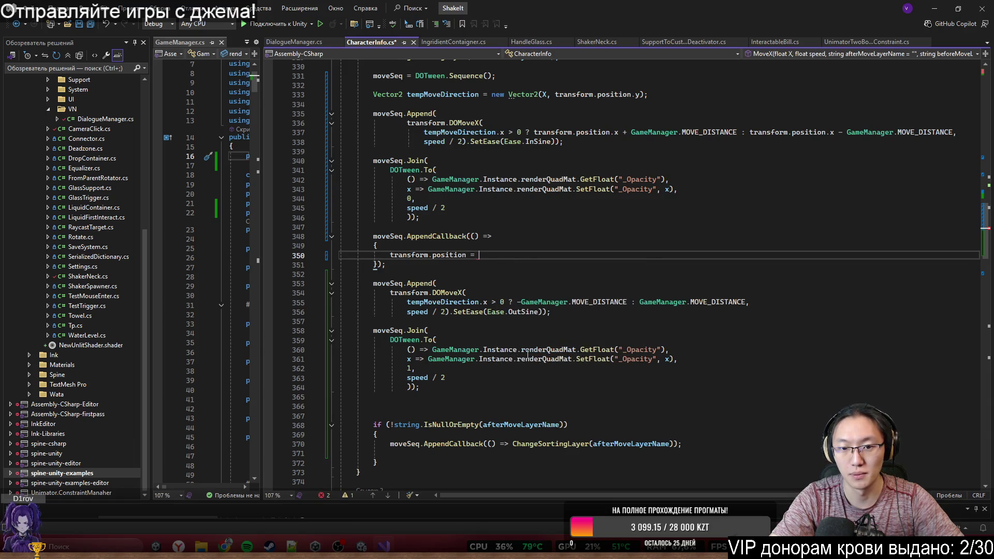
type("new Ve")
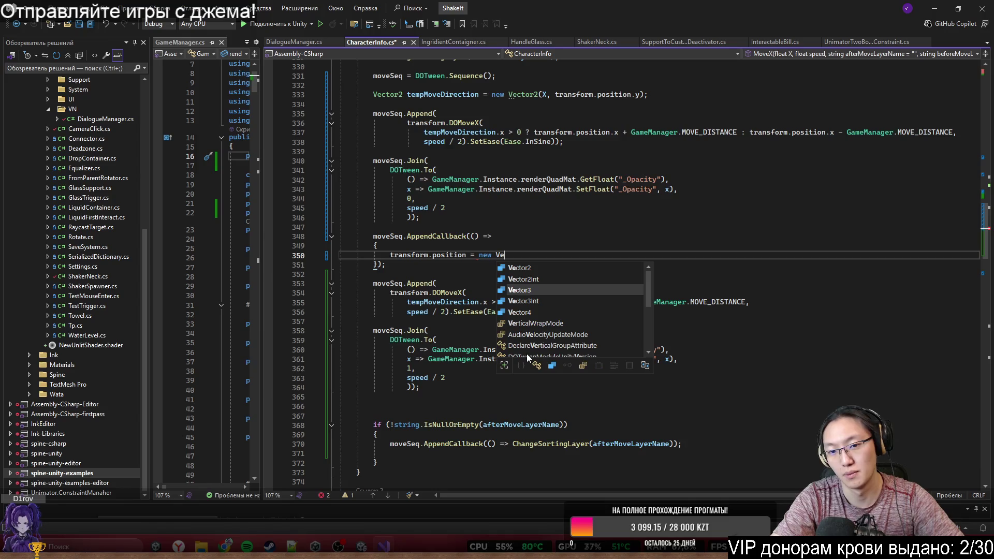
key("Tab")
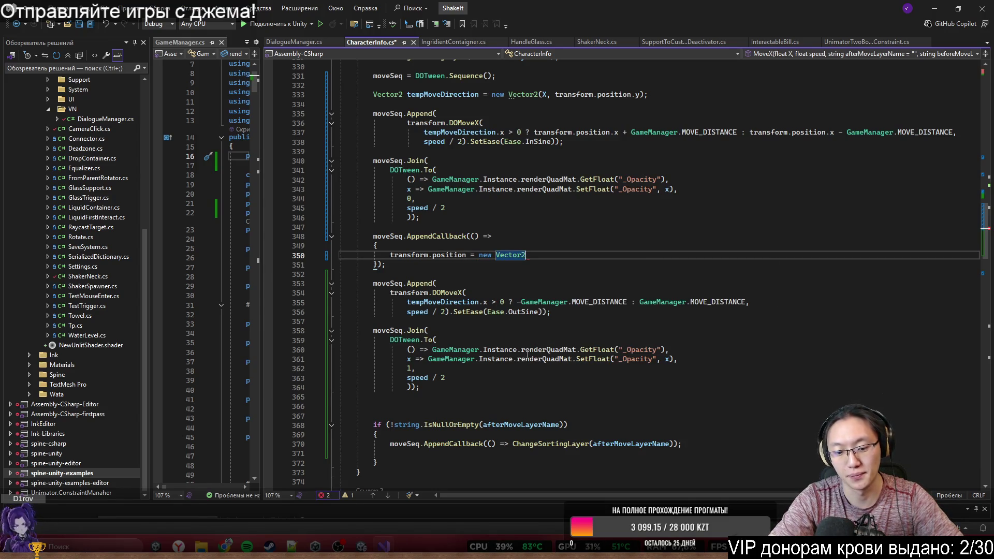
type("(transform.position.x")
key("BackSpace")
key("BackSpace")
key("BackSpace")
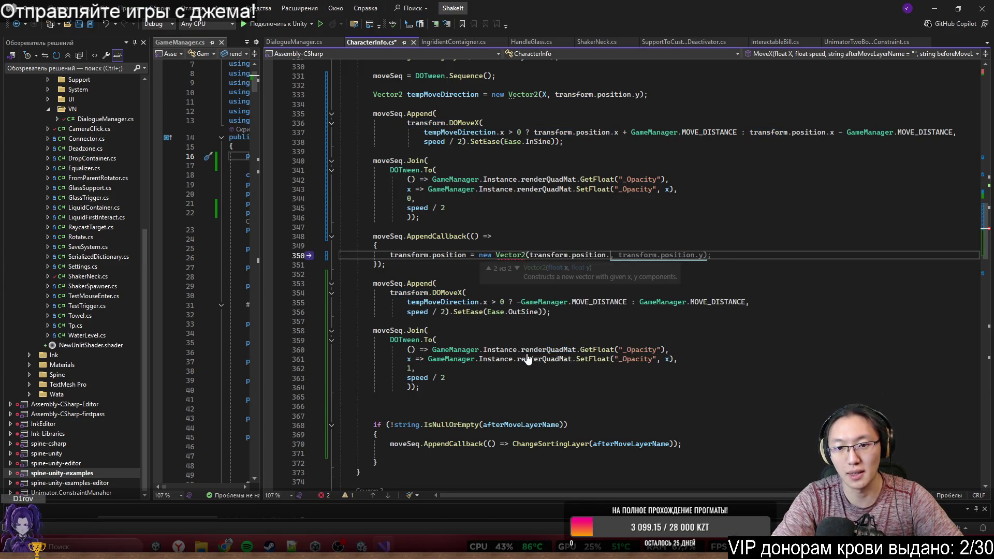
key("BackSpace")
key("BackSpace")
key("BackSpace")
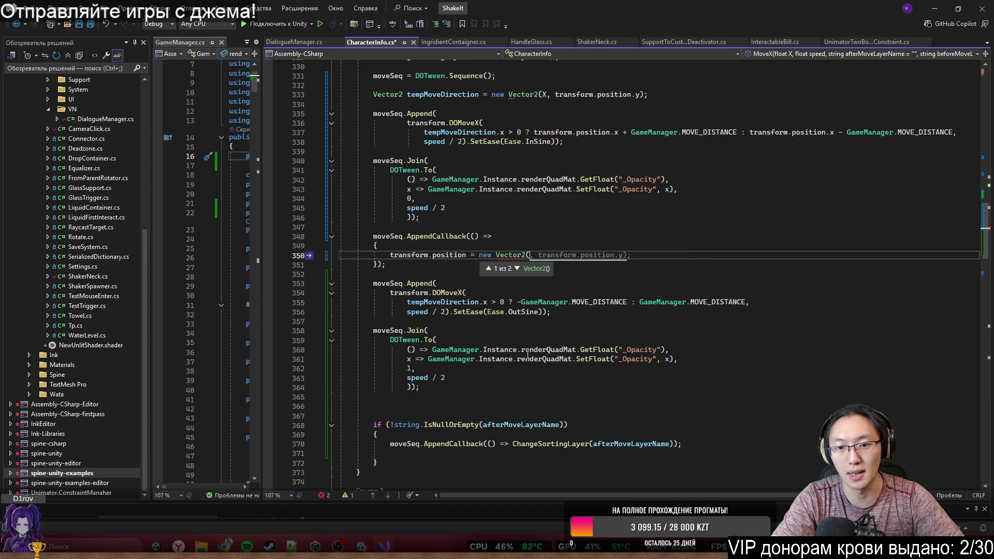
Step: Copy the ternary MOVE_DISTANCE offset from line 337 into the Vector2 parentheses
scroll(528, 356, "up", 3)
type("X")
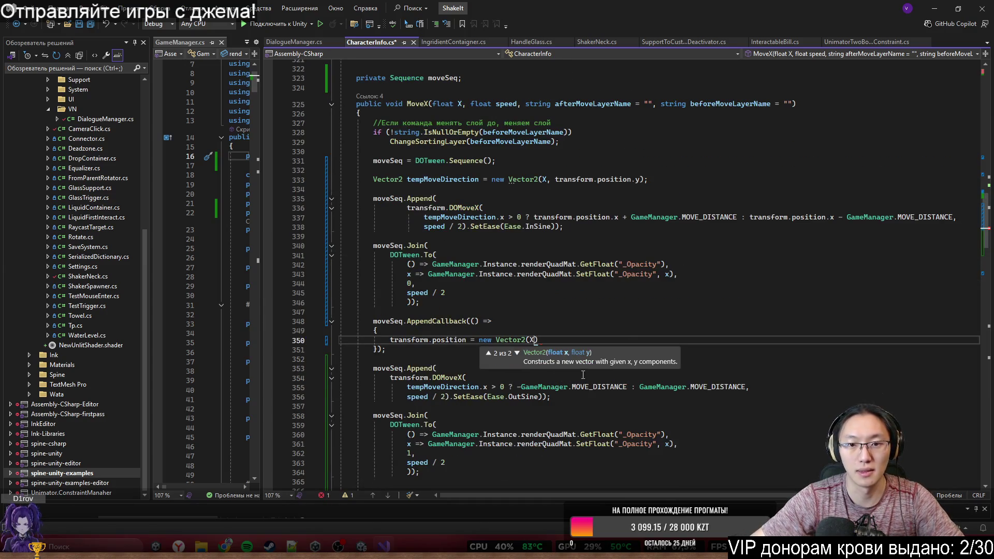
type(",")
key("BackSpace")
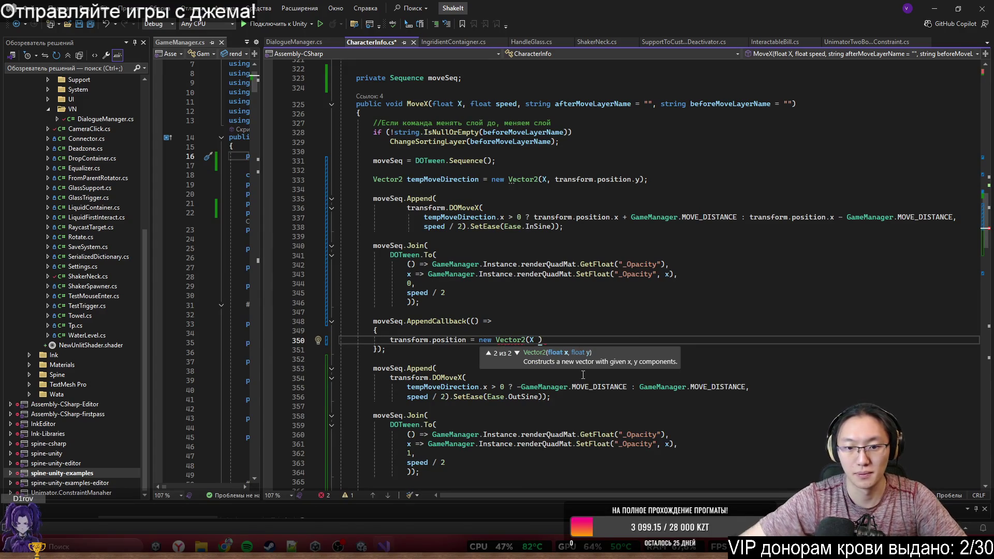
scroll(601, 216, "down", 1)
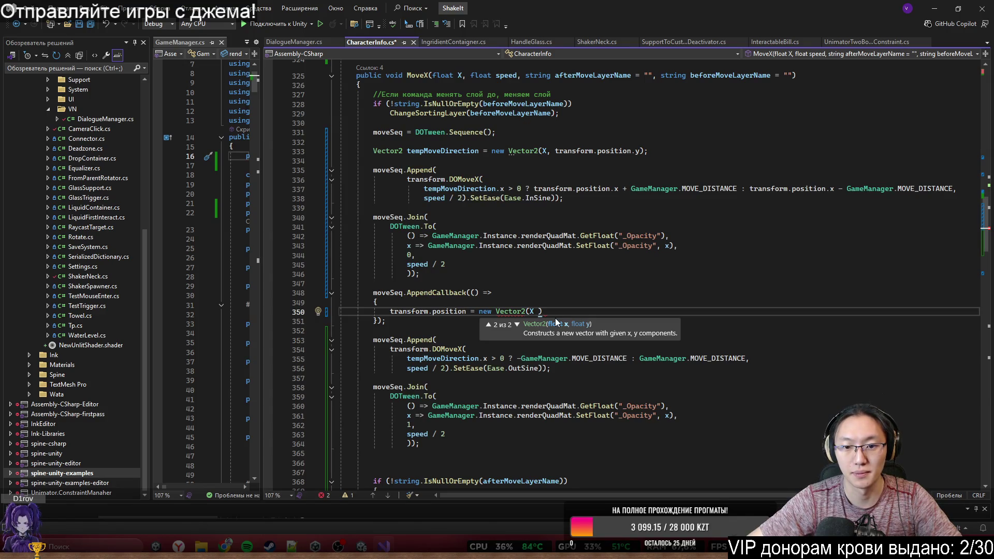
key("BackSpace")
key("BackSpace")
mouse_move(424, 188)
left_mouse_down()
mouse_move(566, 198)
mouse_move(954, 188)
left_mouse_up()
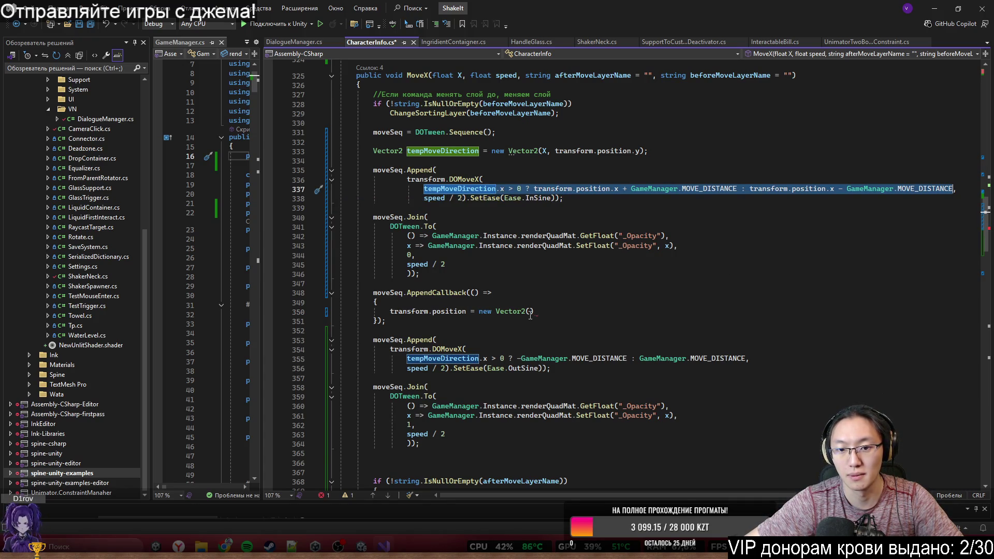
left_click(530, 313)
type("tempMoveDirection.x > 0 ? transform.position.x + GameManager.MOVE_DISTANCE : transform.position.x - GameManager.MOVE_DISTANCE")
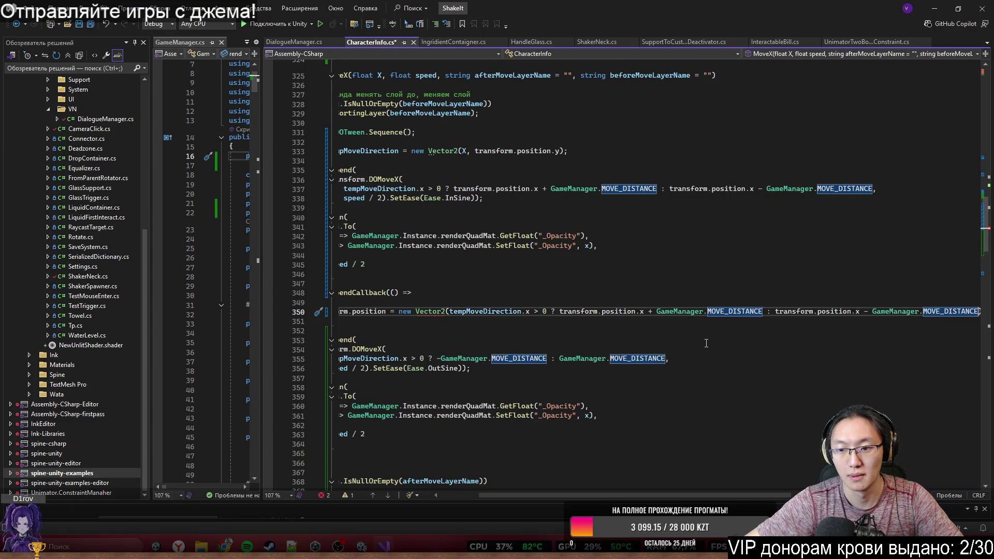
Step: Prefix the offset with 'X +', end line 350 with ';', and add ', transform.position.y' as y
left_click_drag(642, 495, 655, 495)
left_click_drag(535, 312, 613, 311)
key("BackSpace")
key("Escape")
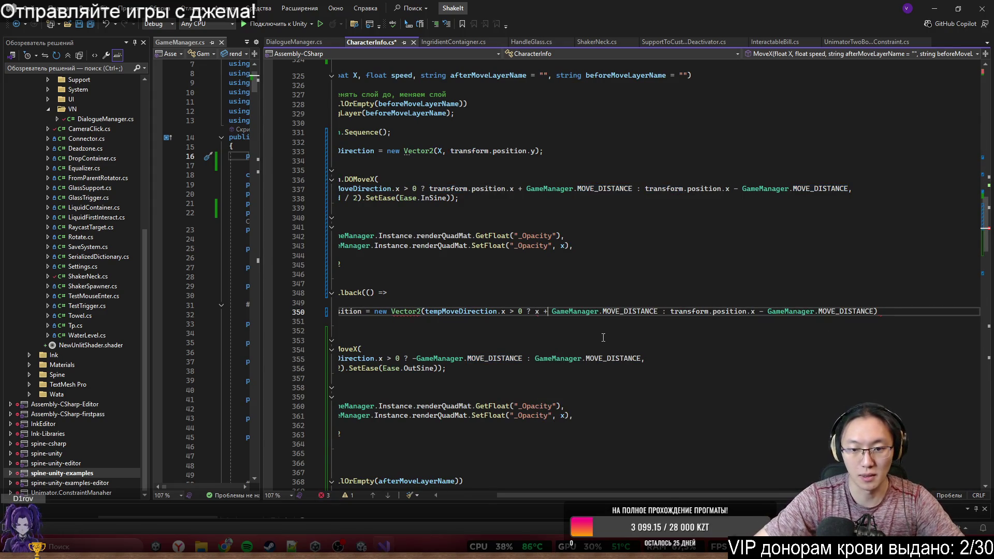
key("BackSpace")
key("BackSpace")
key("BackSpace")
type("X-")
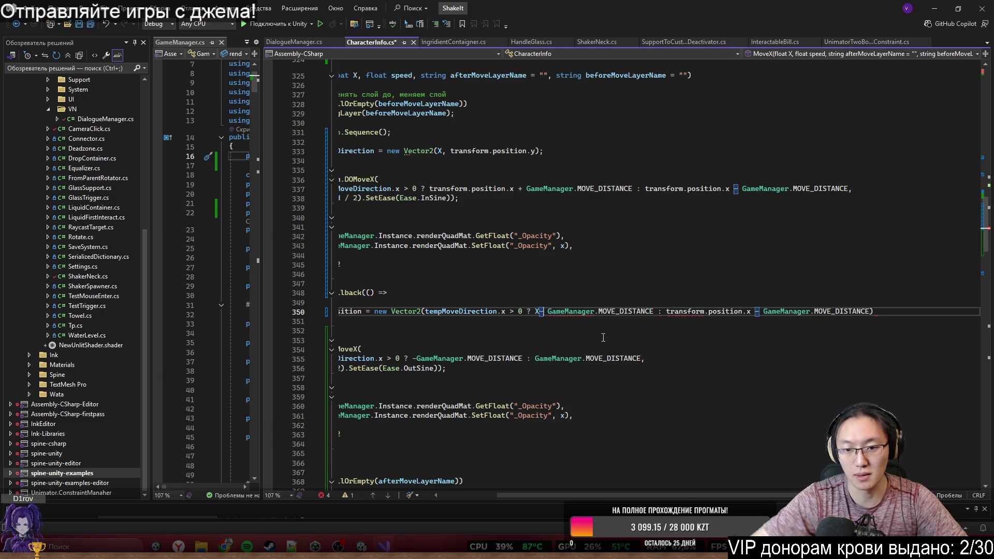
left_click(666, 312)
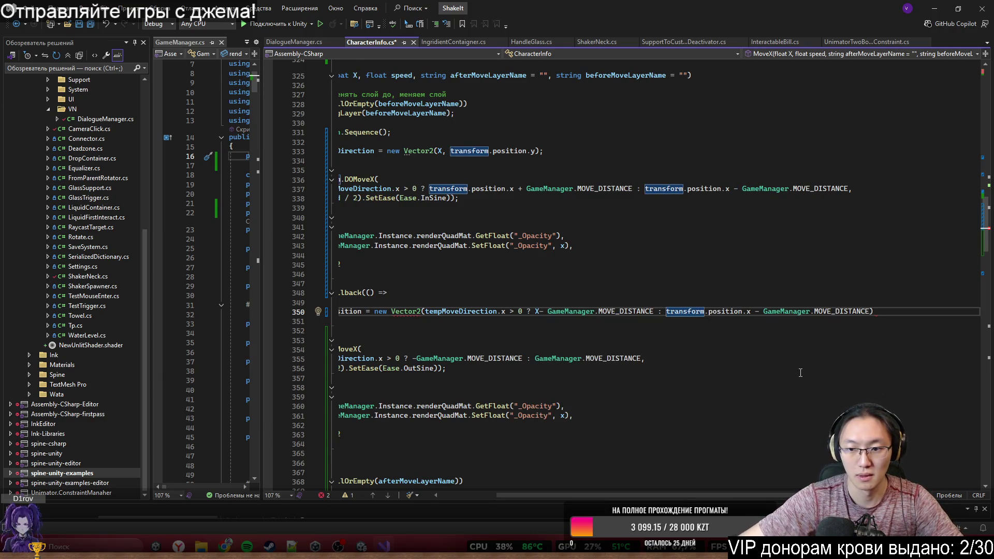
type("x")
key("BackSpace")
type("X +")
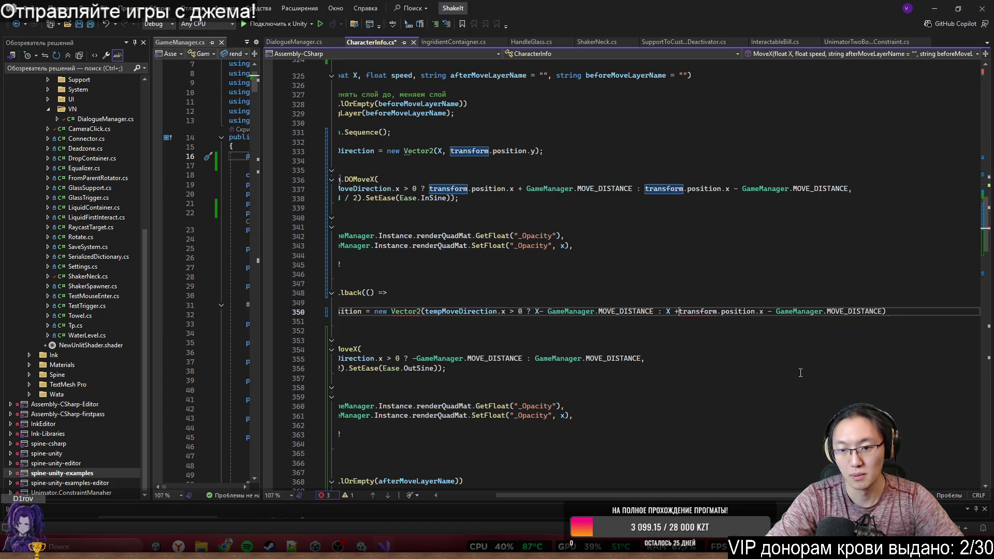
key("End")
type(";")
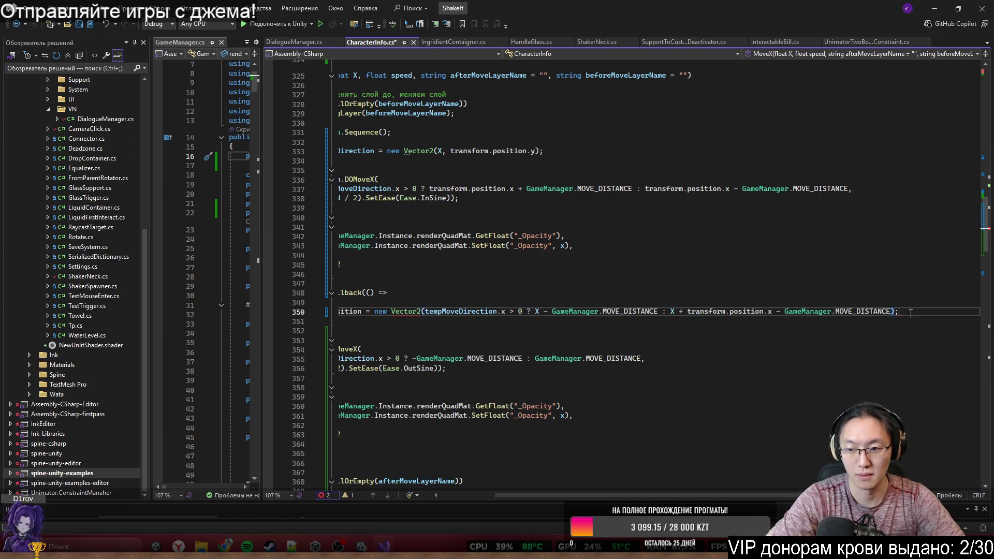
mouse_move(694, 496)
left_mouse_down()
mouse_move(656, 501)
mouse_move(683, 500)
left_mouse_up()
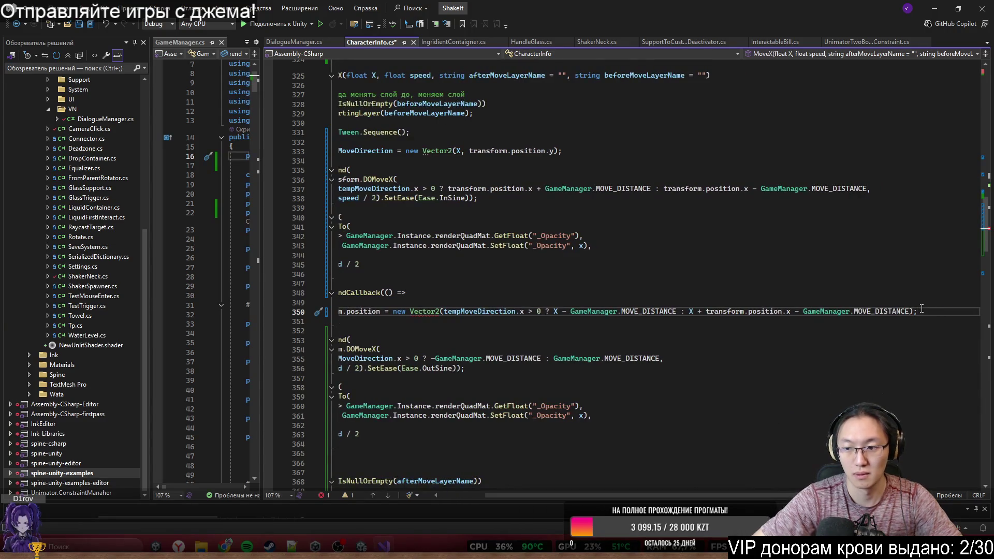
key("Left")
key("Left")
type(", ")
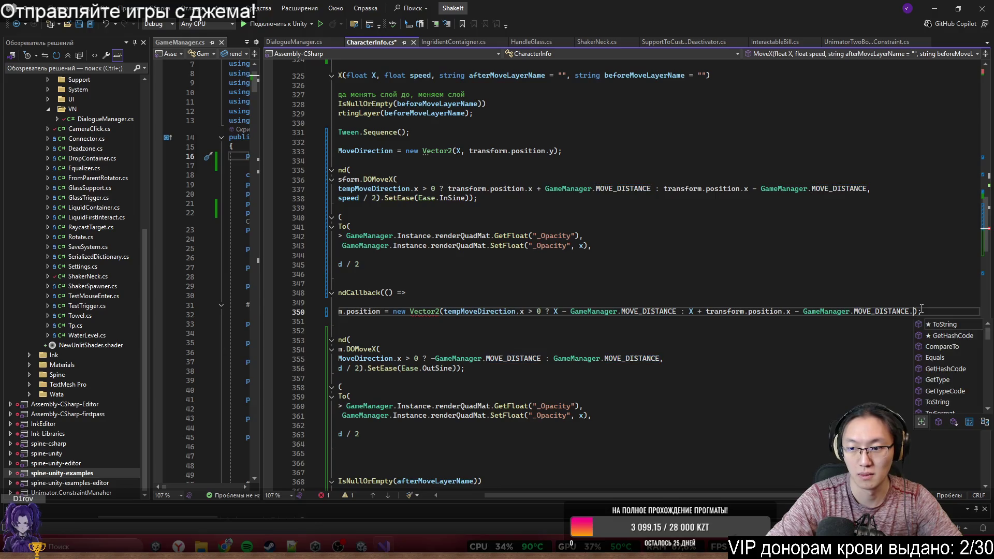
type("transform.position.")
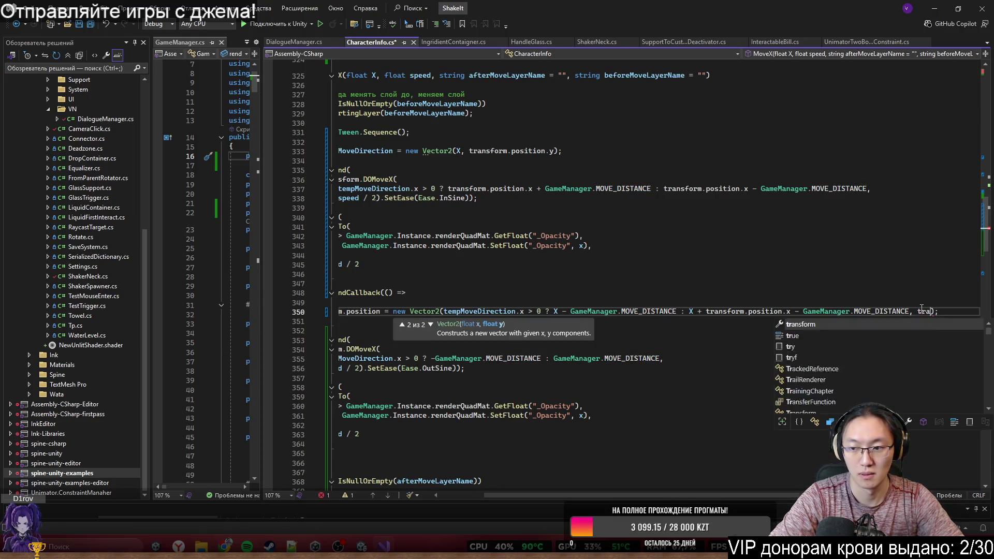
type("y")
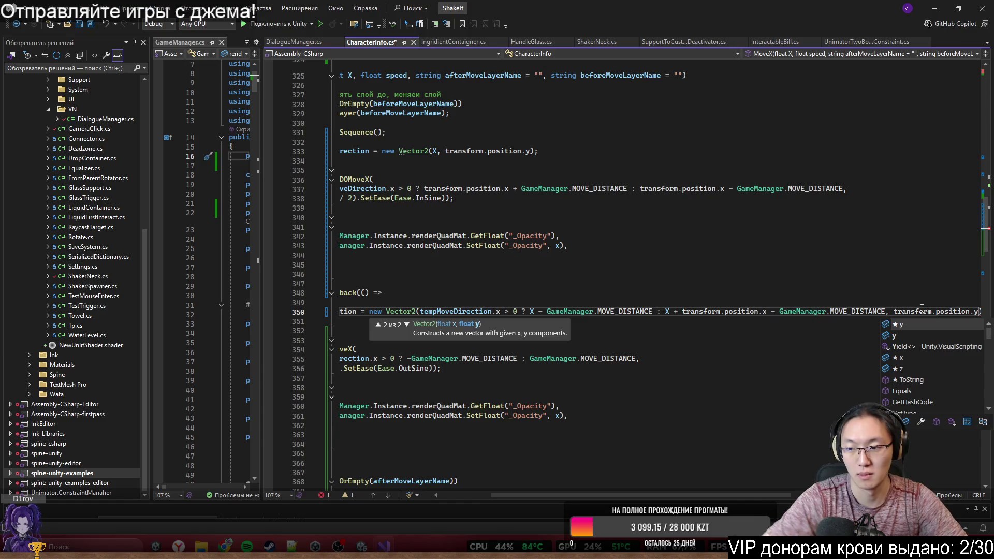
left_click(777, 369)
mouse_move(752, 496)
left_mouse_down()
mouse_move(708, 497)
mouse_move(440, 338)
left_mouse_up()
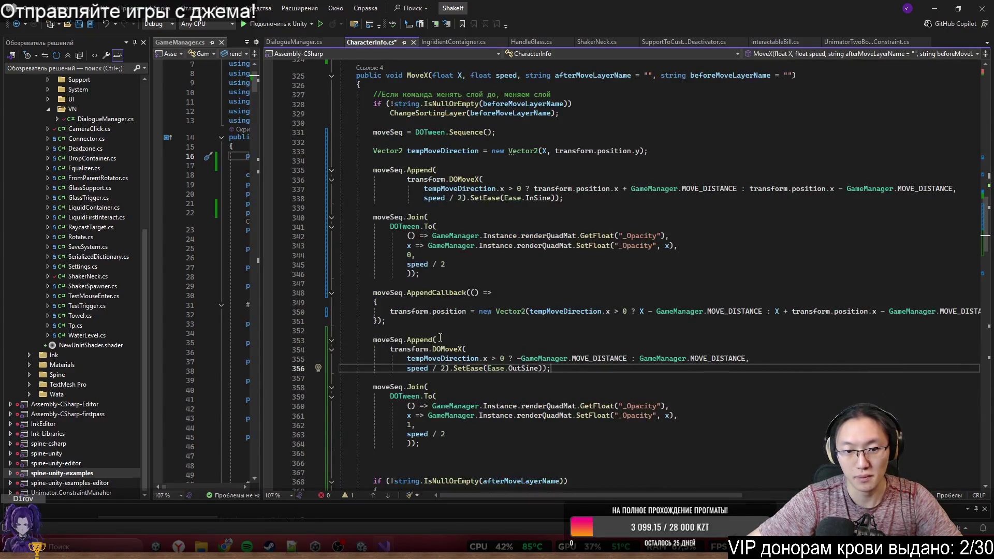
Step: Prefix the first GameManager.MOVE_DISTANCE term on line 355 with transform.position.x
left_click_drag(579, 496, 588, 496)
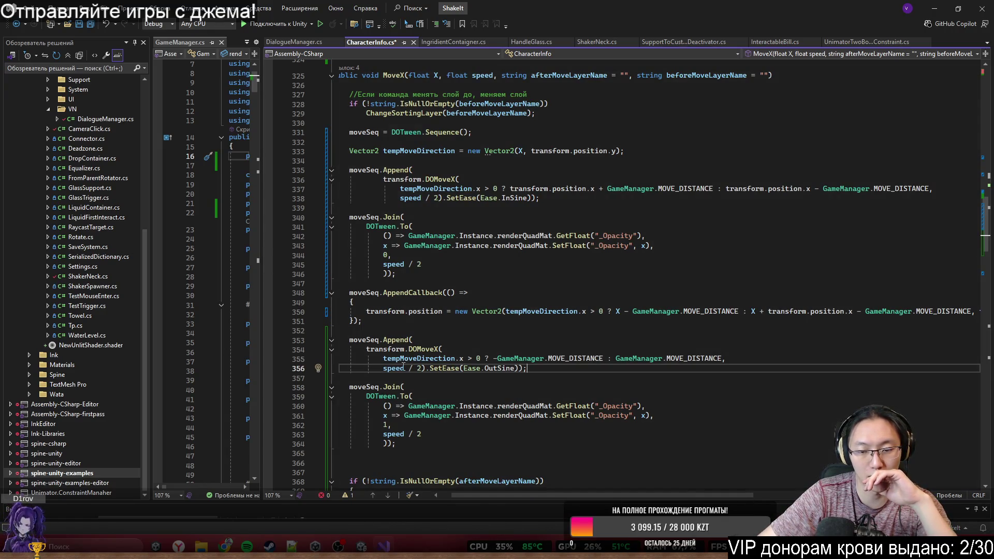
left_click(498, 359)
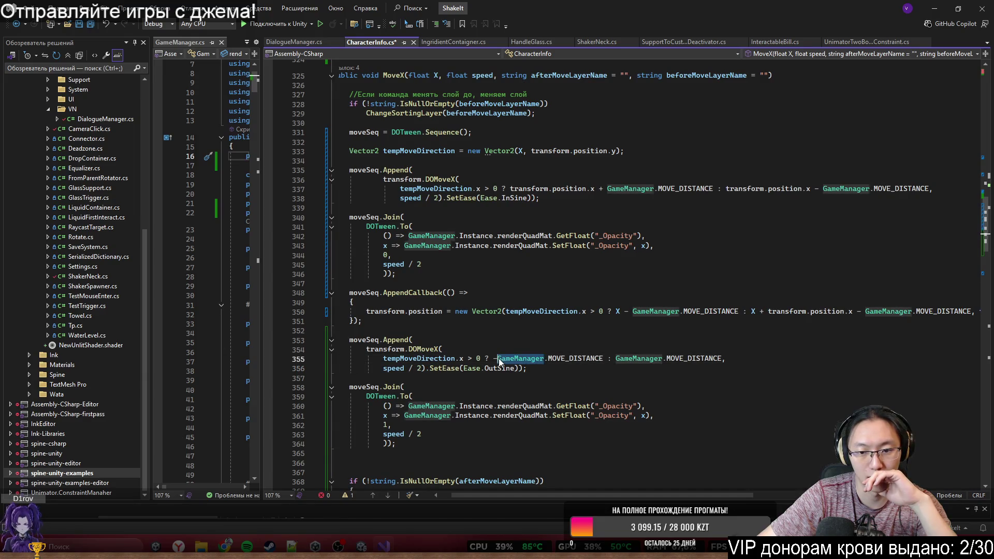
left_click(493, 359)
key("Right")
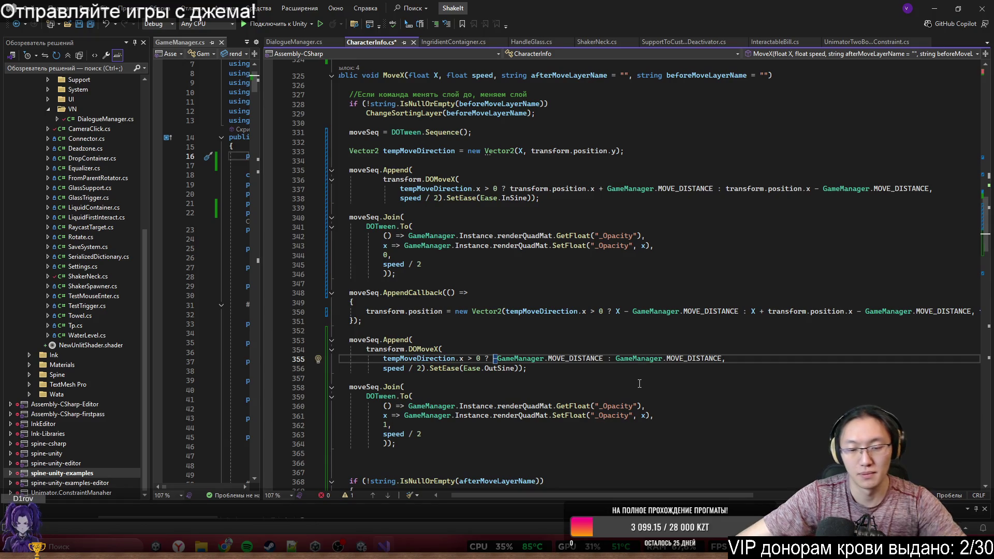
type("transform.p")
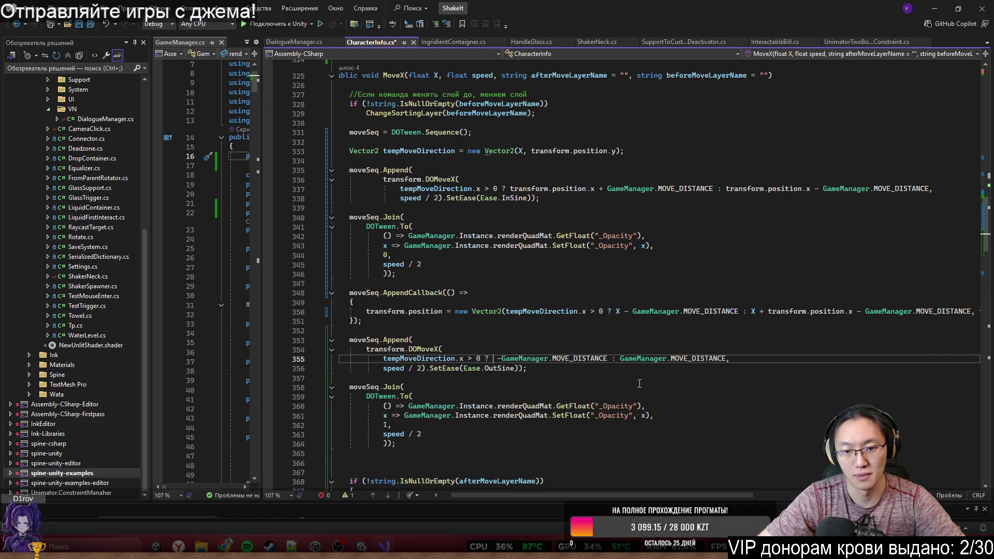
key("Tab")
type(".y")
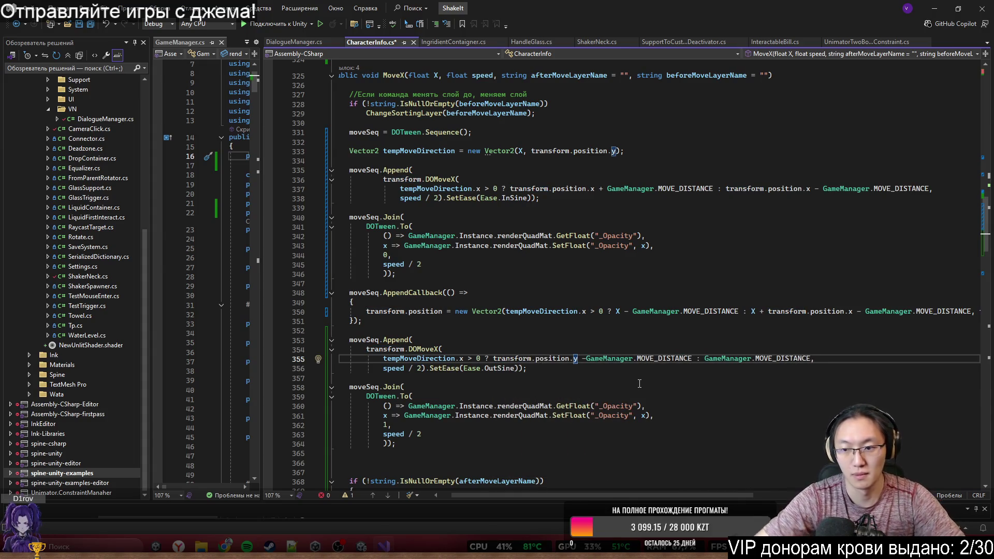
key("BackSpace")
type("x")
Step: Add -transform.position.x before the second MOVE_DISTANCE term and save CharacterInfo.cs
left_click(675, 358)
left_click(706, 358)
type("-")
type("transform.position")
left_click(773, 441)
key("ctrl+s")
left_click(785, 359)
type(".x")
key("ctrl+s")
Step: Switch to Unity and start Play mode to test the change
left_click(673, 245)
left_click(647, 378)
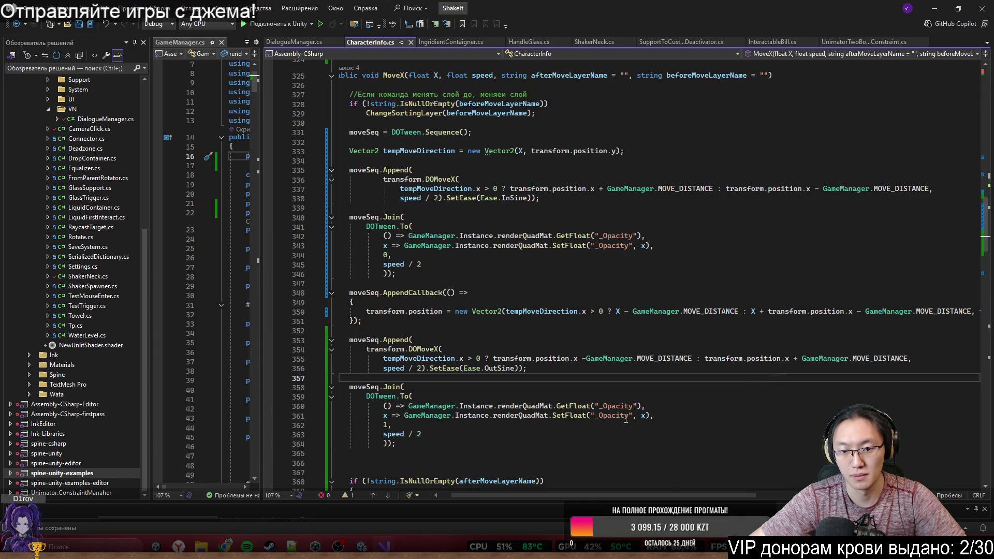
left_click(928, 17)
left_click(481, 32)
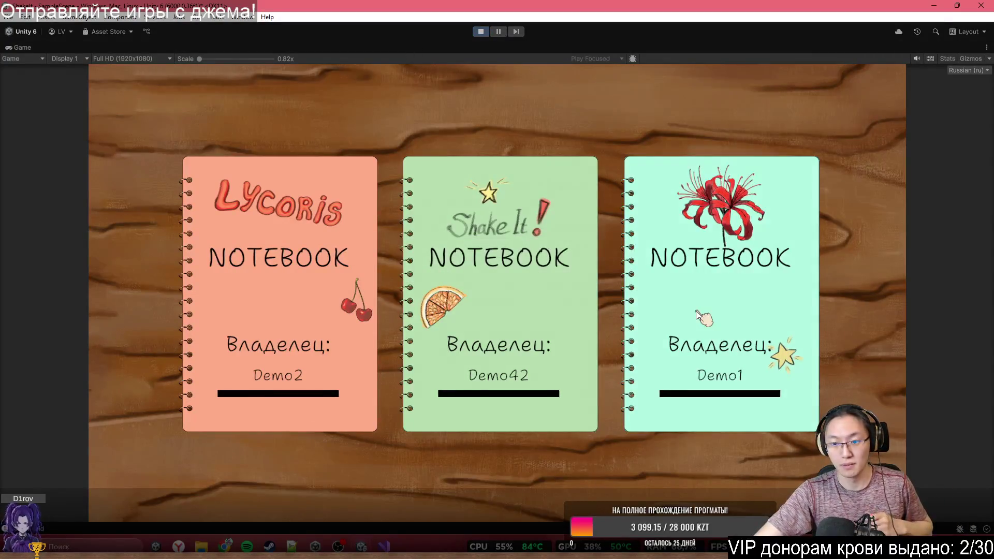
Step: Load the Demo1 notebook, advance dialogue to Красный жакет's greeting, then return to Visual Studio
left_click(678, 308)
left_click(206, 103)
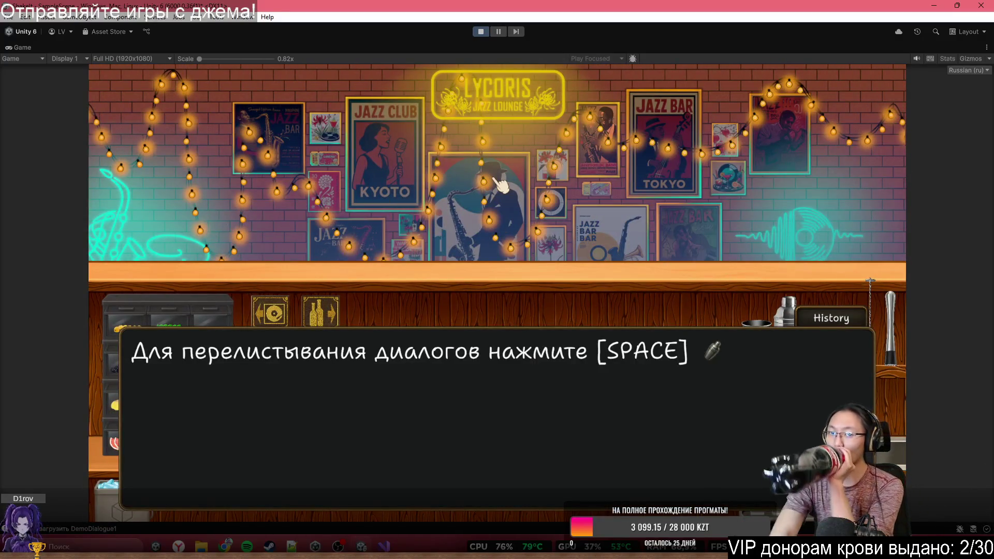
key("space")
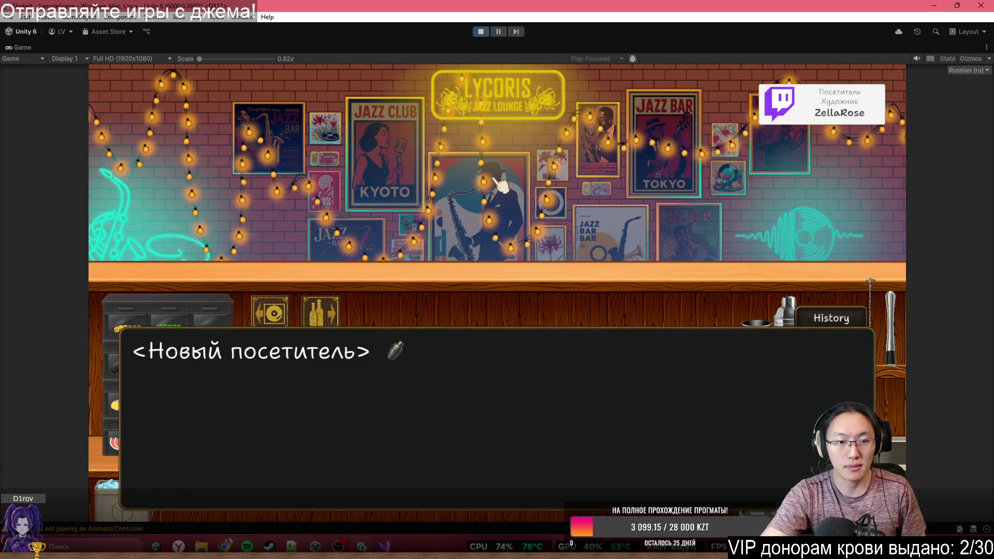
key("space")
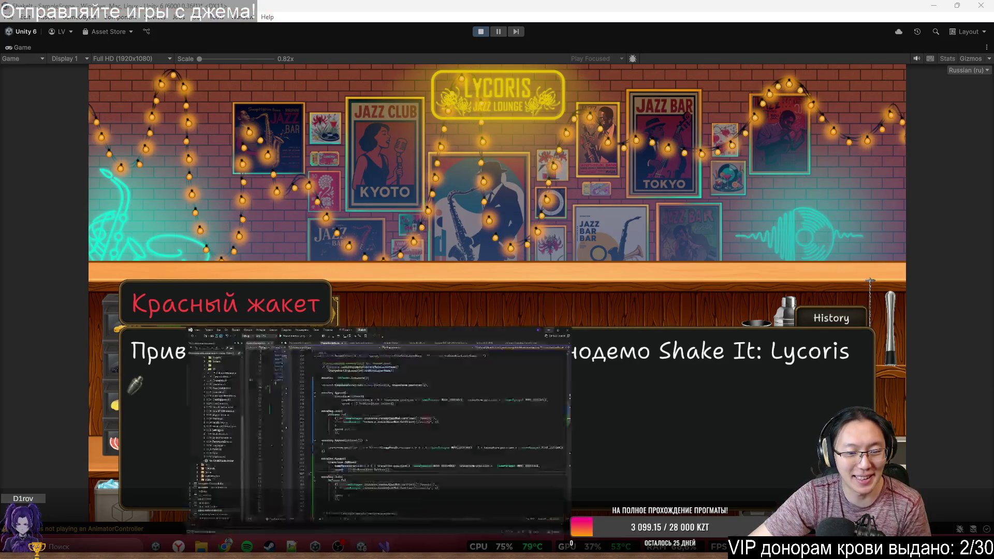
key("alt+Tab")
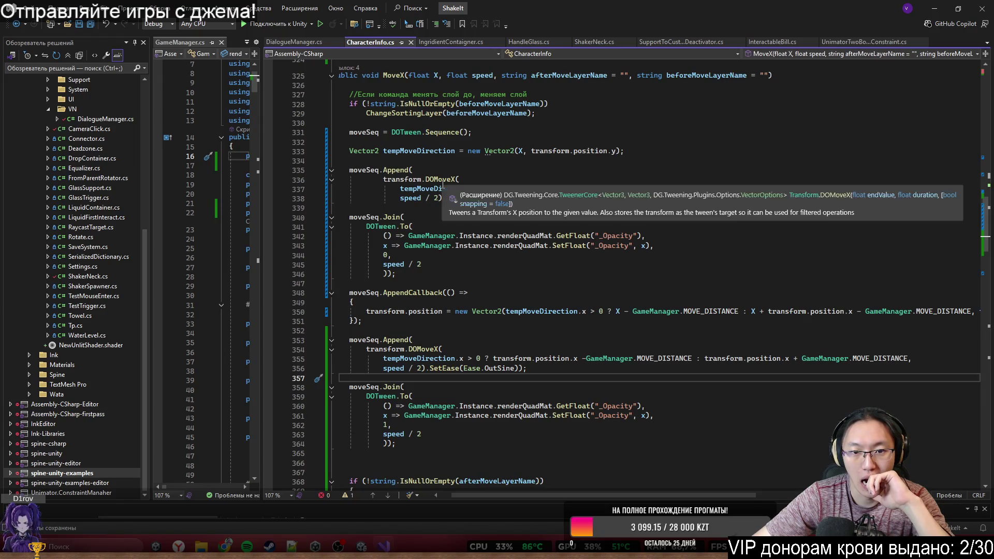
Step: Inspect tempMoveDirection and MOVE_DISTANCE usages on line 350, then minimize Visual Studio
mouse_move(557, 195)
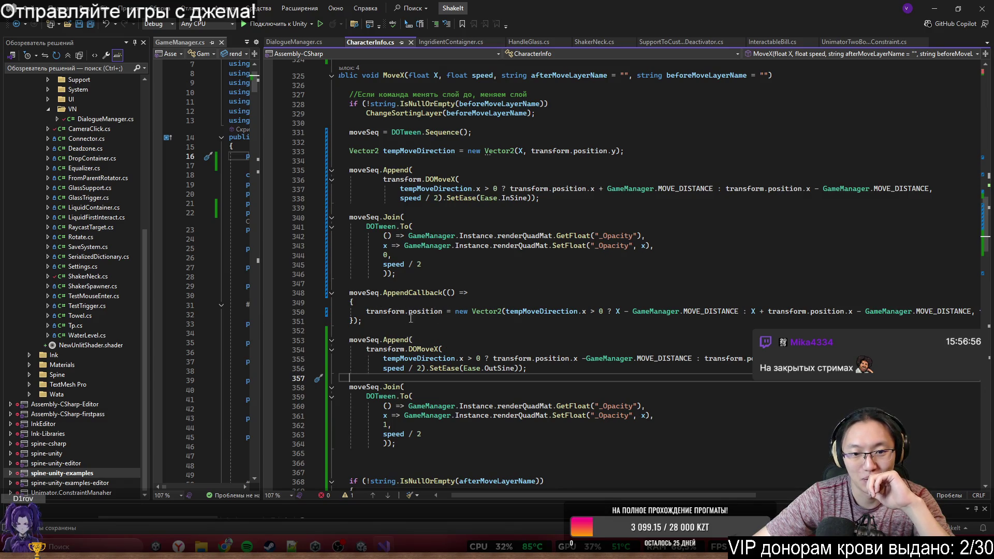
left_click(407, 311)
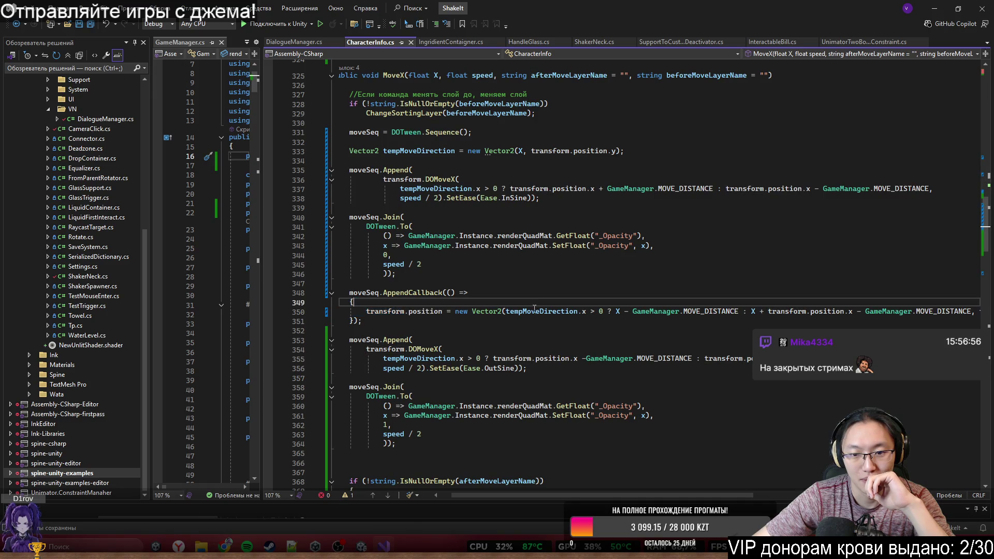
left_click(527, 312)
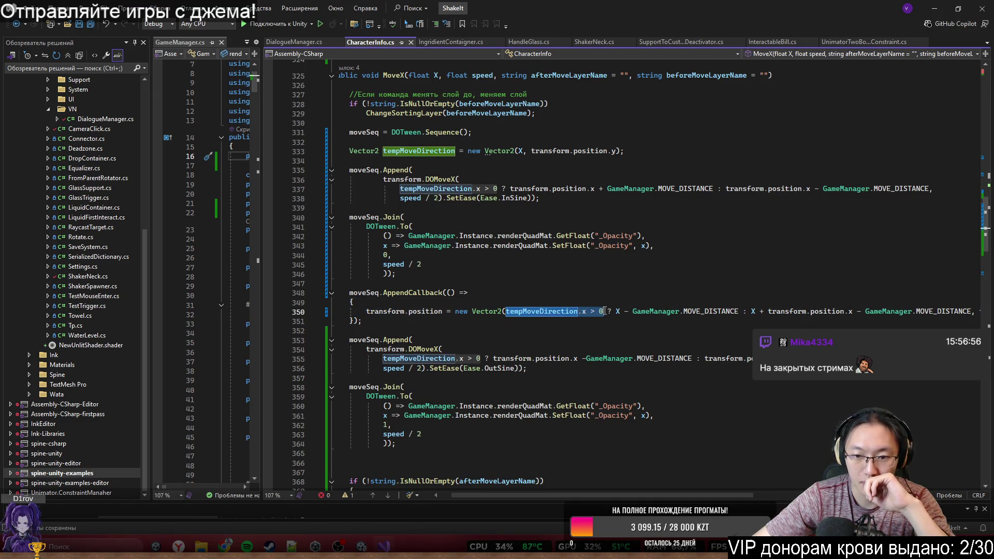
left_click(630, 311)
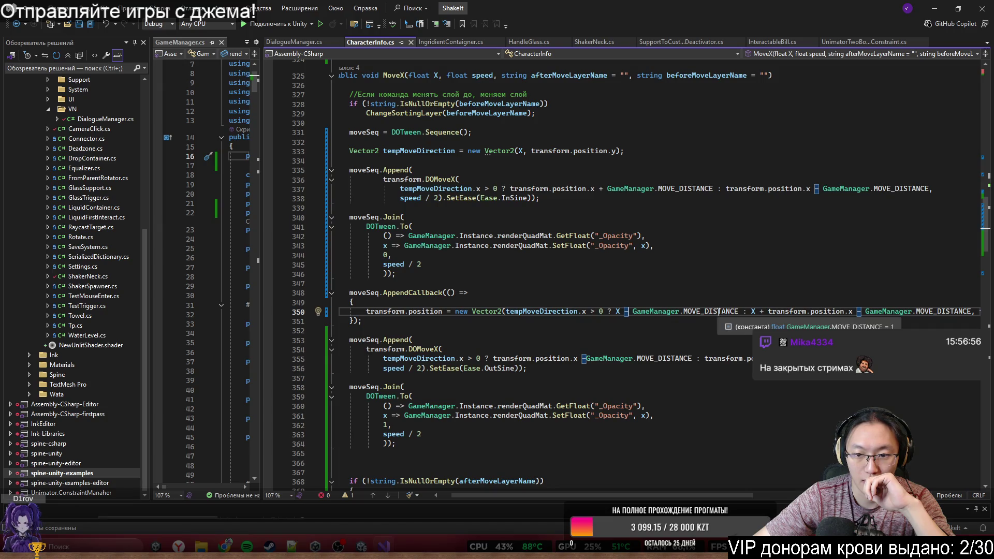
double_click(718, 312)
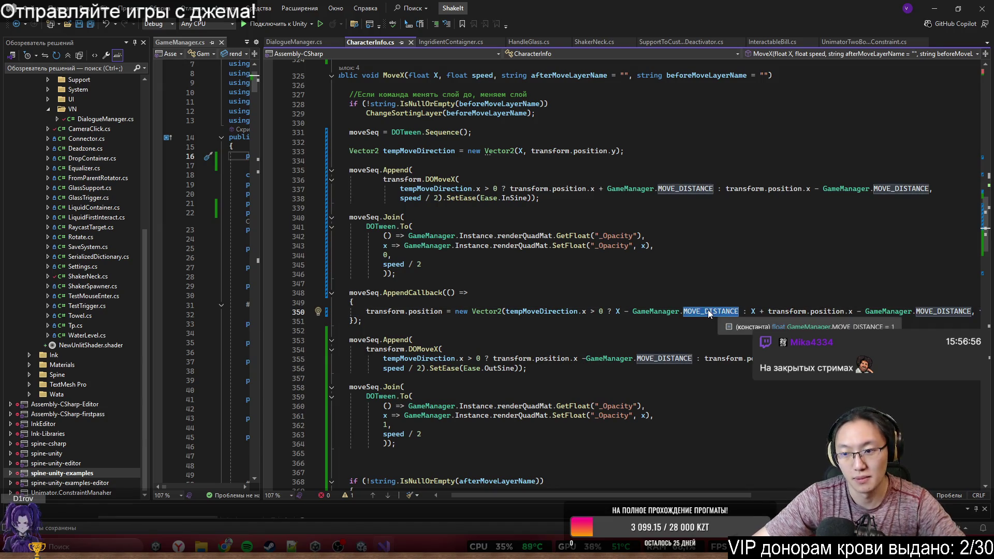
left_click(806, 291)
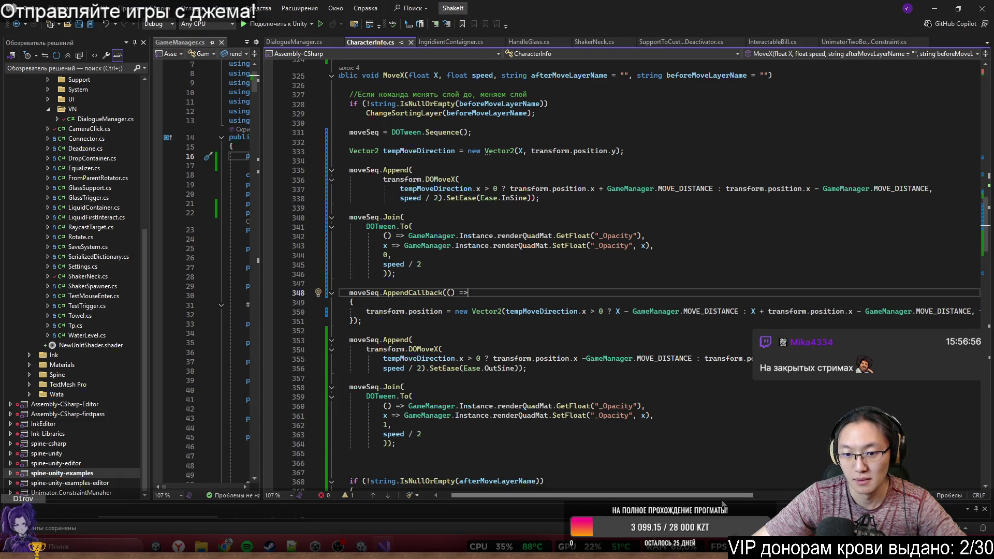
left_click_drag(724, 500, 746, 500)
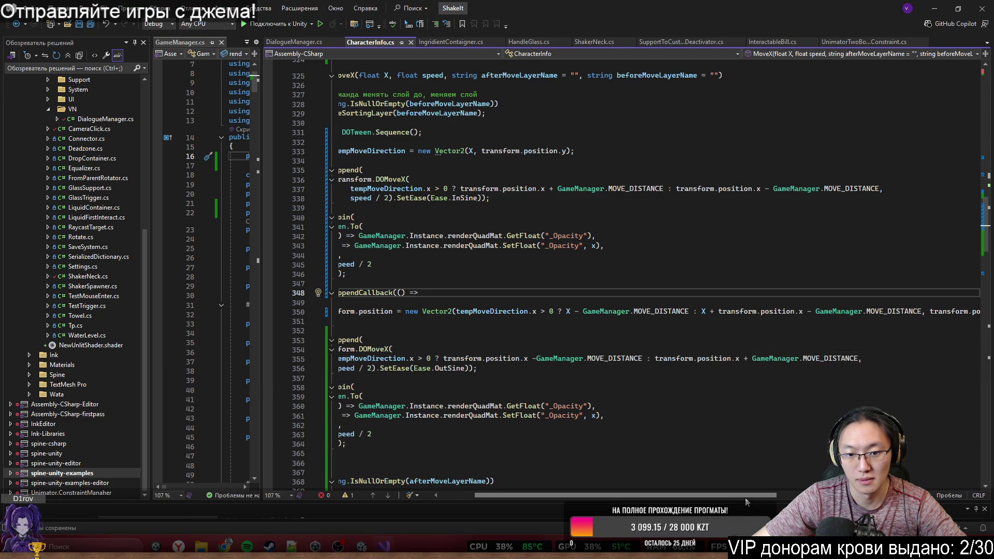
left_click_drag(745, 498, 736, 499)
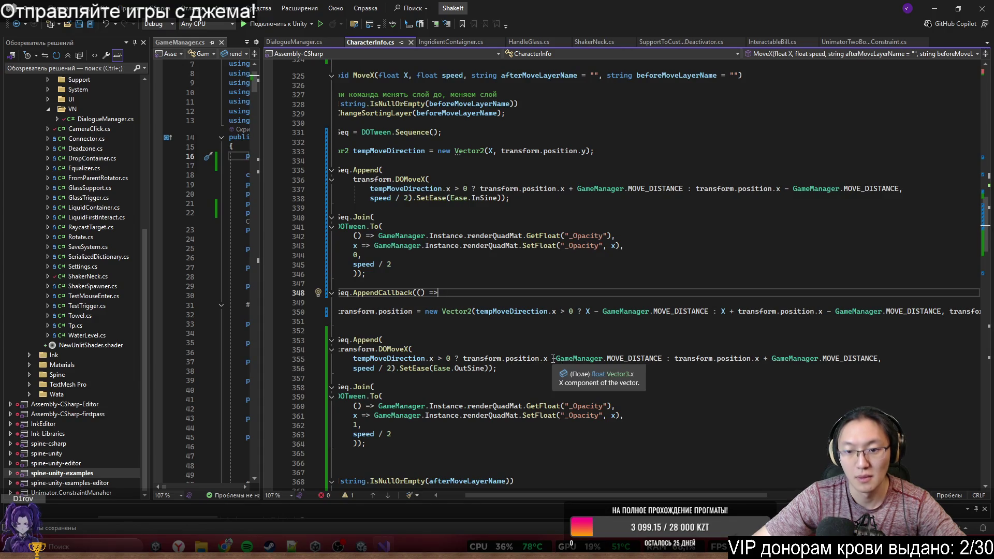
left_click(935, 7)
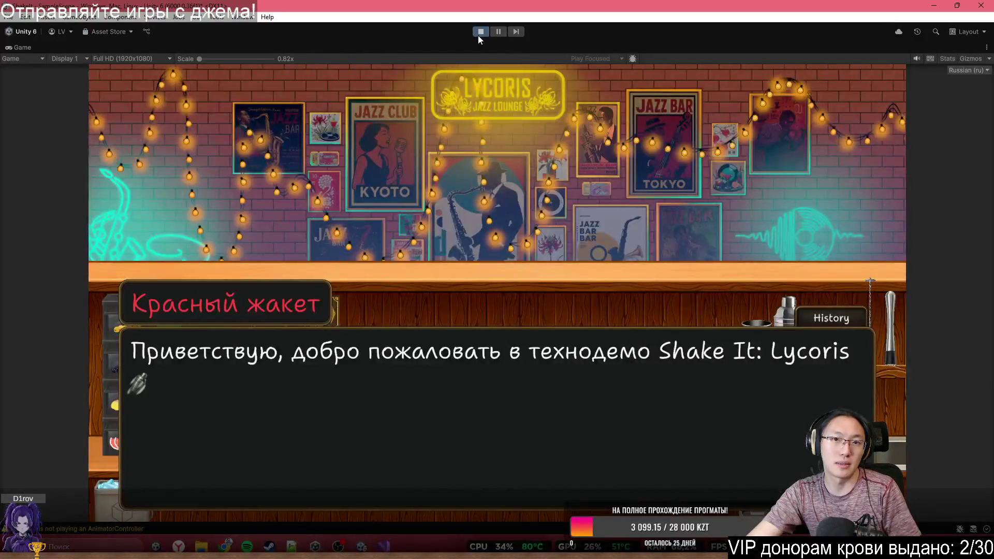
Step: Stop the game, inspect Render Quad, Back (2), MenuWindow and TargetPoint, then restart Play
left_click(485, 35)
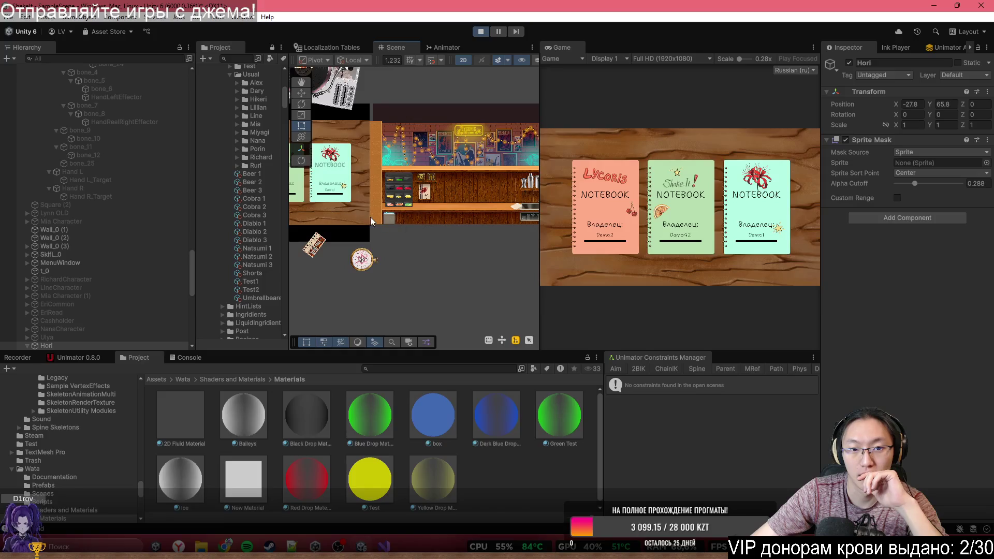
left_click(362, 217)
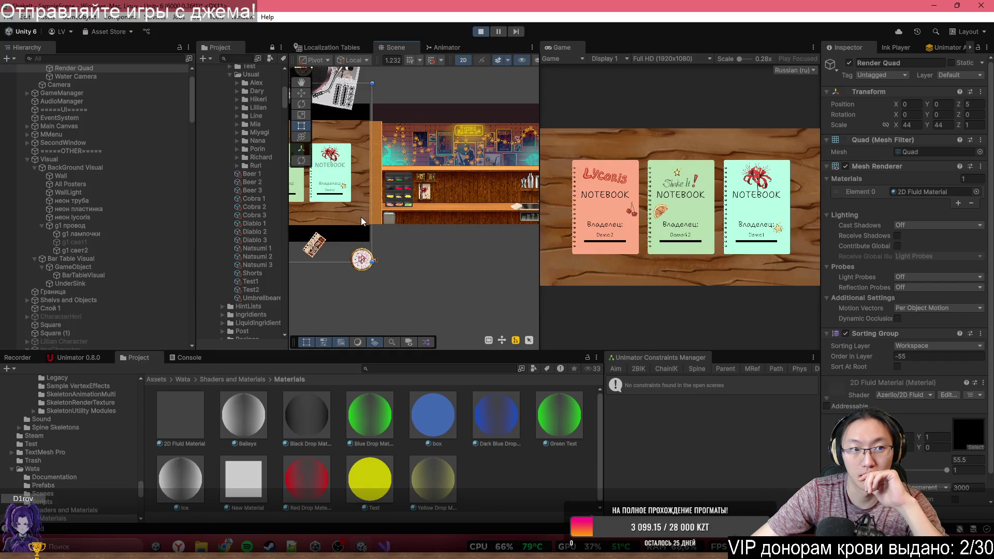
left_click(361, 221)
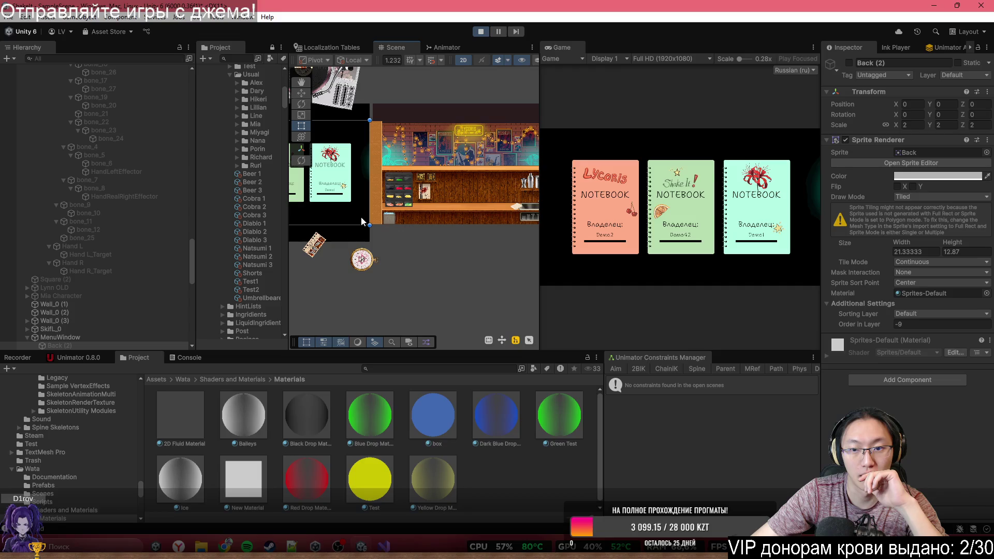
left_click(361, 221)
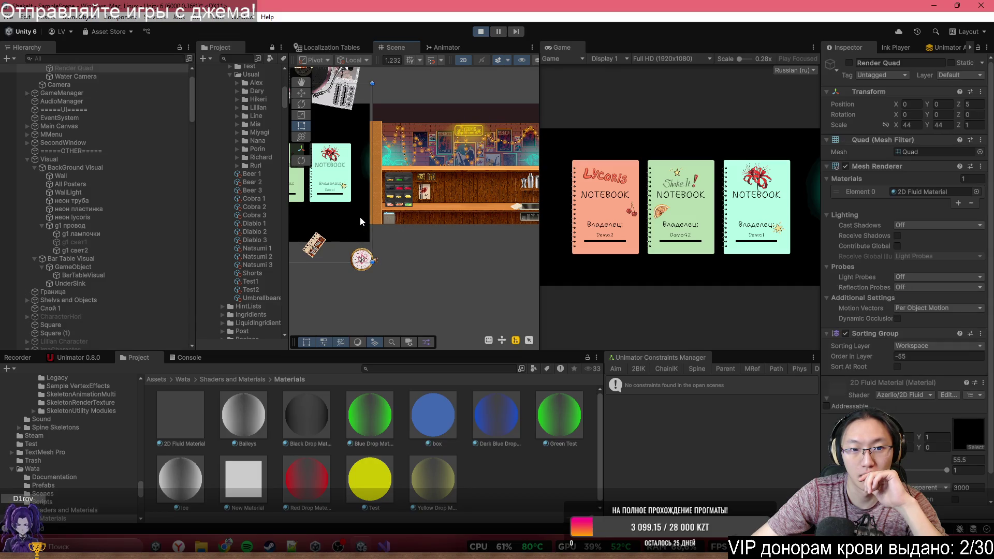
left_click(358, 216)
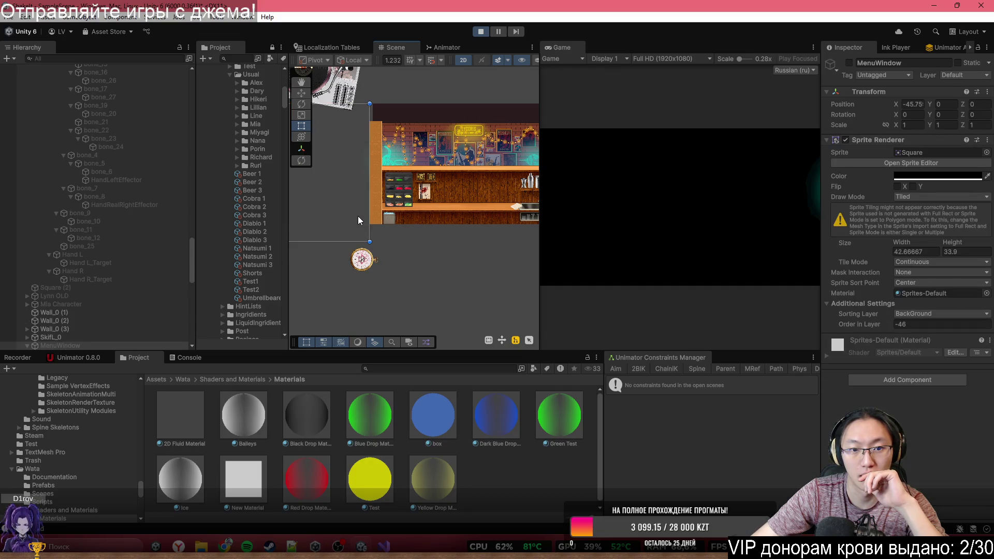
left_click(486, 253)
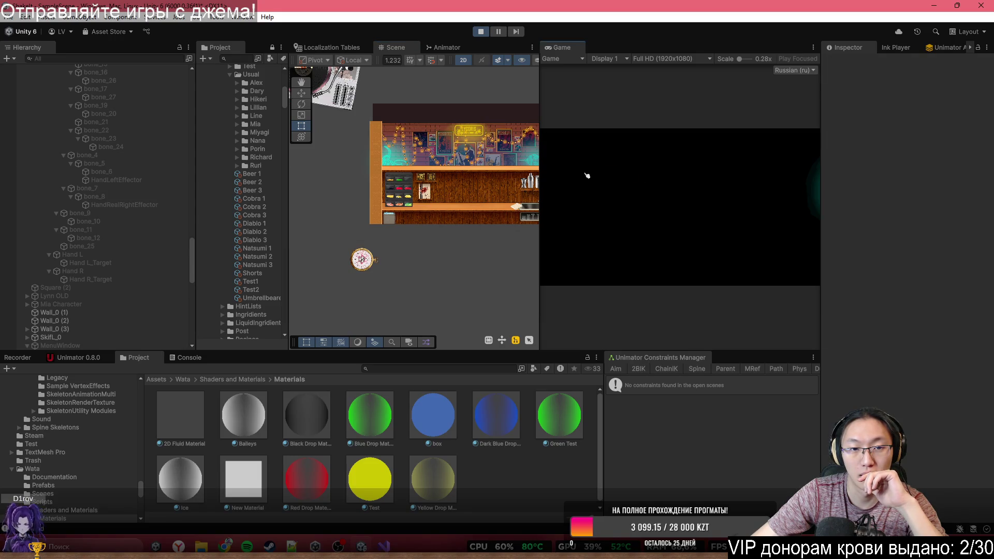
left_click(320, 177)
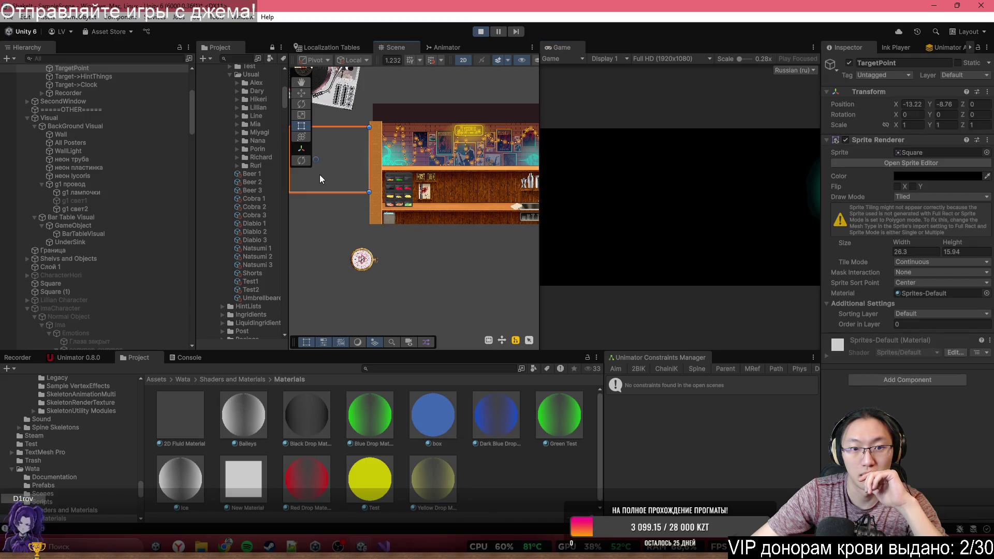
left_click(485, 33)
left_click(486, 33)
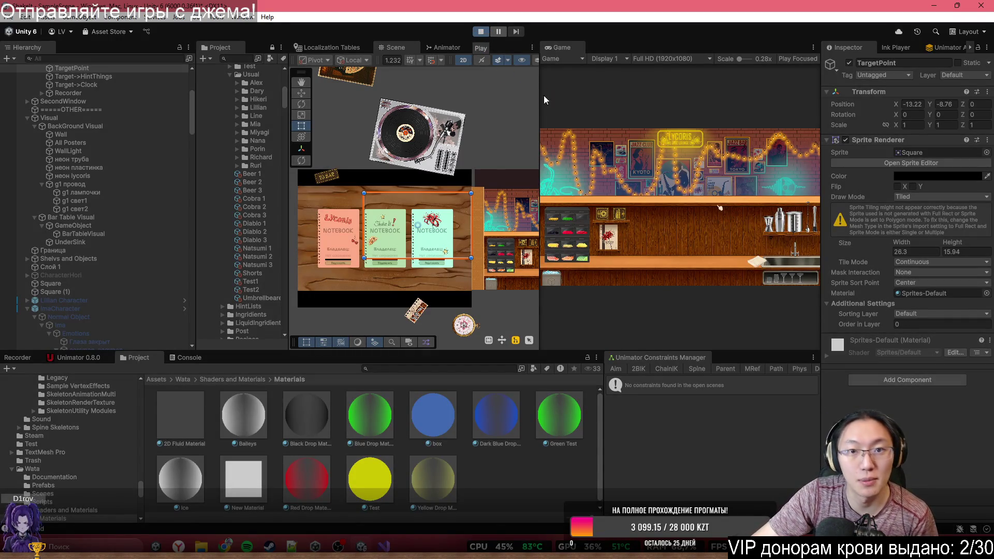
Step: Load a notebook into the bar scene, inspect scene objects, and deactivate Recorder Place
left_click(603, 235)
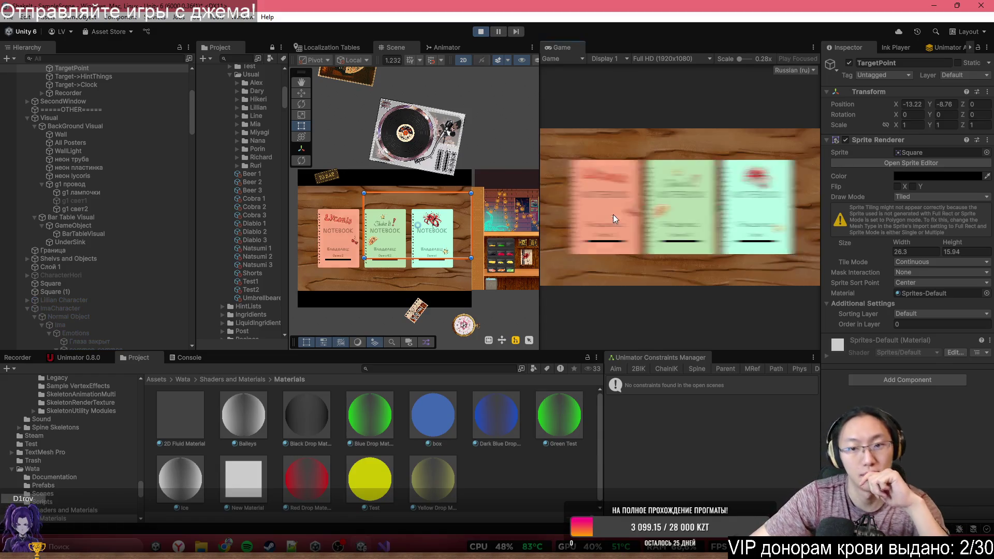
left_click(661, 210)
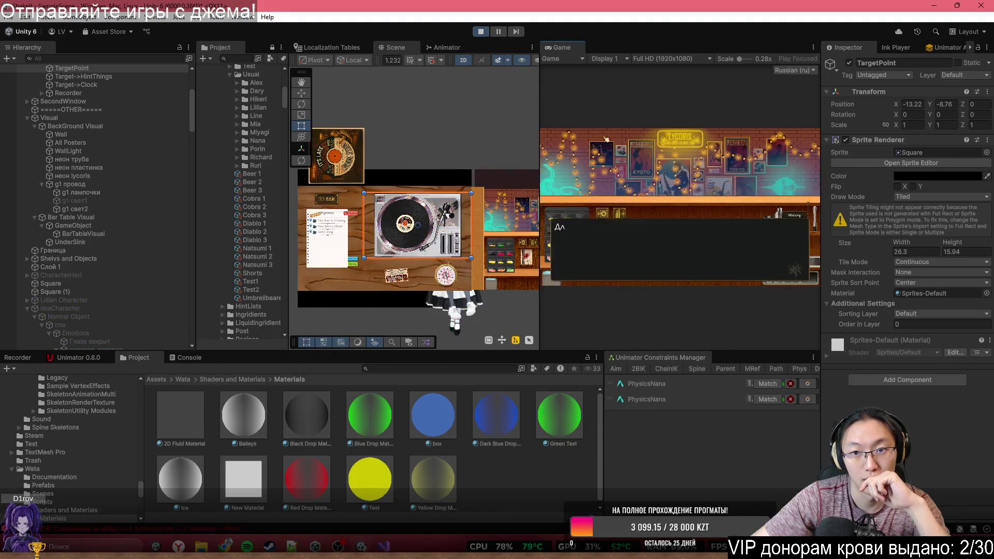
left_click(406, 263)
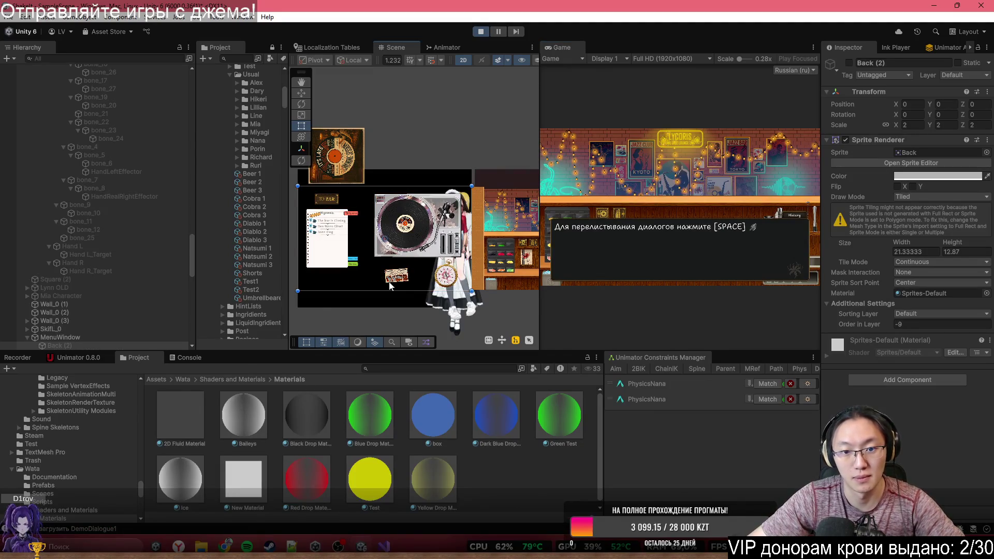
left_click(351, 308)
left_click(361, 299)
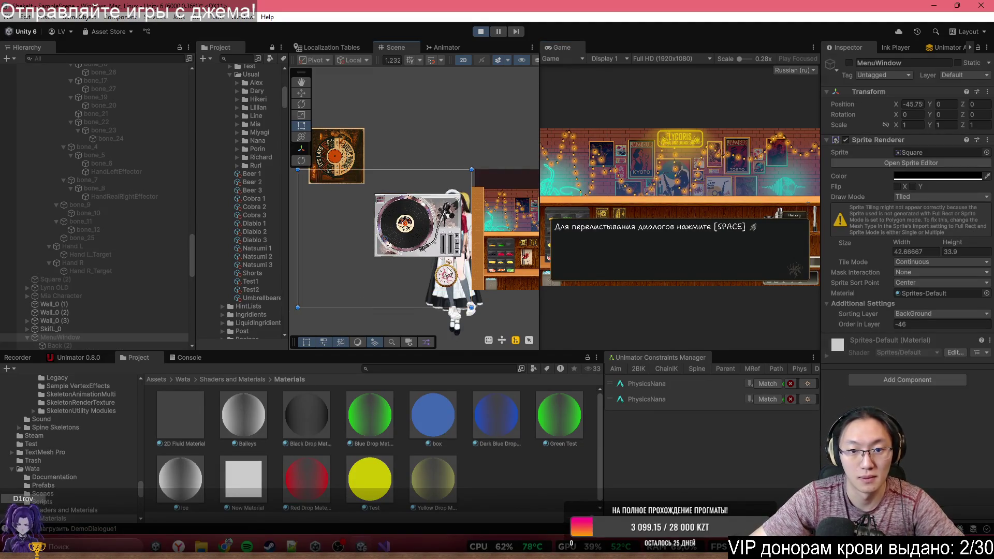
left_click(406, 228)
key("f")
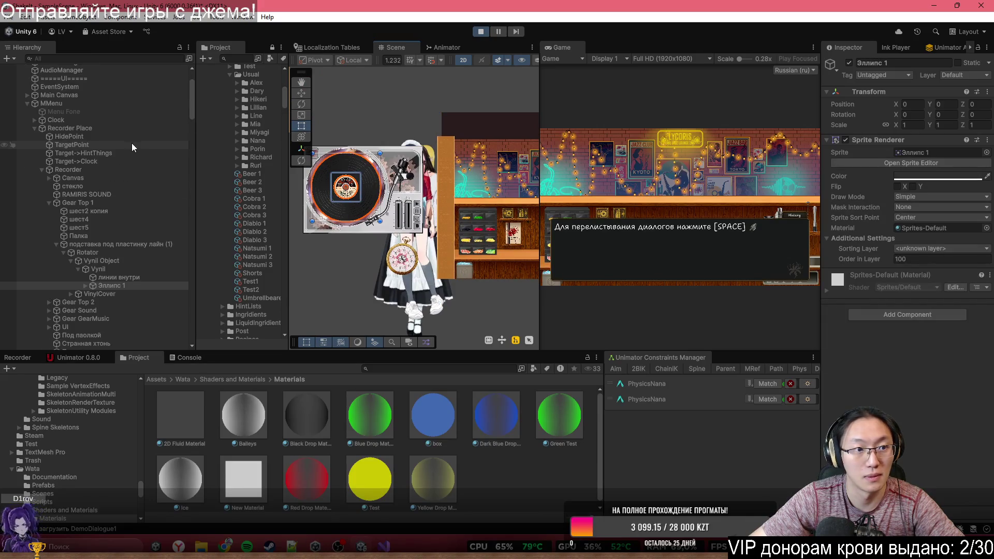
left_click(102, 128)
key("alt+shift+a")
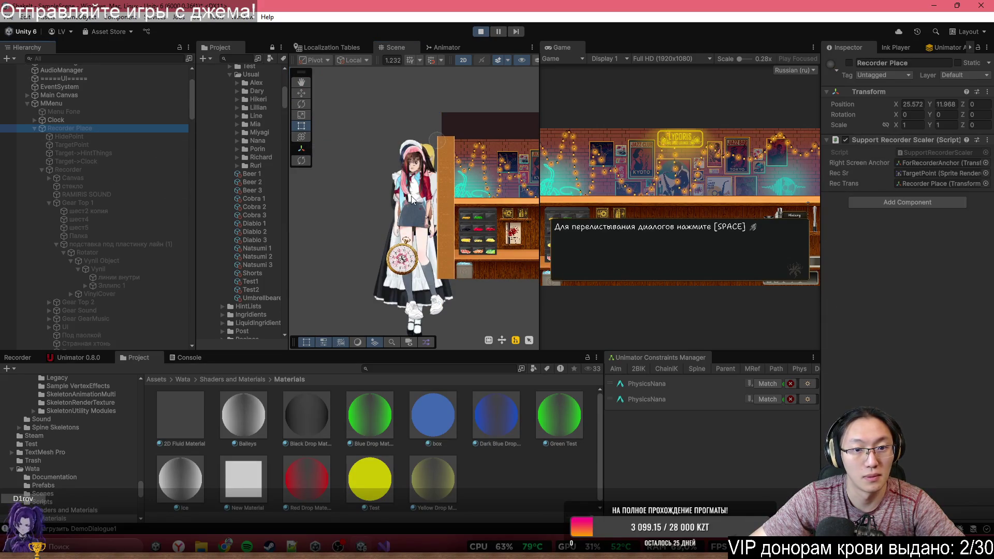
left_click(467, 278)
scroll(315, 193, "up", 2)
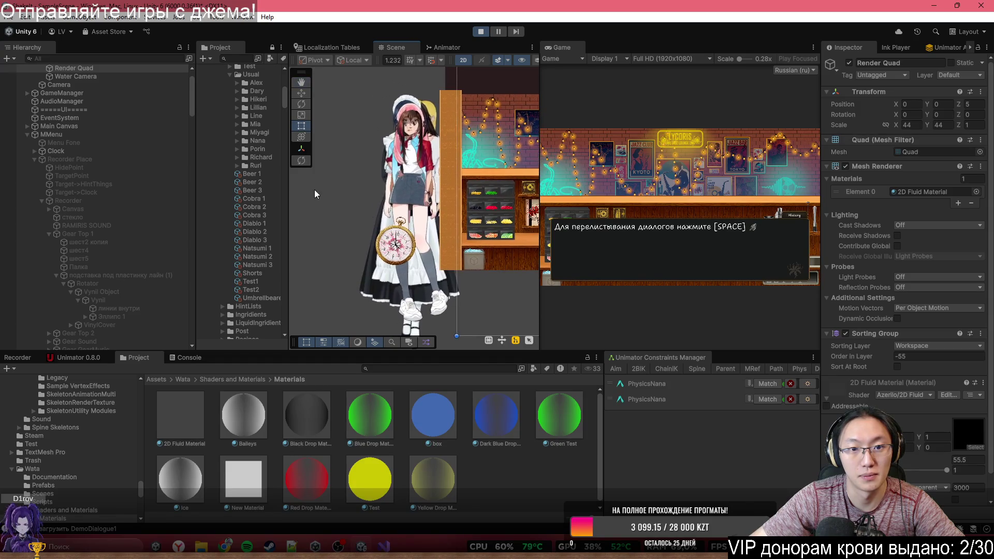
left_click(315, 193)
Step: Advance the dialogue choosing 'Пропустить обучение' until a new visitor arrives, then stop the game
left_click(727, 187)
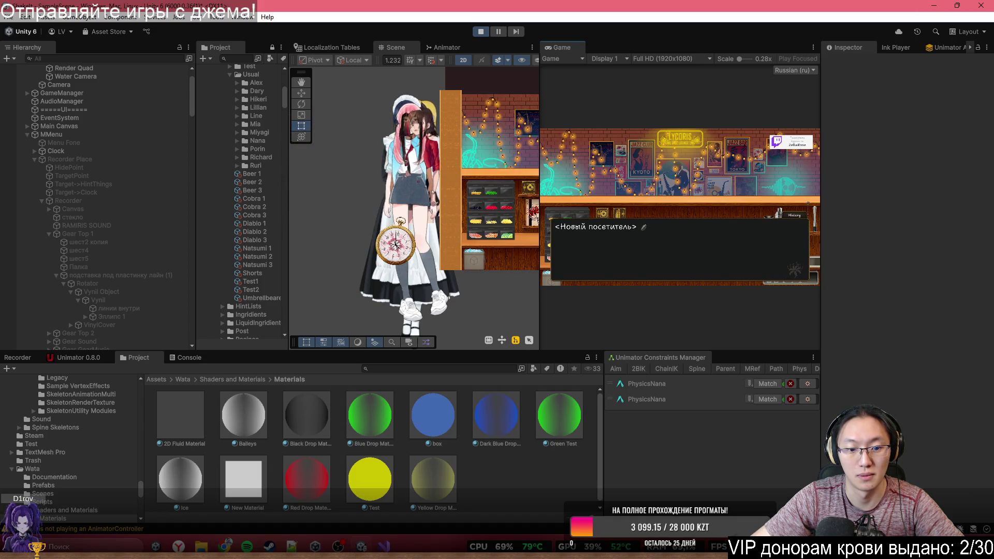
scroll(392, 239, "down", 5)
mouse_move(392, 239)
left_mouse_down()
mouse_move(461, 210)
mouse_move(378, 194)
mouse_move(325, 236)
left_mouse_up()
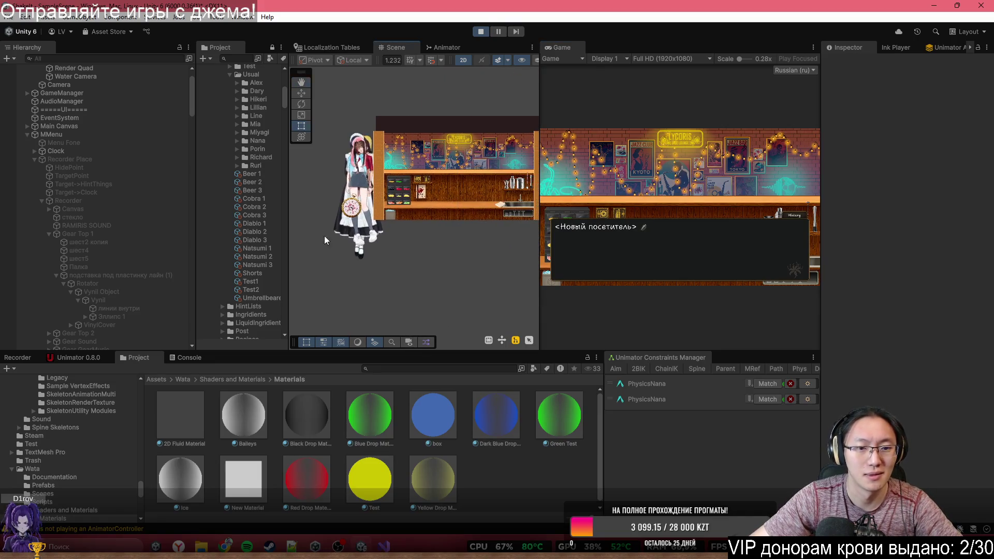
left_click(685, 174)
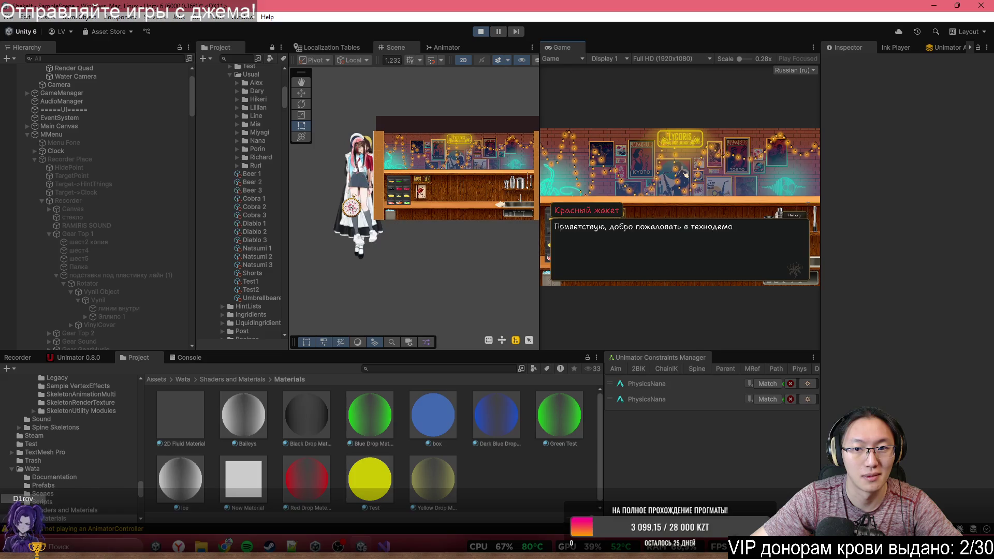
left_click(685, 174)
left_click(686, 174)
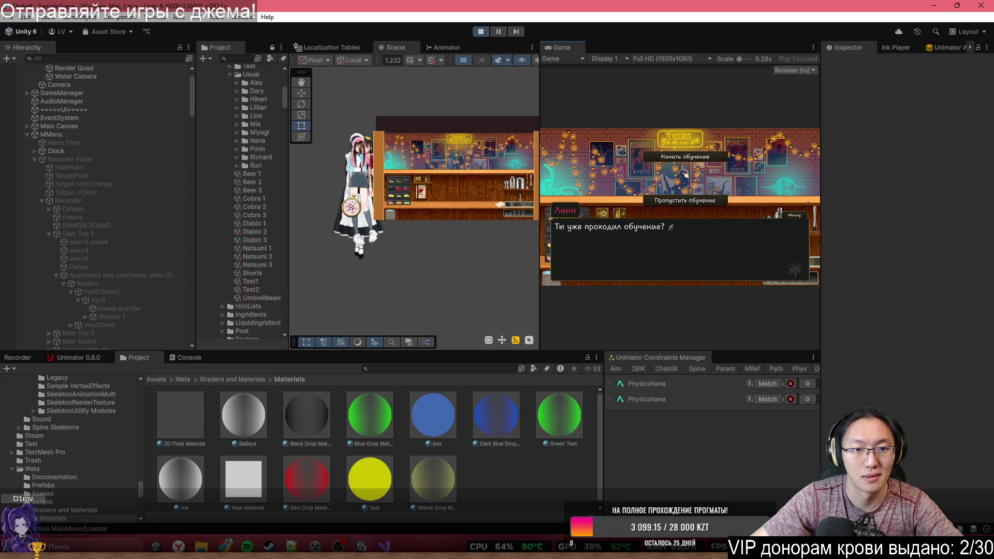
left_click(651, 199)
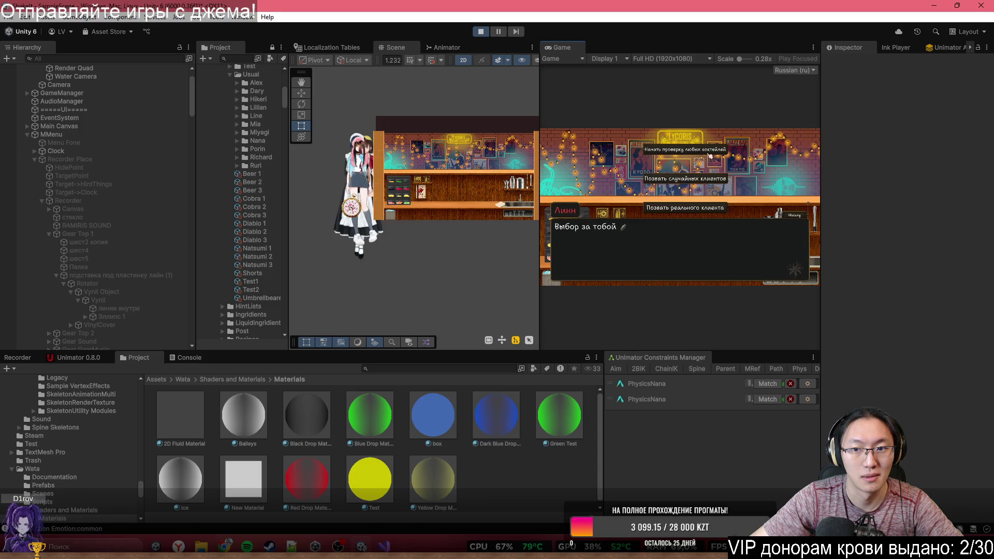
left_click(704, 211)
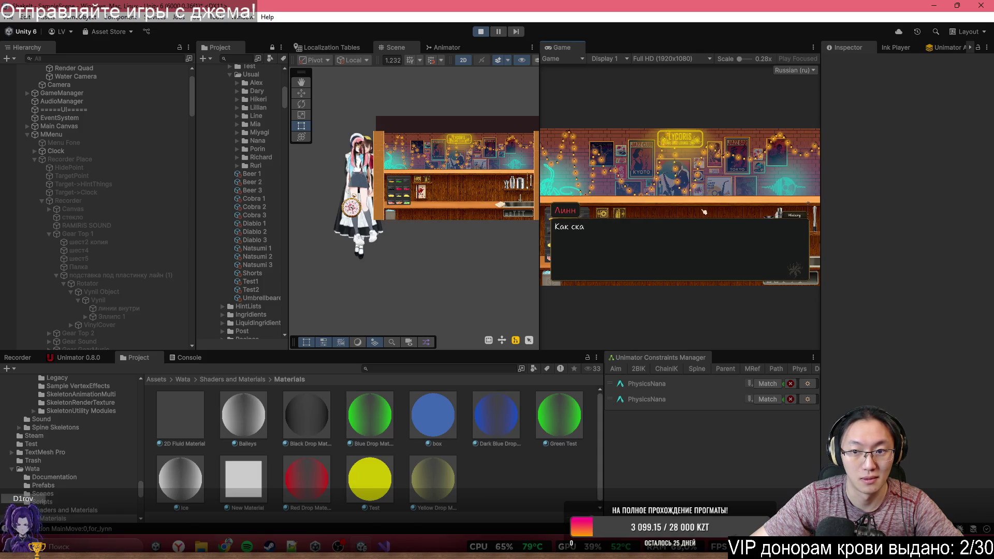
left_click(705, 211)
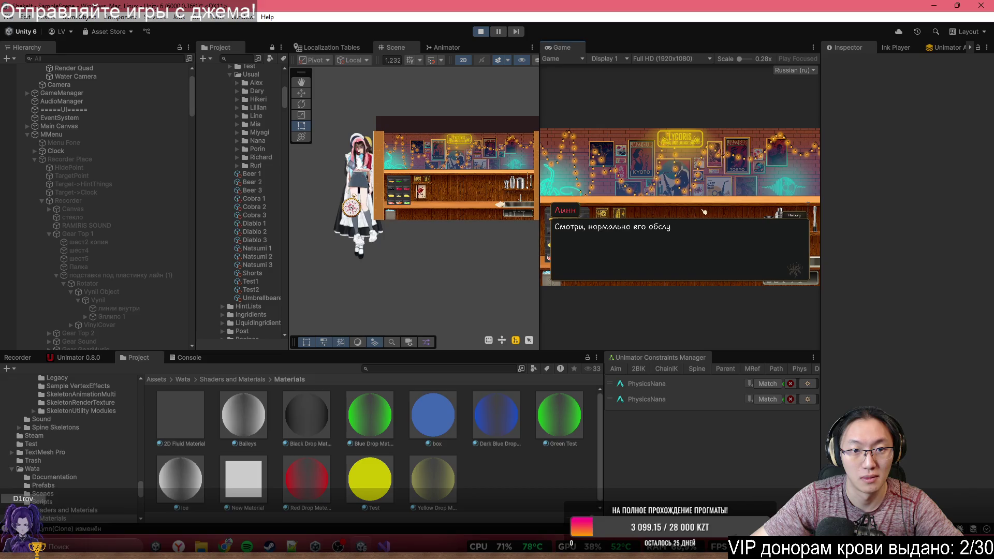
left_click(704, 212)
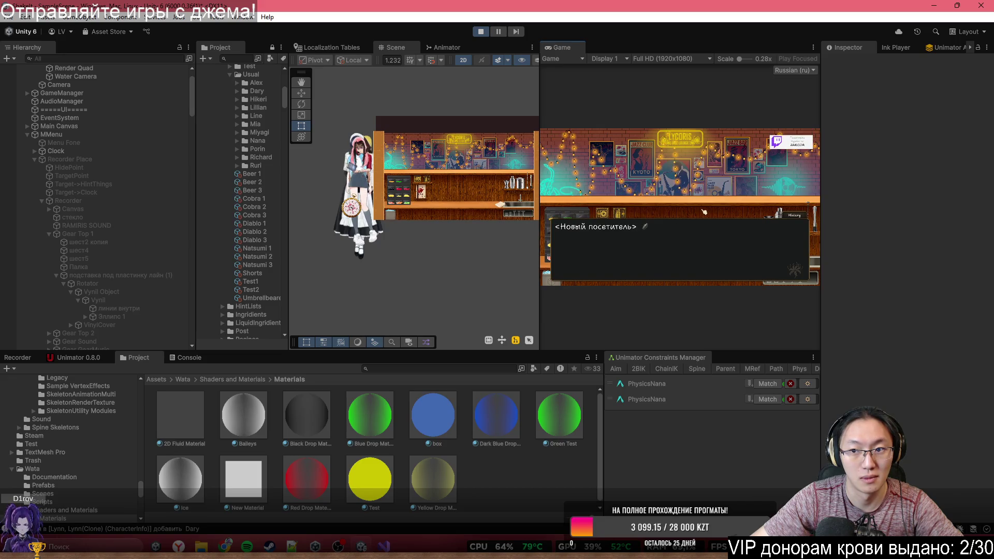
left_click(704, 212)
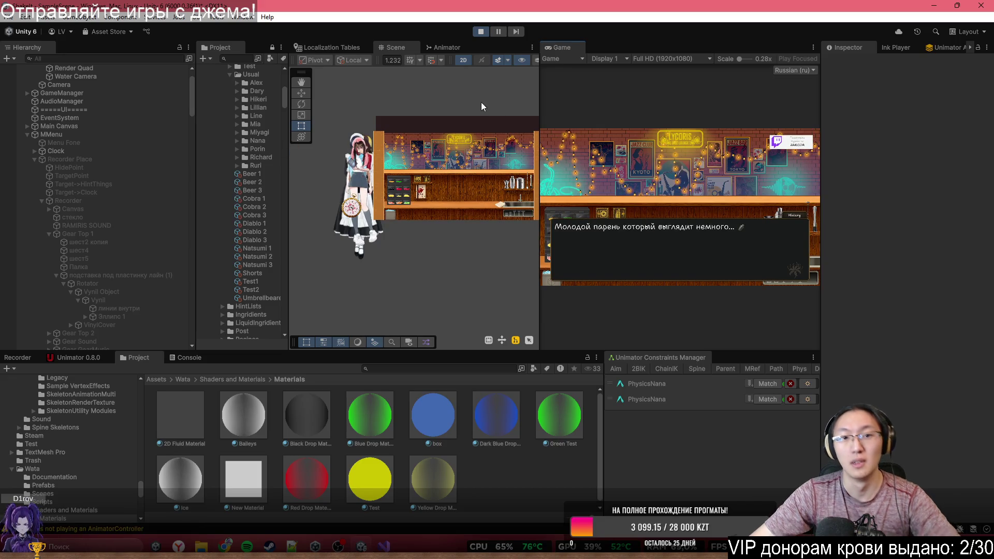
left_click(481, 31)
key("alt+Tab")
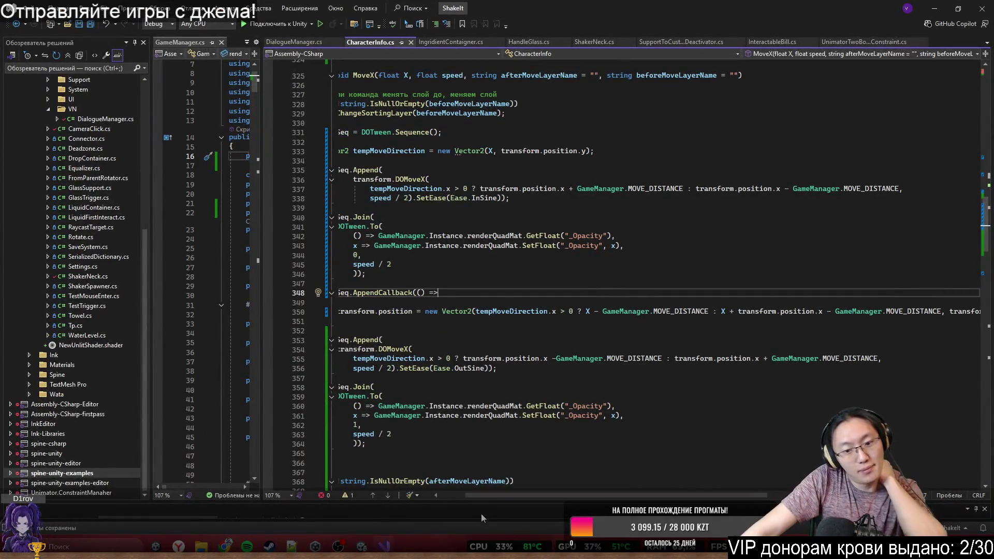
Step: Delete 'transform.position.x - ' from line 350's Vector2 and save CharacterInfo.cs
left_click_drag(484, 497, 461, 495)
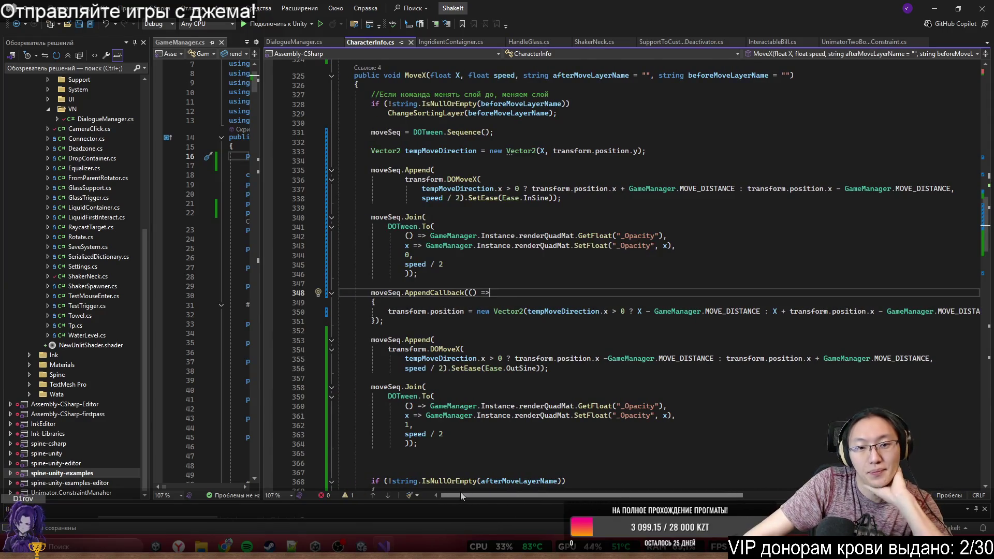
scroll(505, 115, "up", 2)
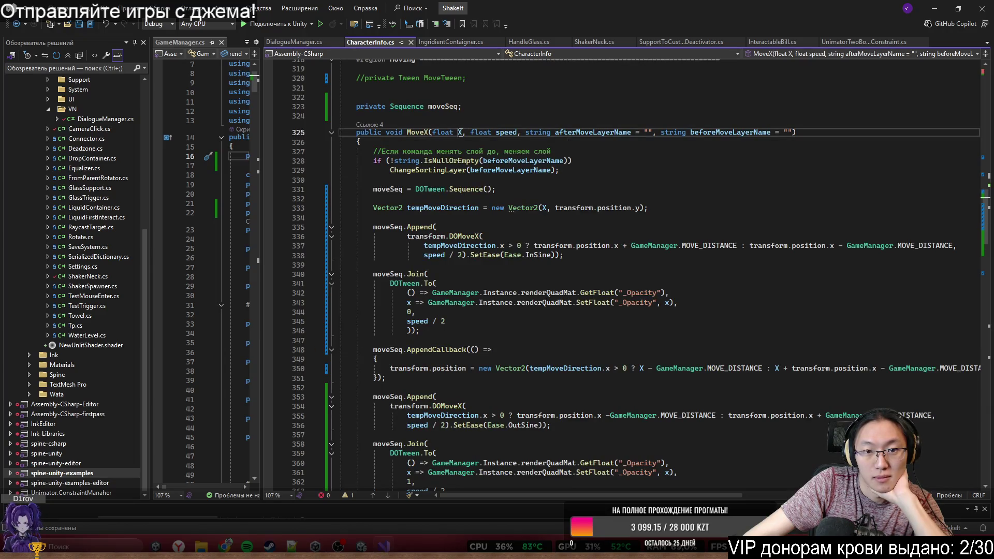
left_click(522, 302)
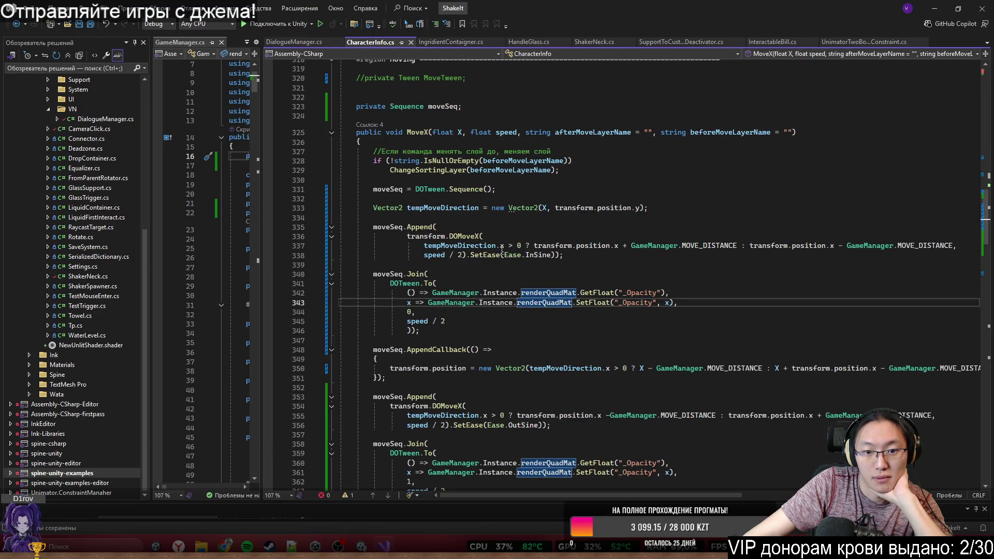
scroll(468, 344, "down", 2)
left_click(449, 311)
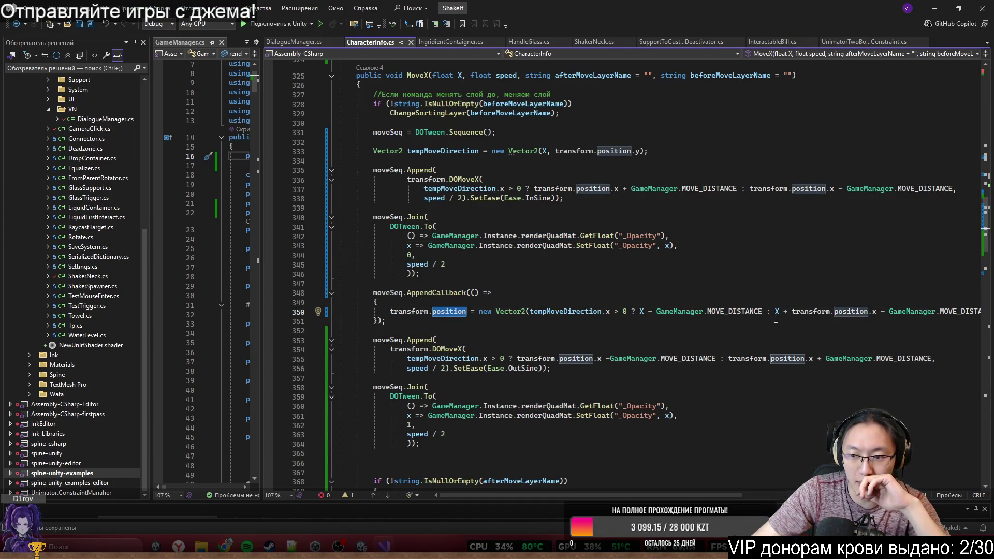
left_click(791, 318)
left_click_drag(792, 314, 868, 312)
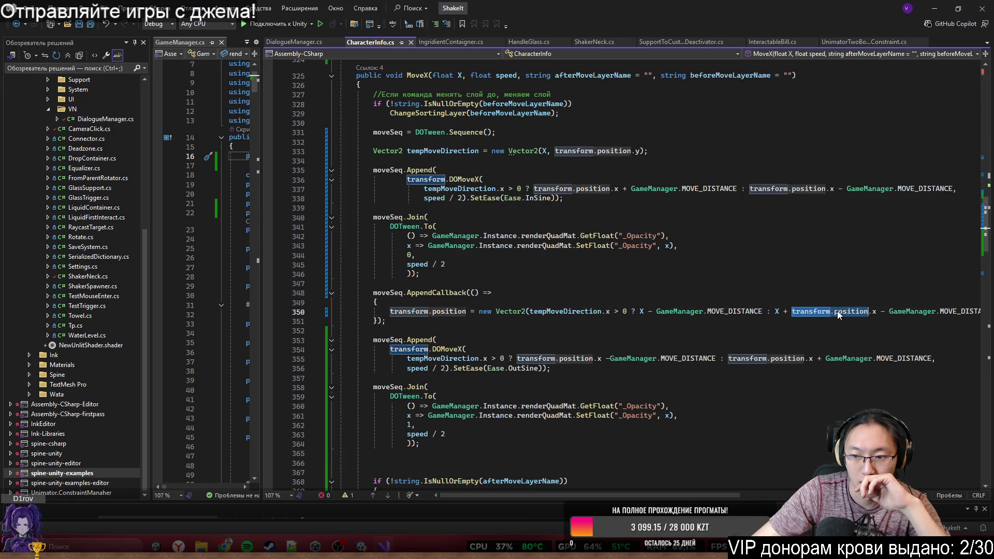
left_click_drag(709, 495, 773, 496)
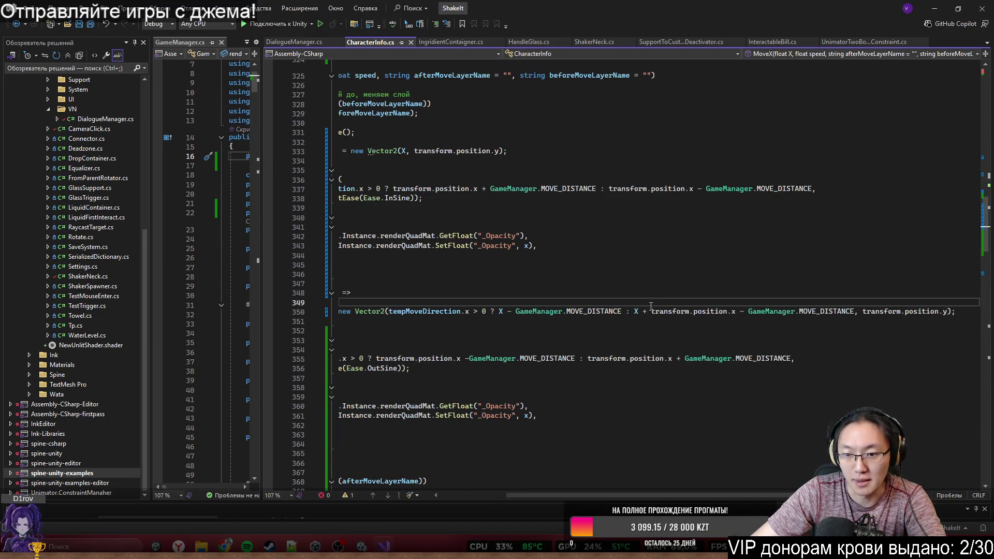
left_click_drag(679, 314, 744, 314)
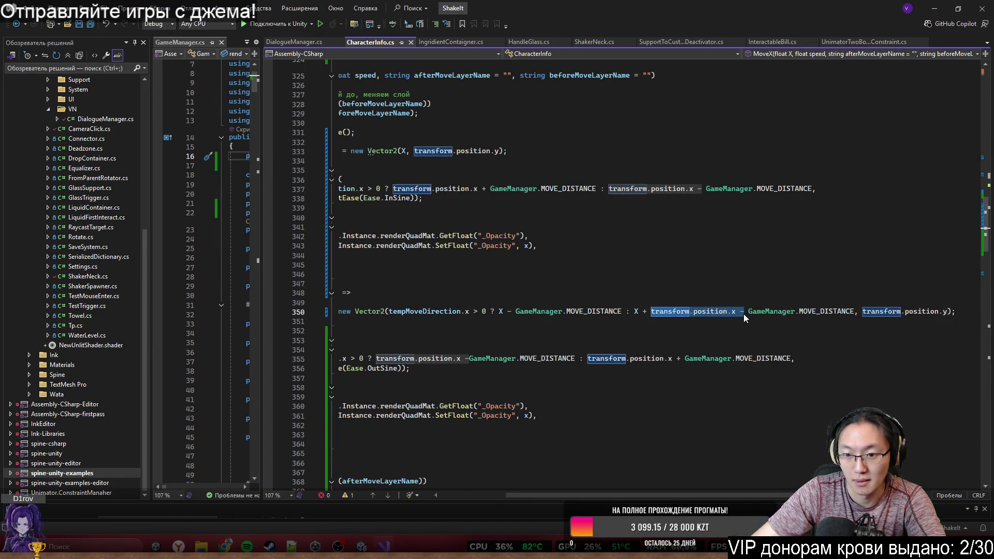
key("BackSpace")
key("BackSpace")
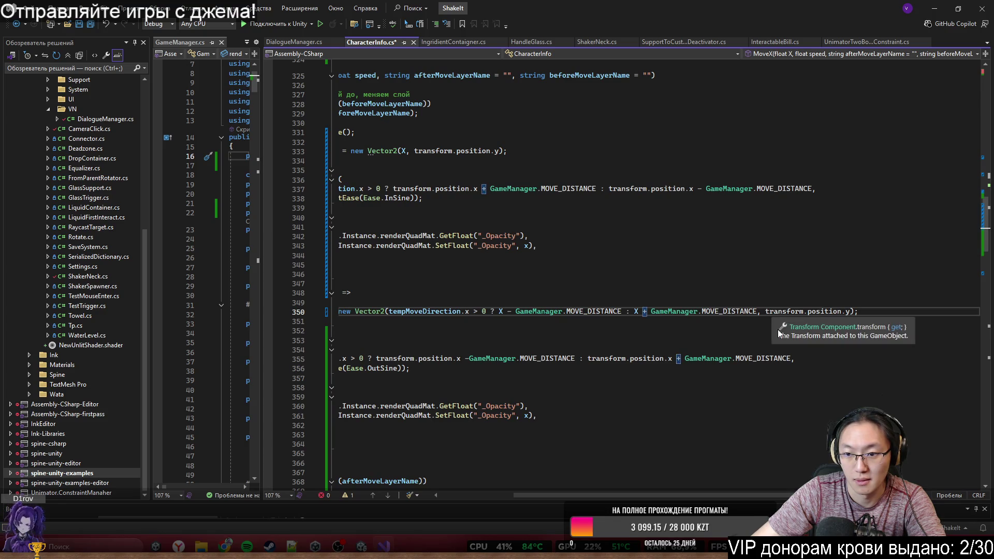
left_click_drag(698, 492, 662, 495)
left_click(767, 344)
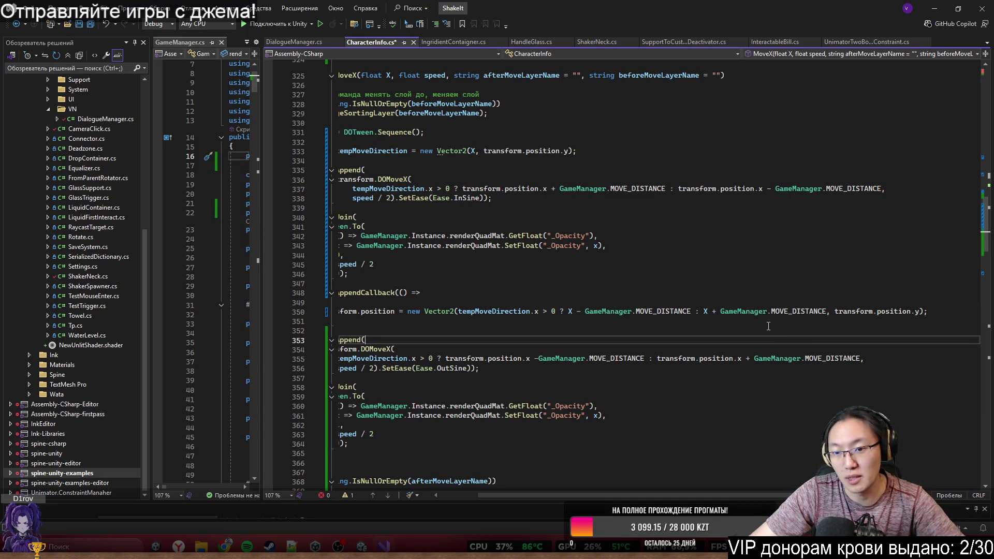
key("Up")
key("ctrl+s")
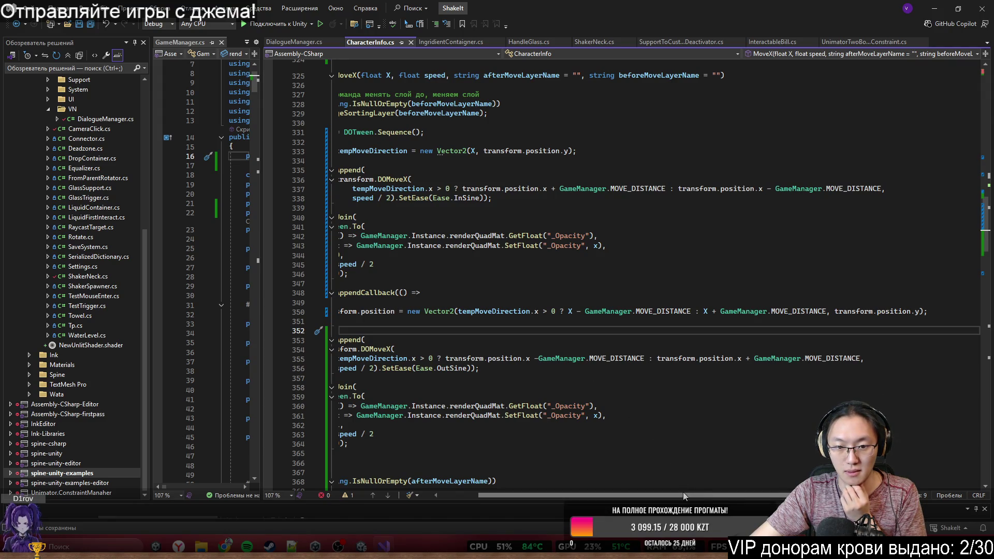
key("alt+Tab")
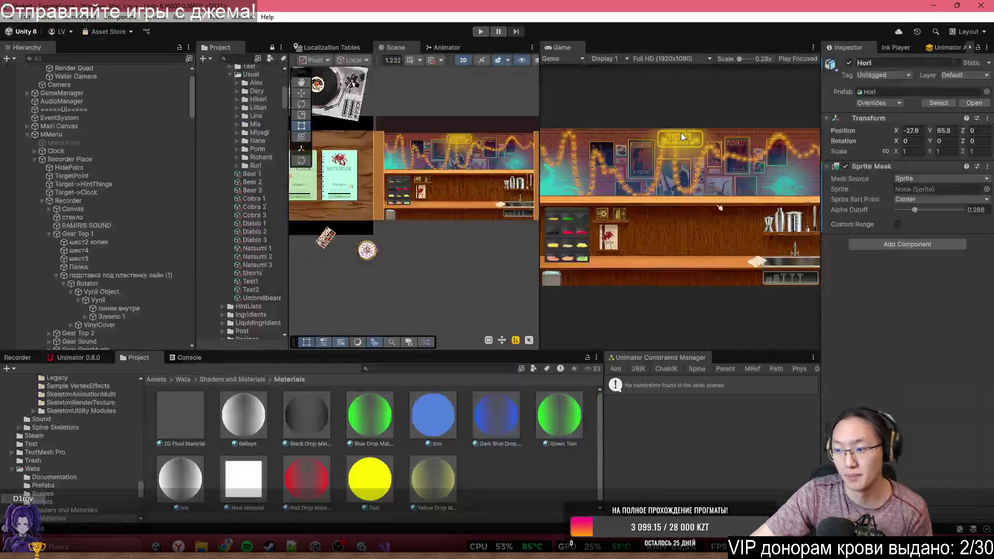
Step: Play from the Lycoris notebook via To Bar to the first new visitor, then stop
left_click(492, 32)
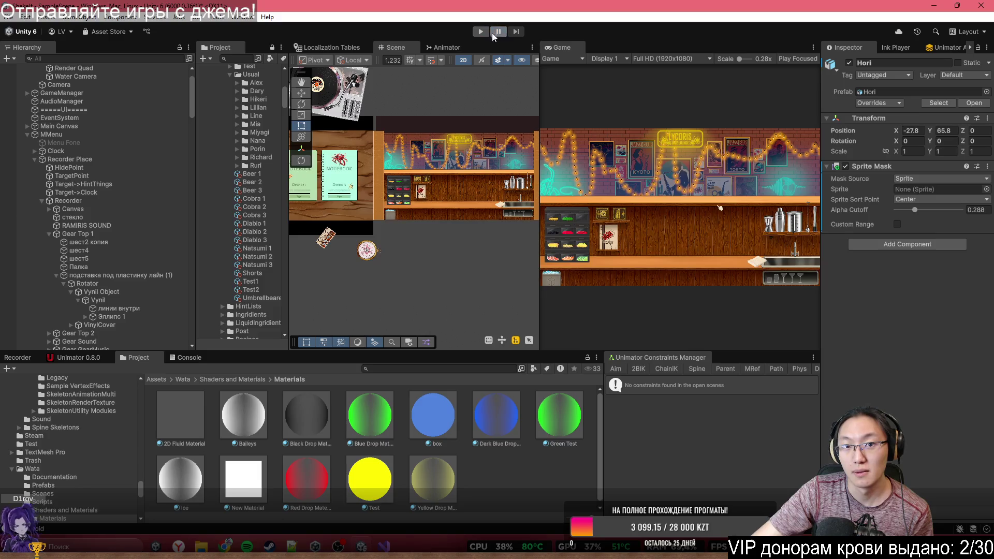
left_click(486, 33)
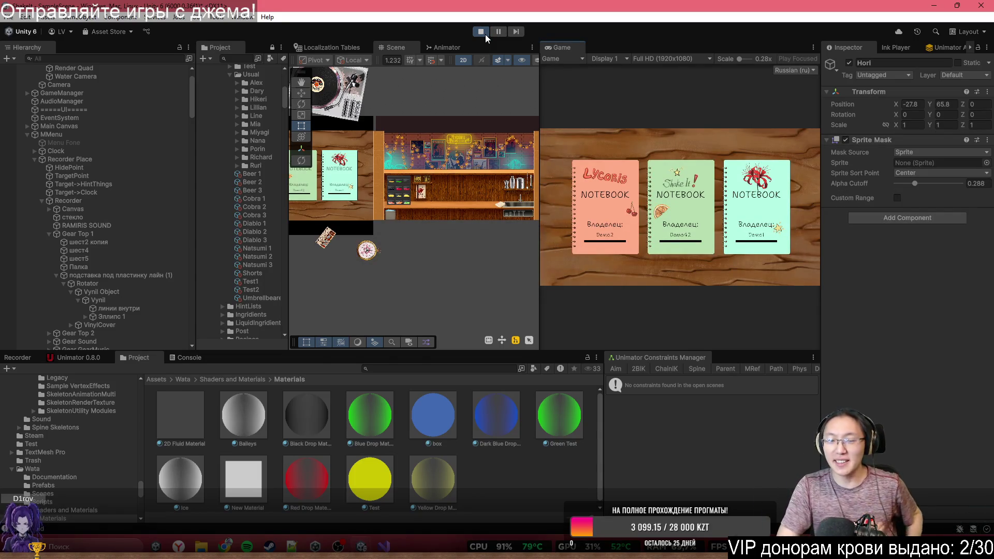
left_click(605, 207)
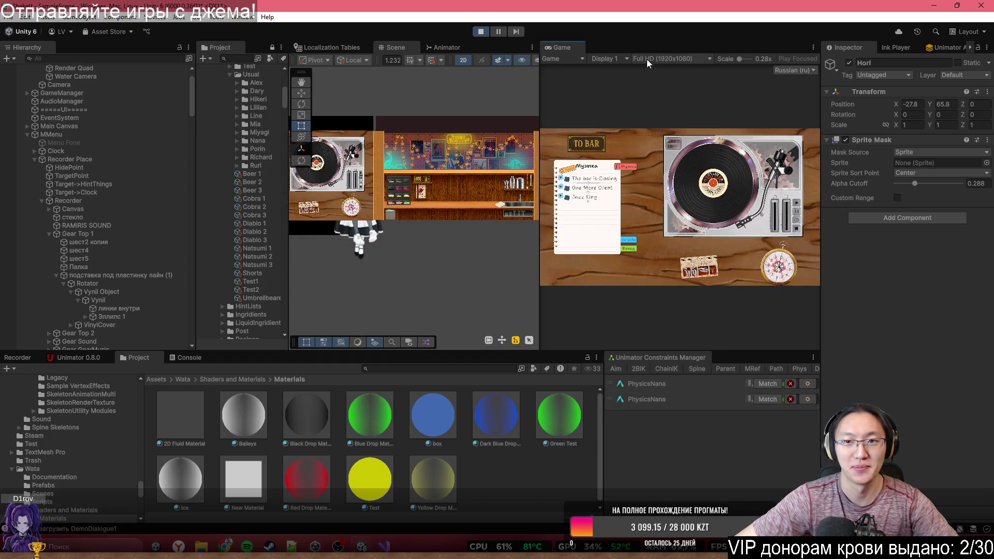
double_click(648, 45)
left_click(254, 122)
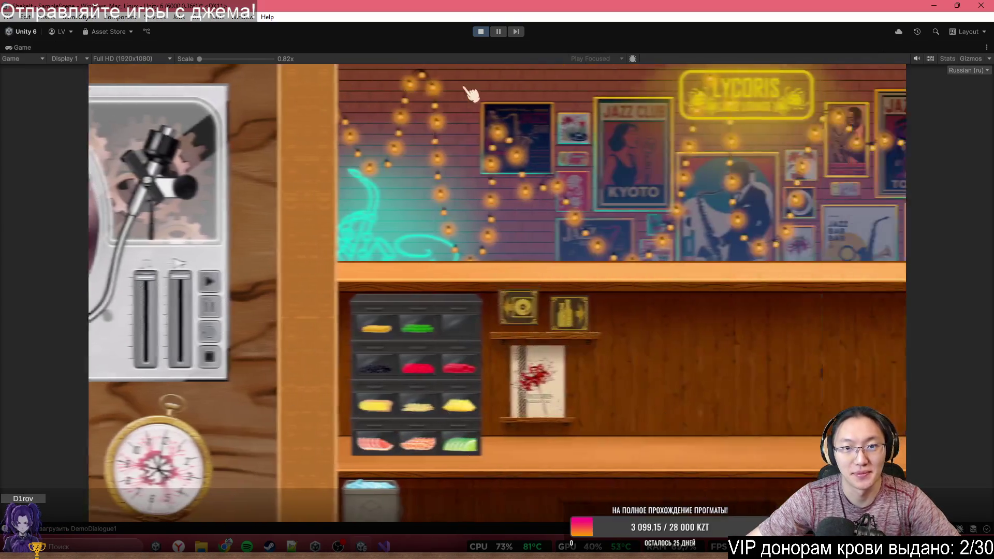
key("space")
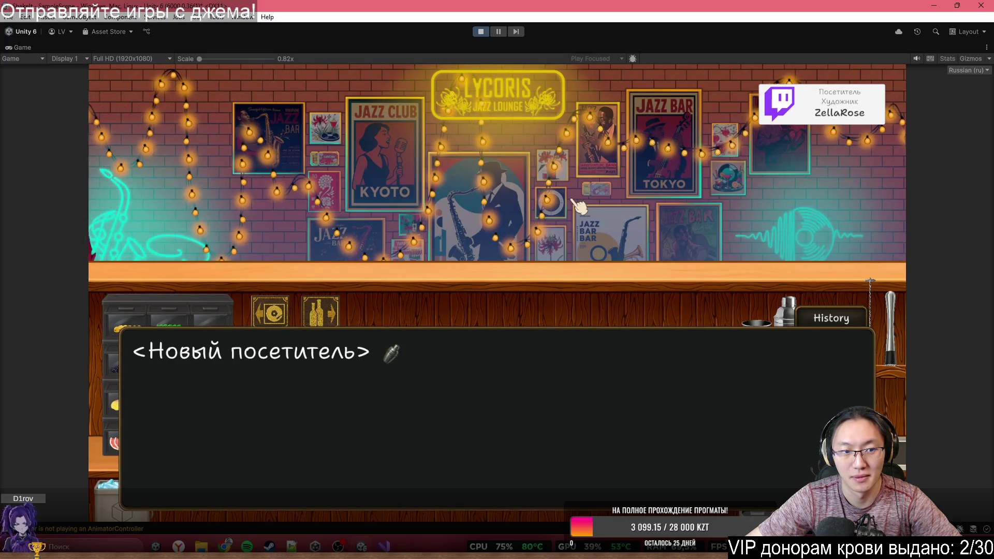
left_click(483, 36)
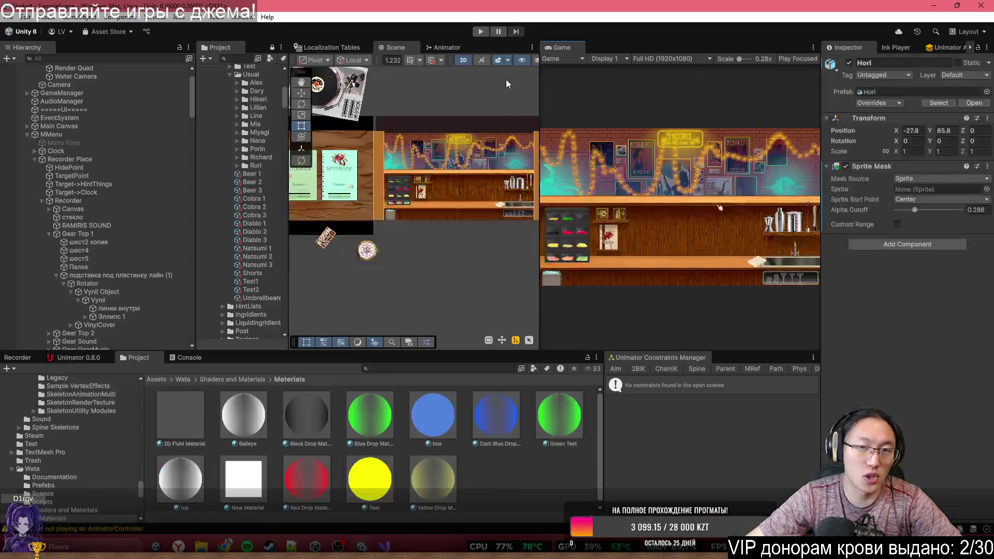
left_click(383, 547)
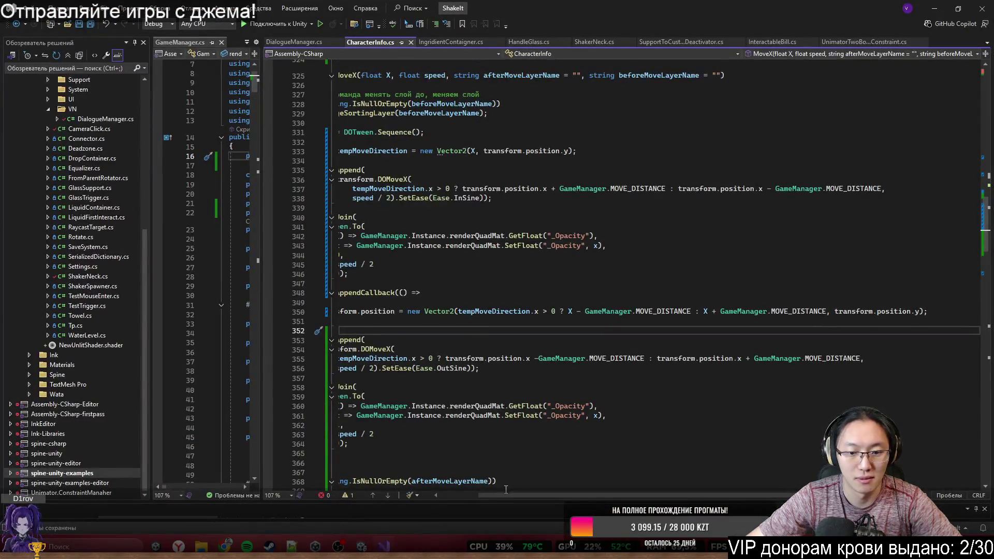
Step: Replace both transform.position.x on line 355 with X and save CharacterInfo.cs
left_click_drag(509, 496, 477, 496)
scroll(667, 304, "down", 2)
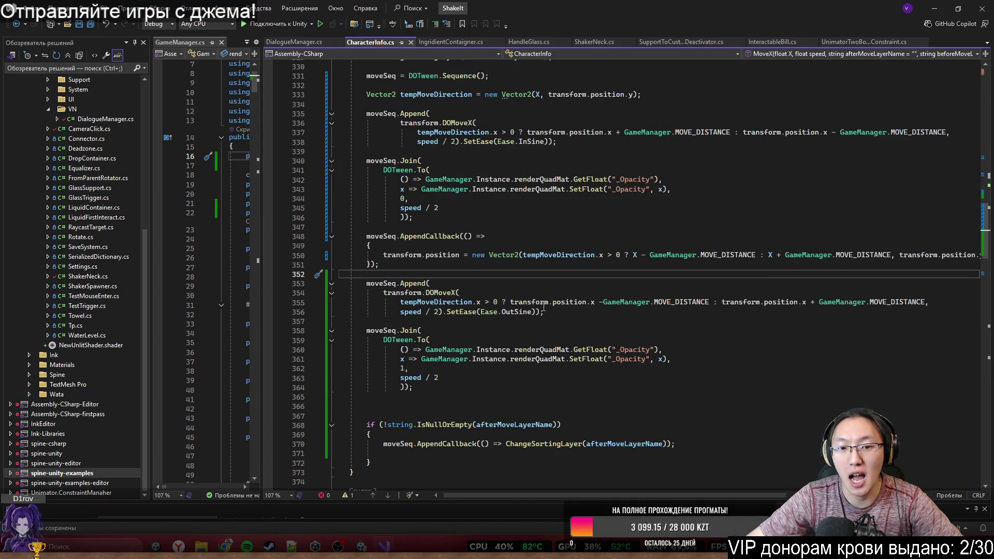
left_click_drag(510, 302, 604, 305)
left_click_drag(510, 302, 723, 302)
type("X")
type("X")
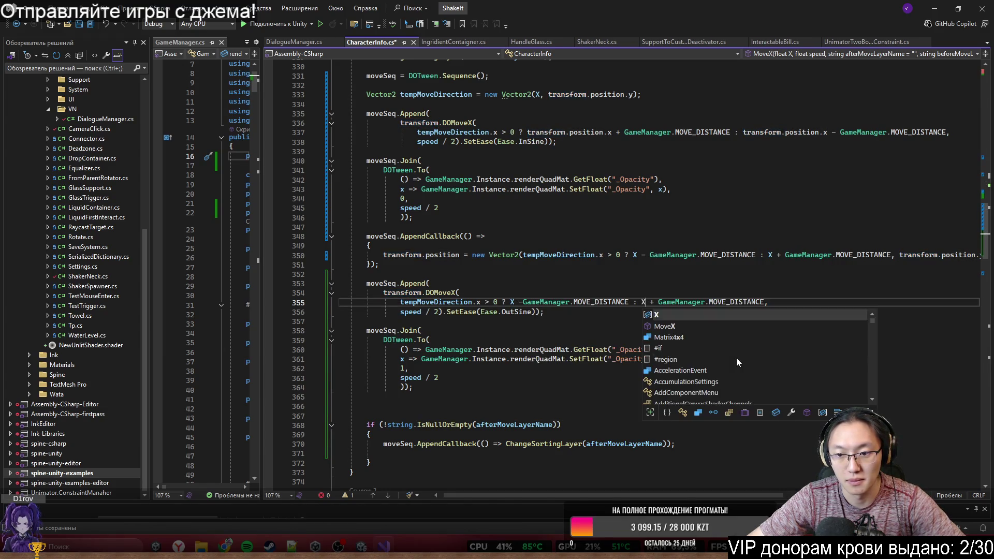
key("Escape")
key("ctrl+s")
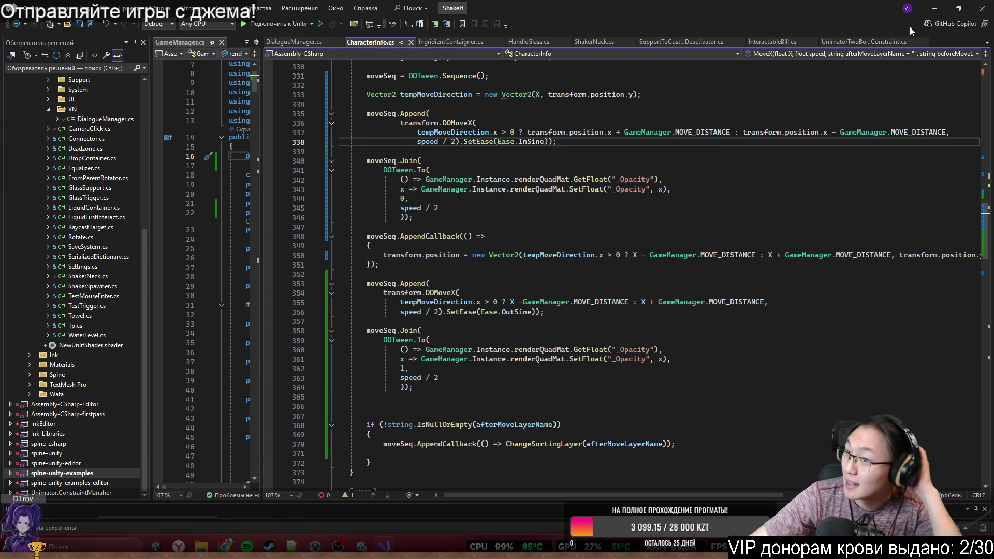
left_click(935, 8)
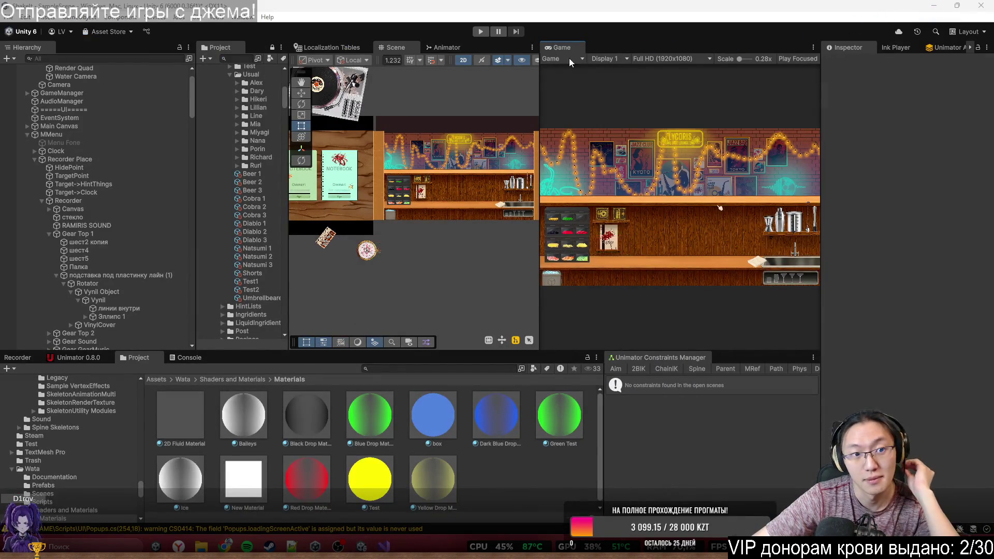
Step: Select Render Quad in the Hierarchy to inspect its settings
scroll(113, 101, "up", 3)
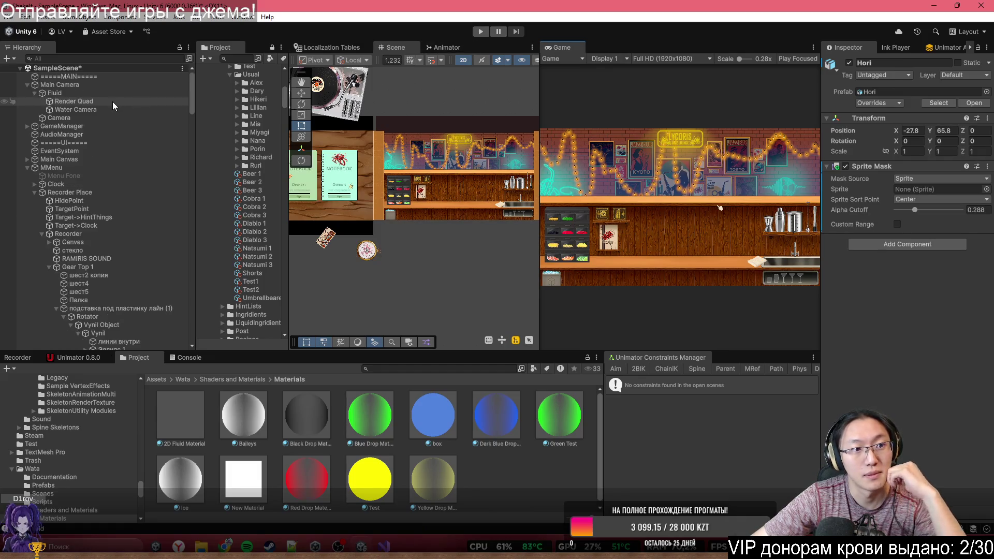
left_click(126, 99)
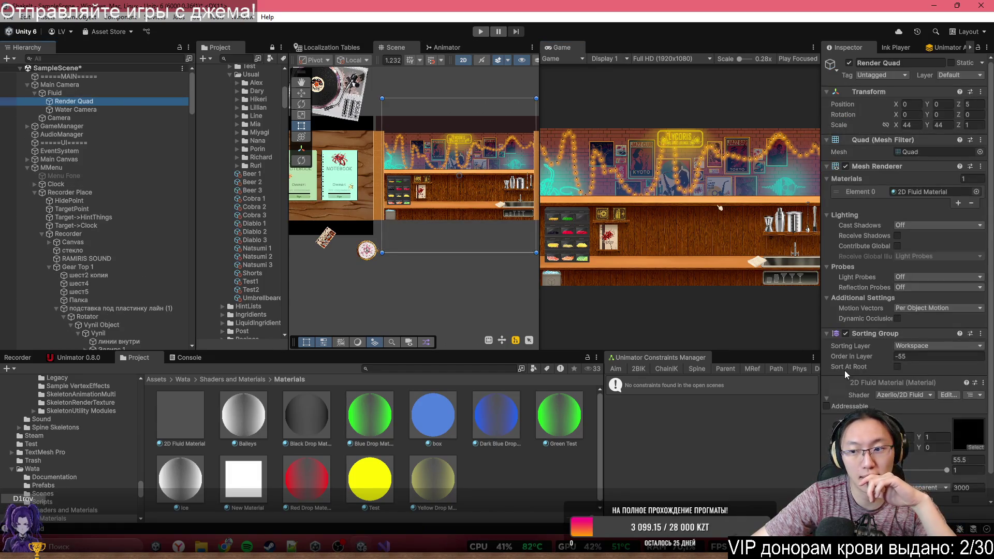
scroll(905, 397, "down", 2)
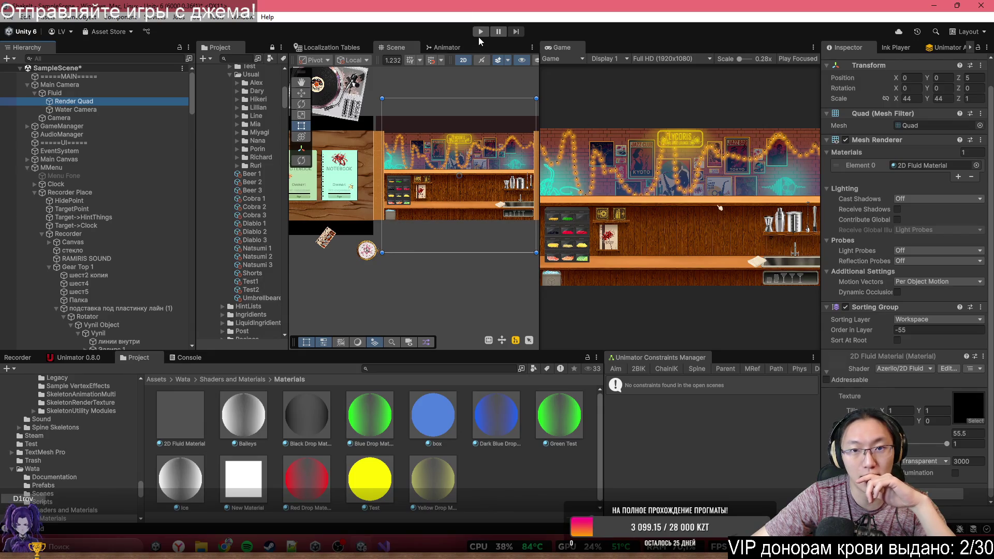
Step: Play-test the bar dialogue through to Линн's tutorial question, then stop Play mode
left_click(481, 32)
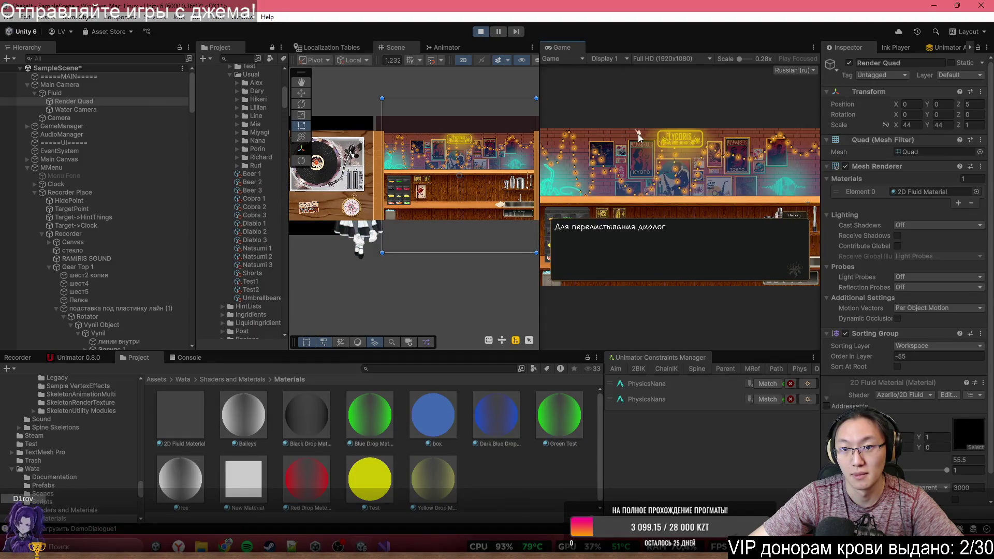
key("space")
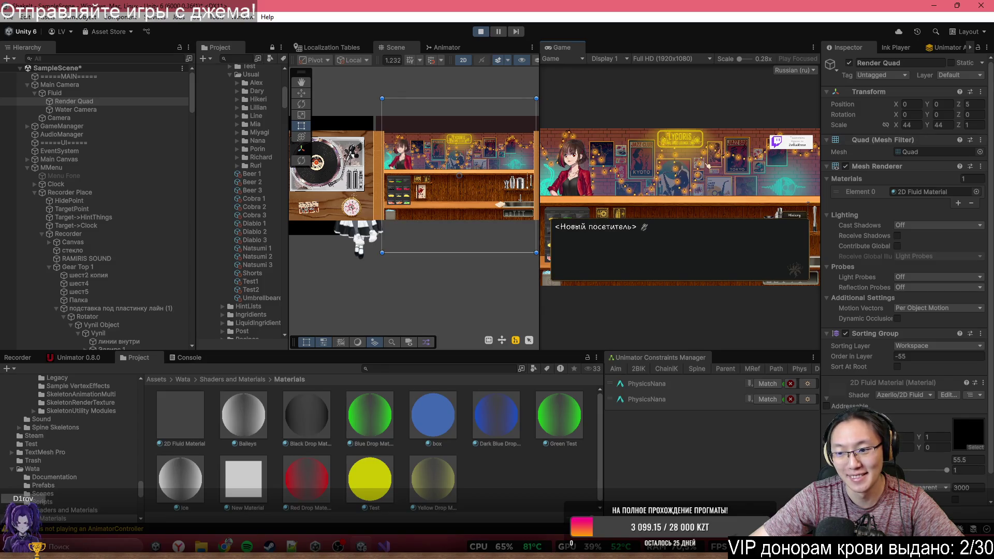
key("shift+space")
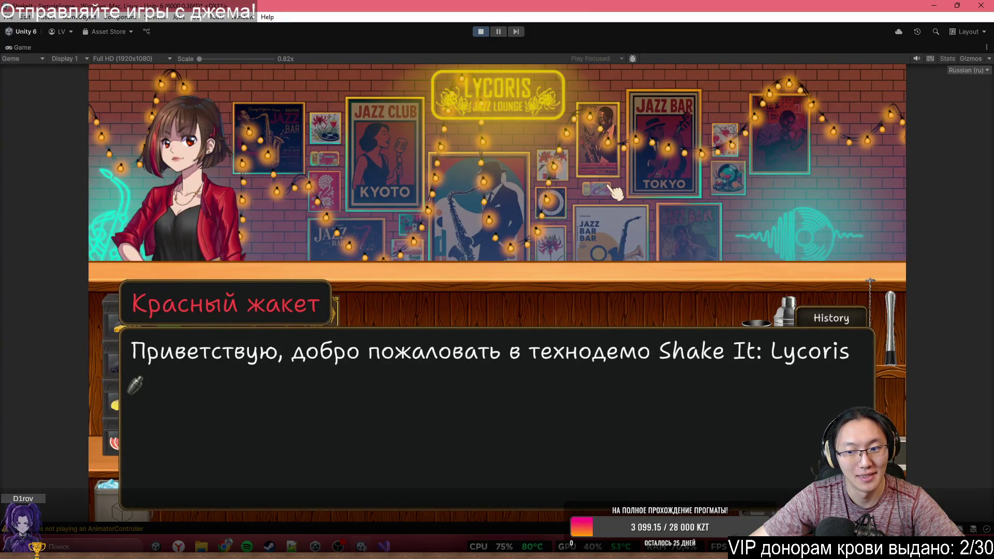
left_click(610, 186)
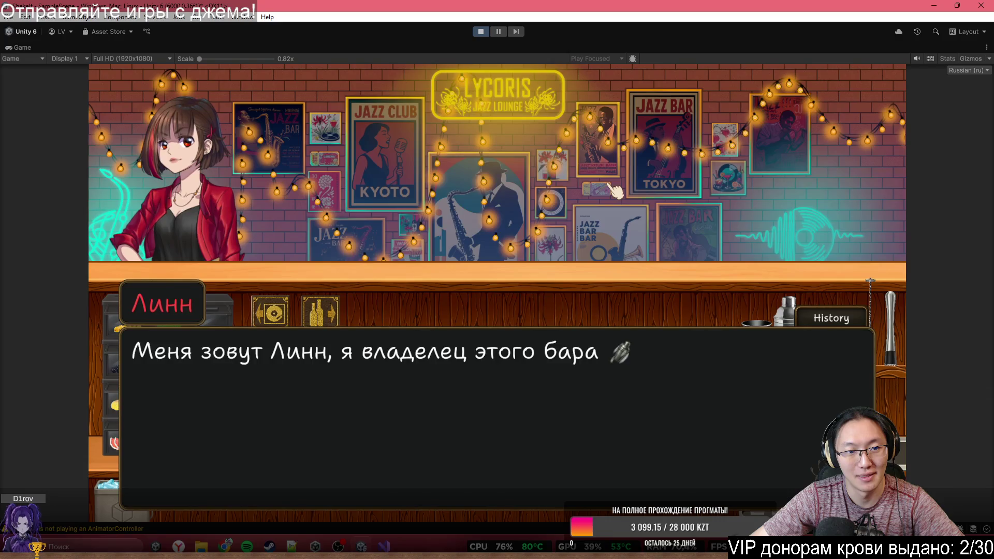
left_click(610, 186)
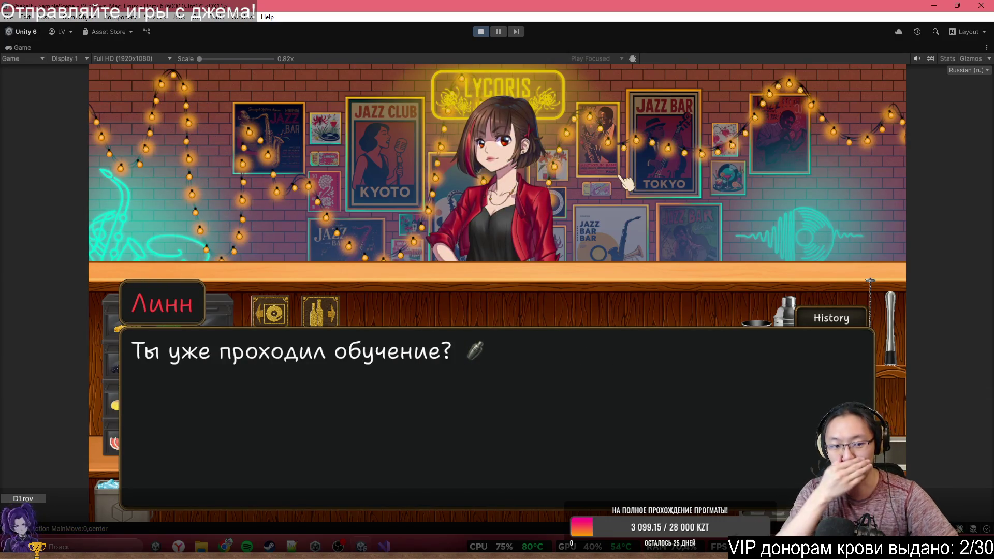
left_click(481, 32)
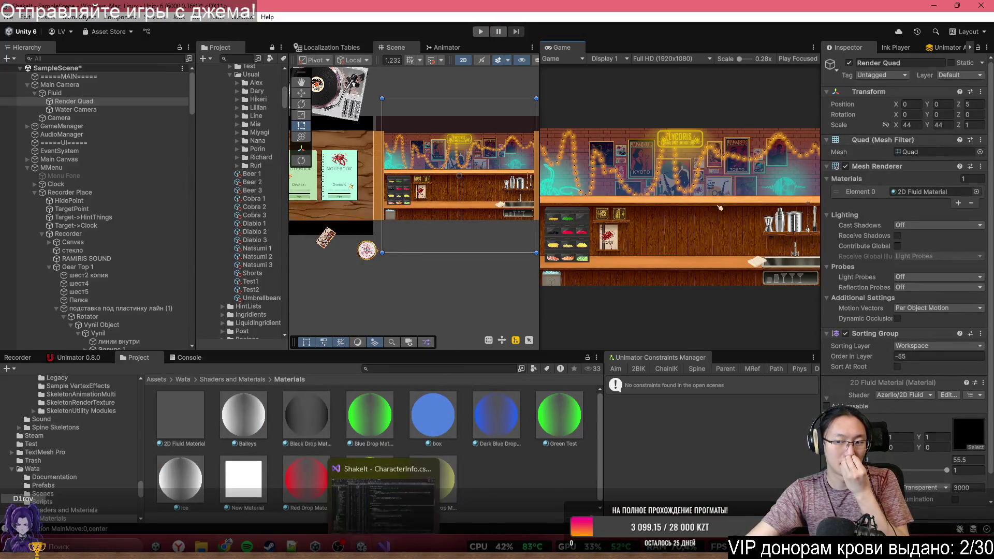
left_click(384, 546)
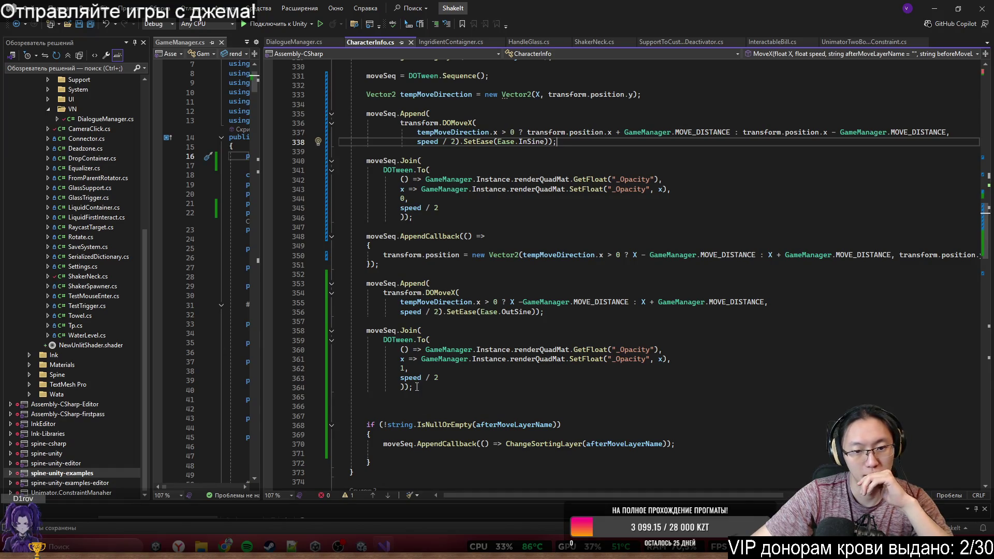
left_click(410, 378, "ctrl")
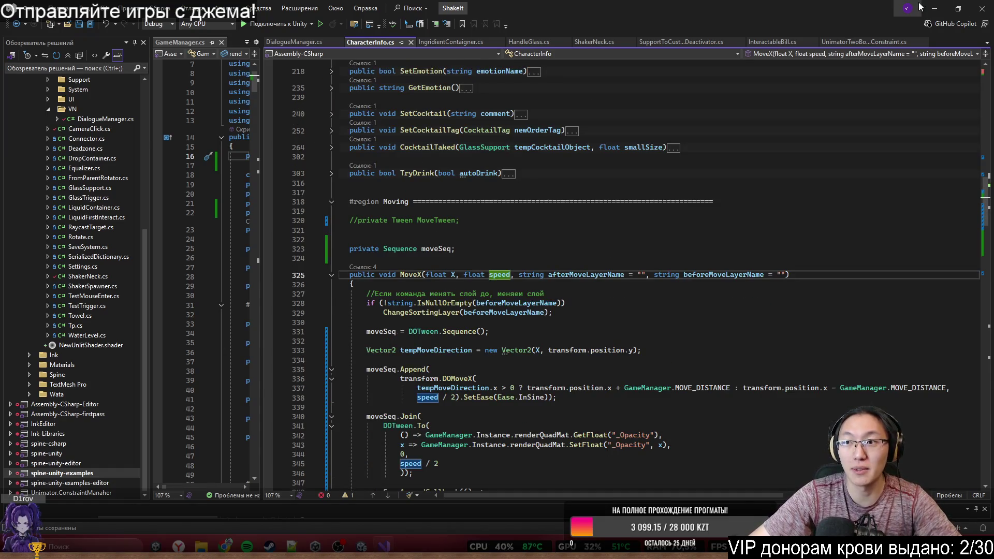
left_click(935, 8)
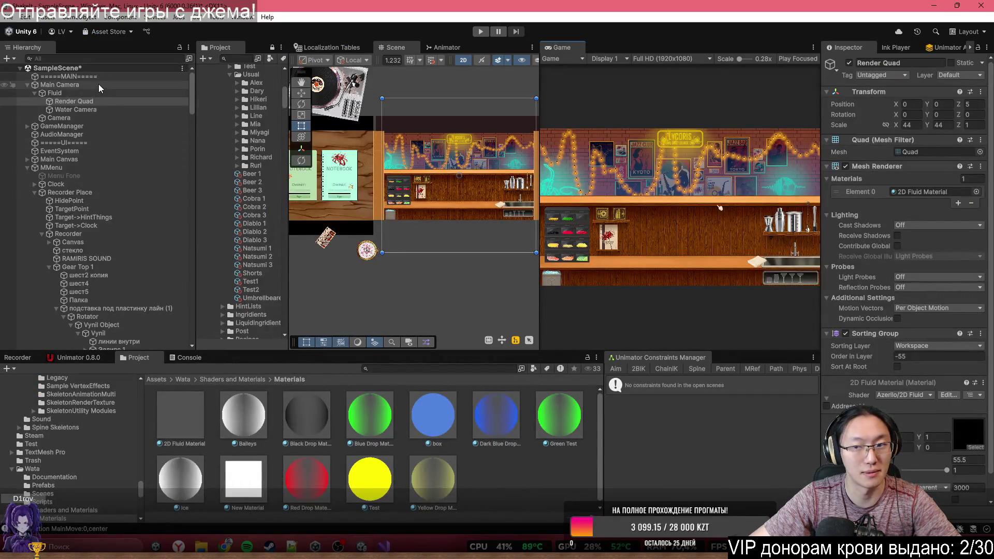
key("alt+Tab")
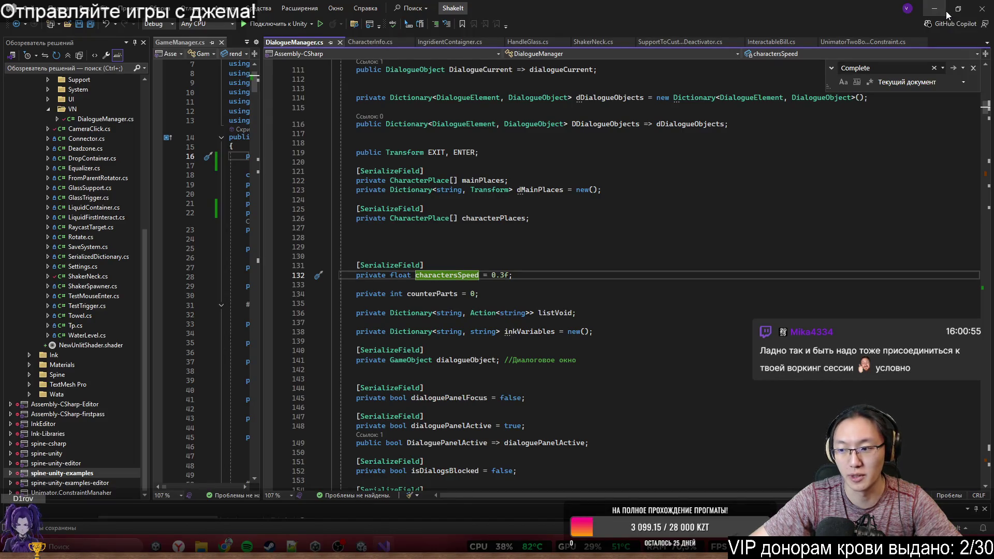
left_click(945, 10)
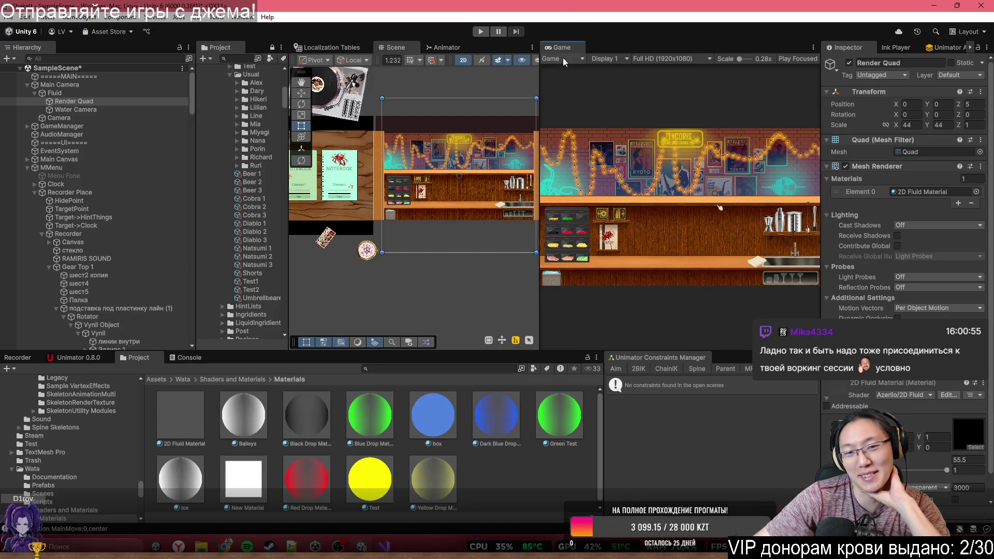
Step: Zoom and widen the Scene view over the Game preview, and pan across the bar
scroll(475, 181, "up", 5)
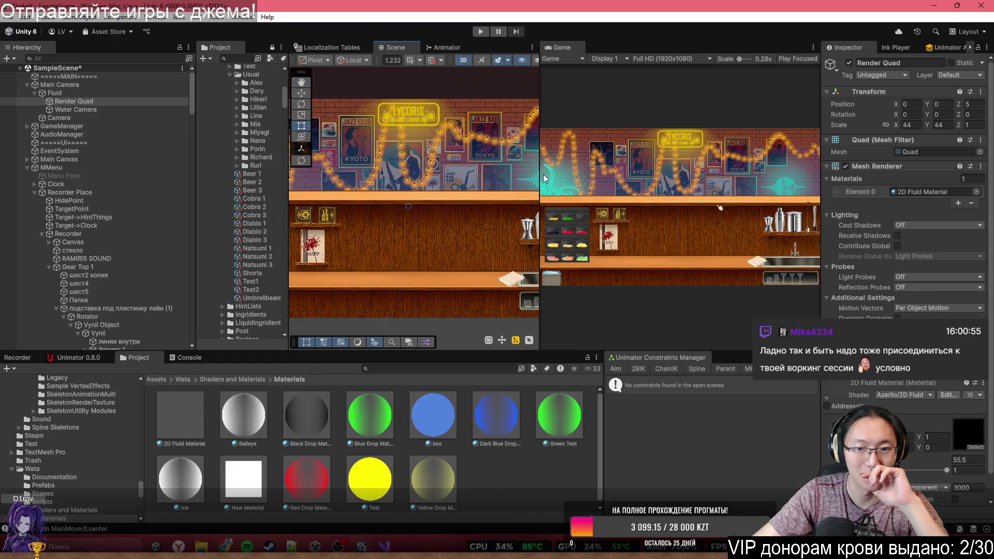
left_click_drag(540, 173, 679, 191)
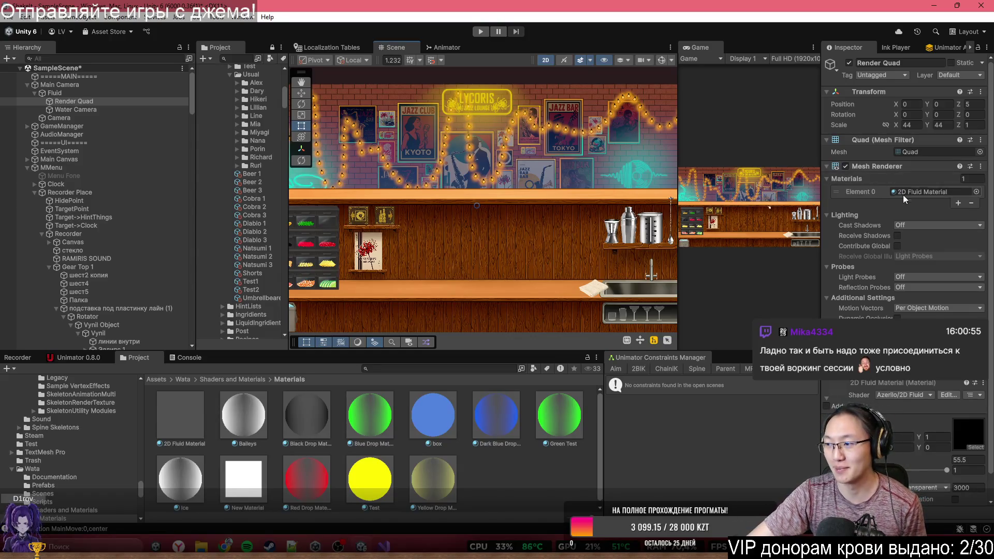
mouse_move(478, 208)
left_mouse_down()
mouse_move(451, 218)
mouse_move(499, 169)
mouse_move(460, 207)
left_mouse_up()
key("t")
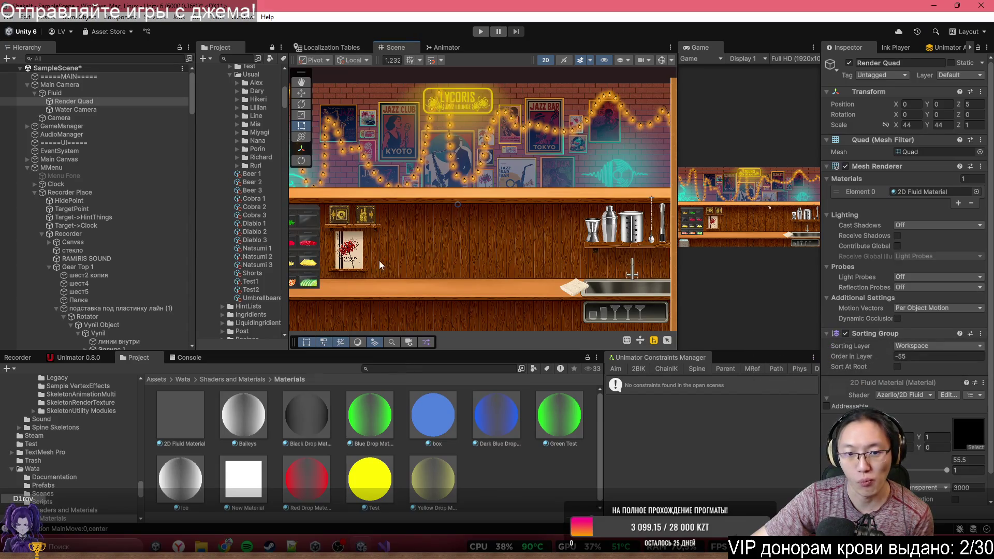
left_click_drag(379, 260, 456, 240)
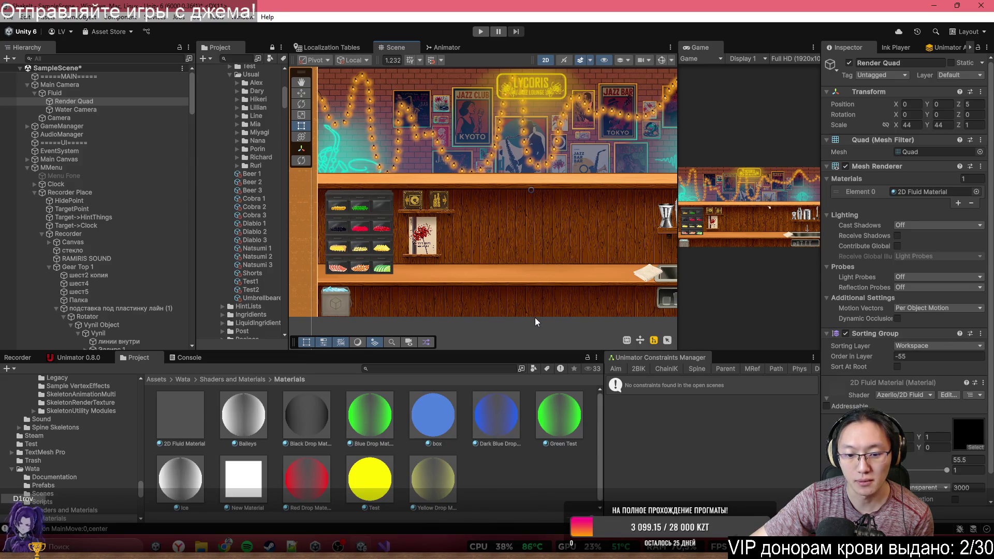
mouse_move(555, 263)
left_mouse_down()
mouse_move(508, 234)
mouse_move(553, 264)
mouse_move(580, 302)
left_mouse_up()
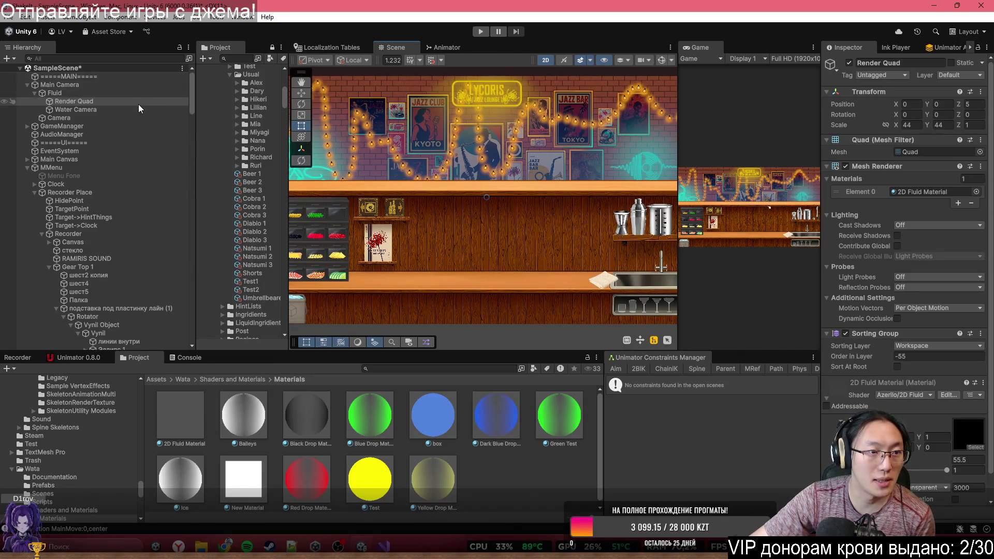
Step: Return to Visual Studio and bring up CharacterInfo.cs at MoveX
left_click(406, 541)
scroll(510, 136, "down", 10)
scroll(510, 136, "down", 5)
key("ctrl+Tab")
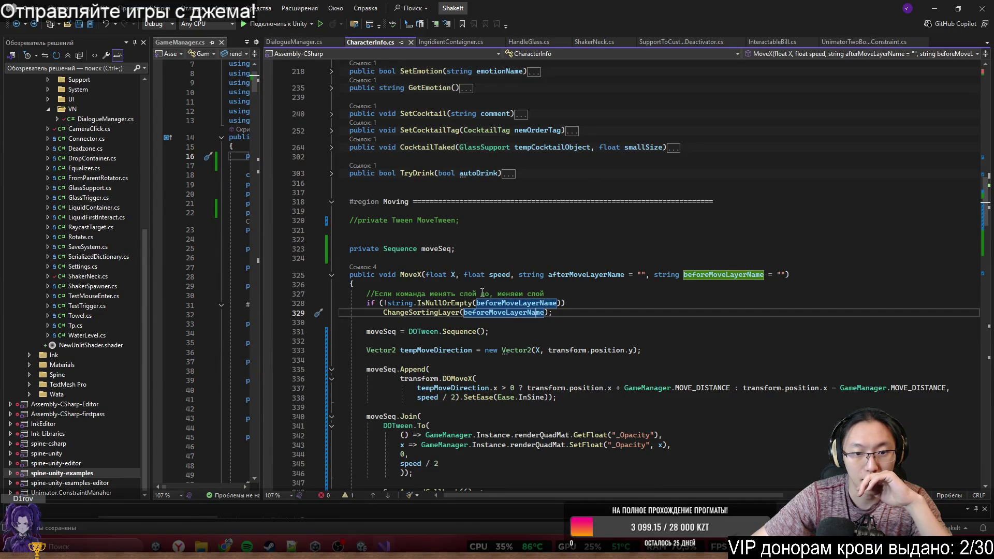
scroll(482, 293, "down", 7)
scroll(453, 177, "up", 2)
scroll(453, 176, "down", 2)
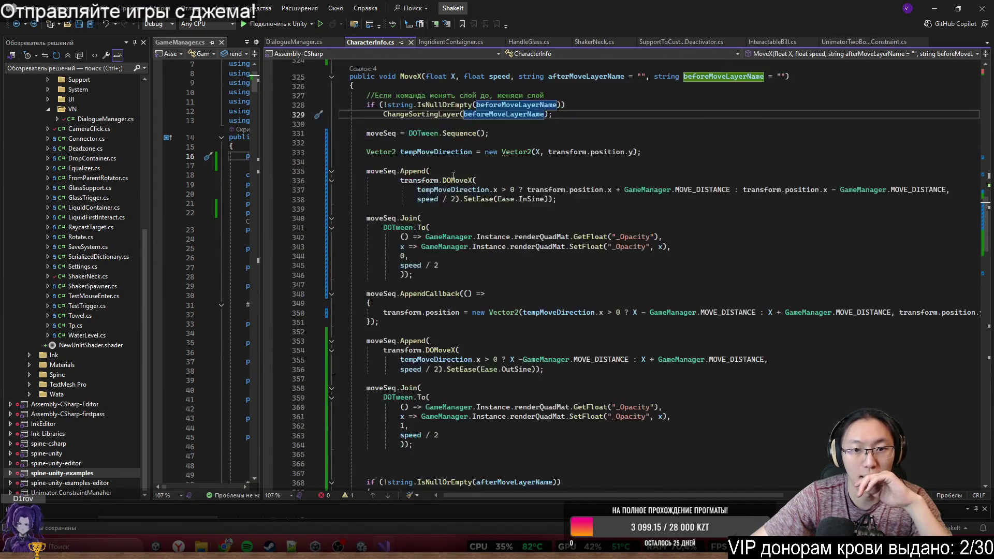
left_click(382, 134)
scroll(382, 135, "down", 2)
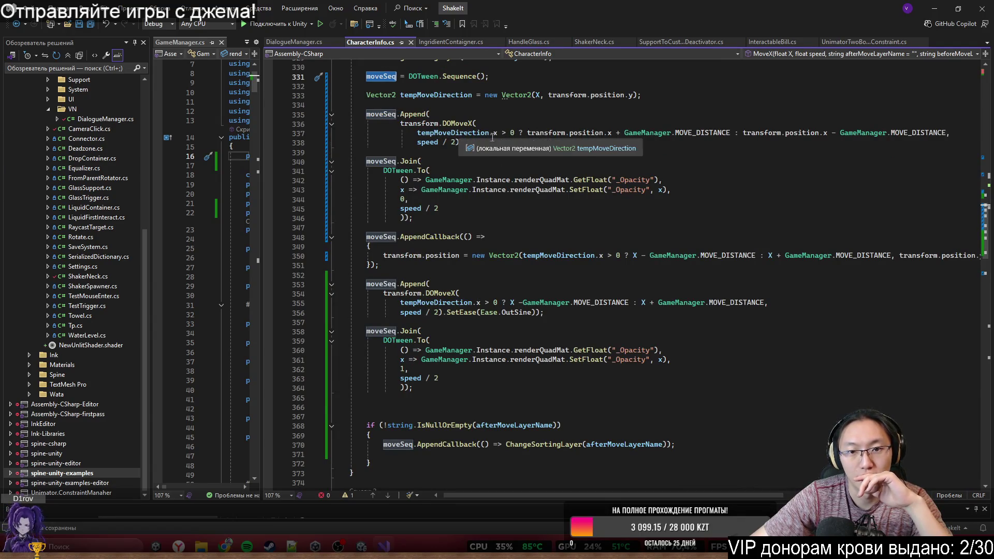
left_click(528, 132)
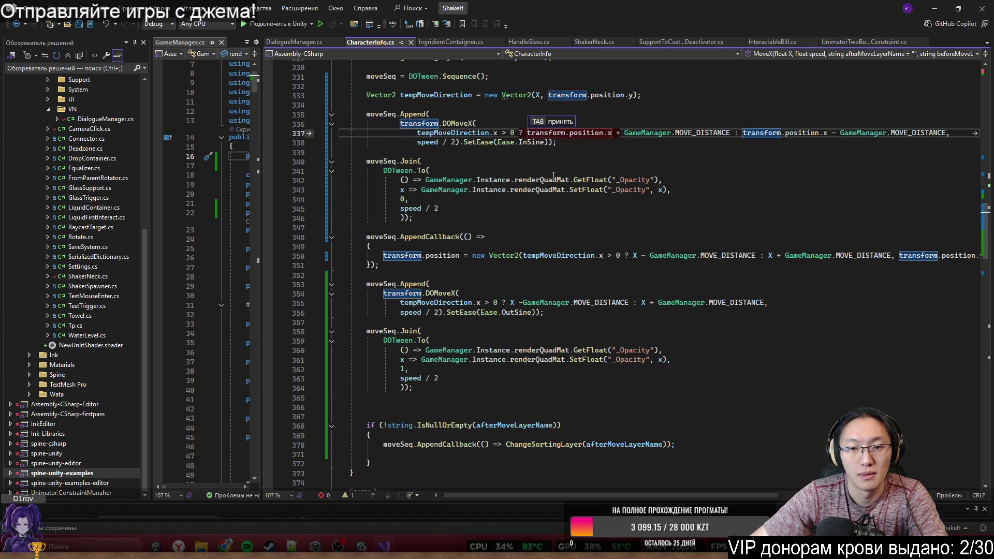
key("Return")
key("ctrl+z")
key("ctrl+z")
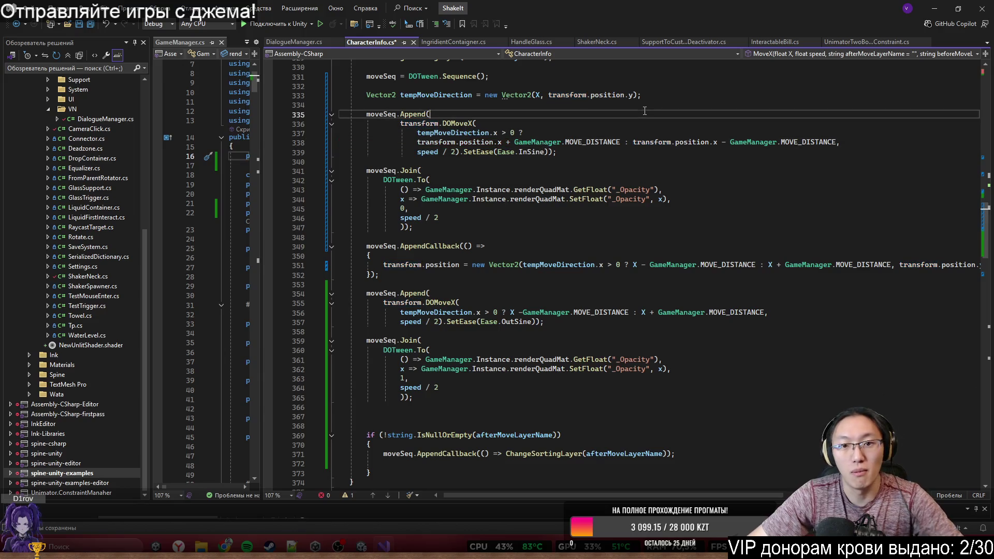
left_click(588, 140)
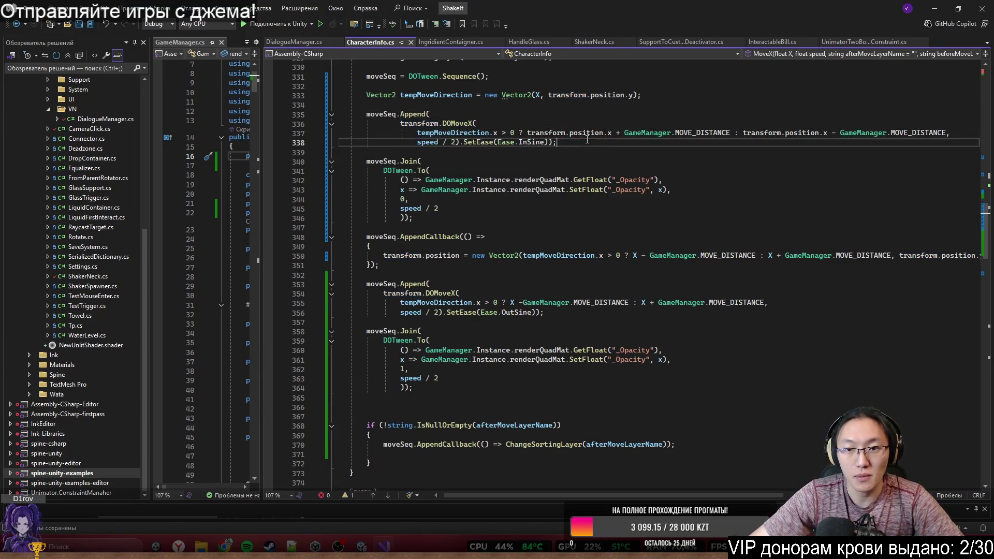
left_click(560, 133)
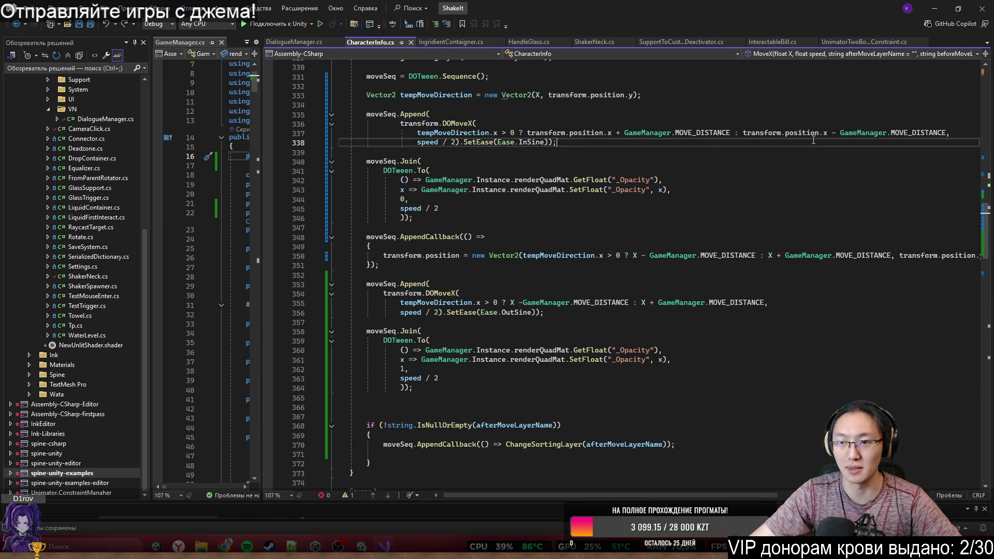
left_click(657, 141)
left_click_drag(570, 133, 730, 133)
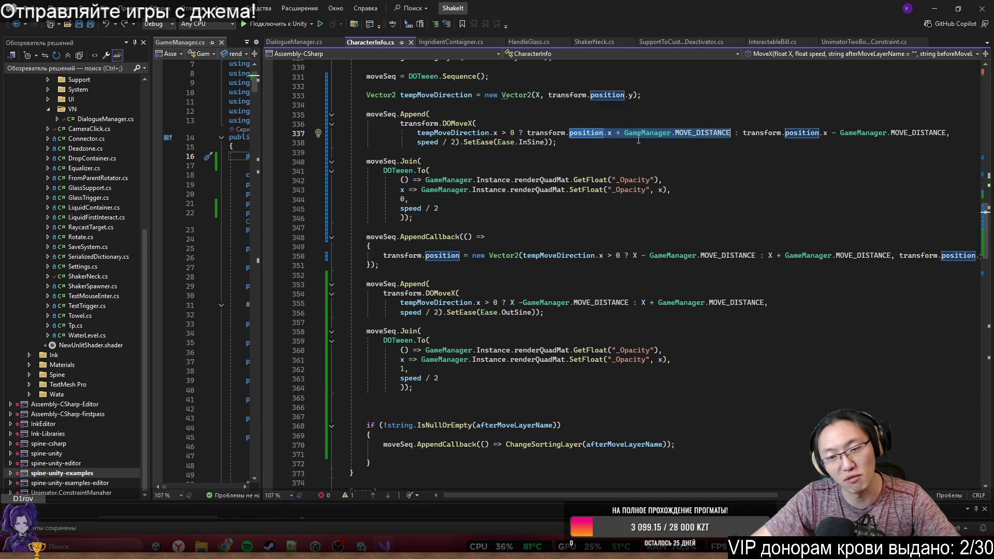
left_click(599, 134)
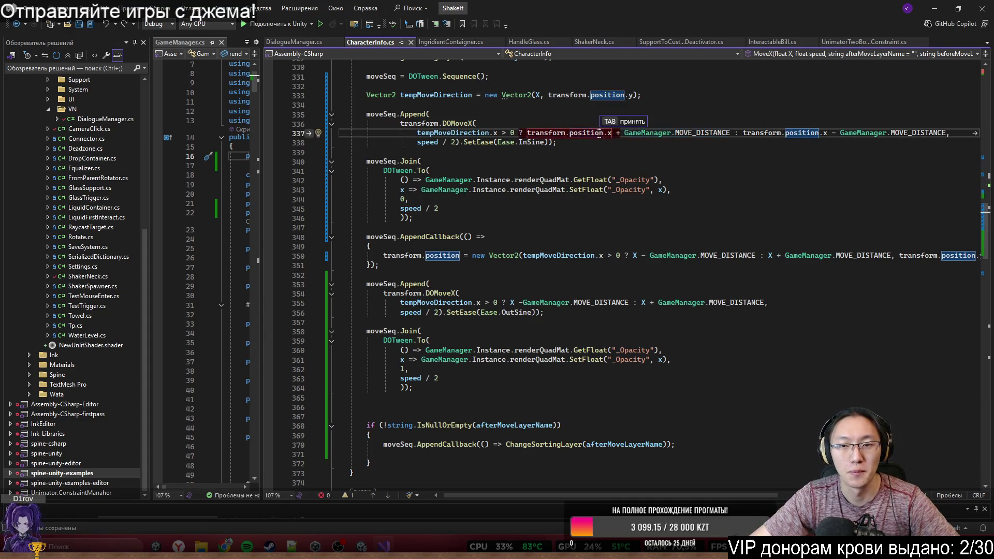
double_click(594, 133)
left_click_drag(595, 133, 712, 133)
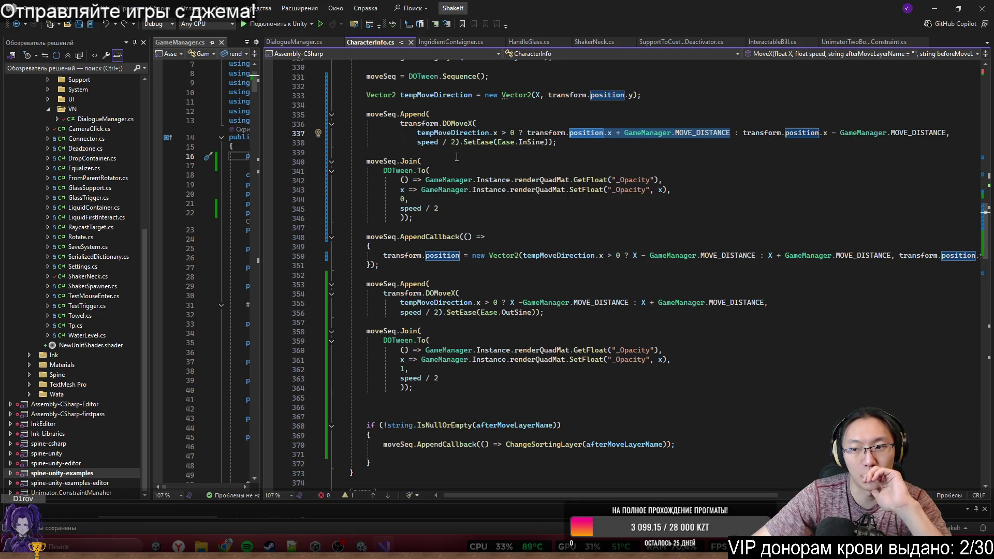
left_click_drag(417, 142, 451, 148)
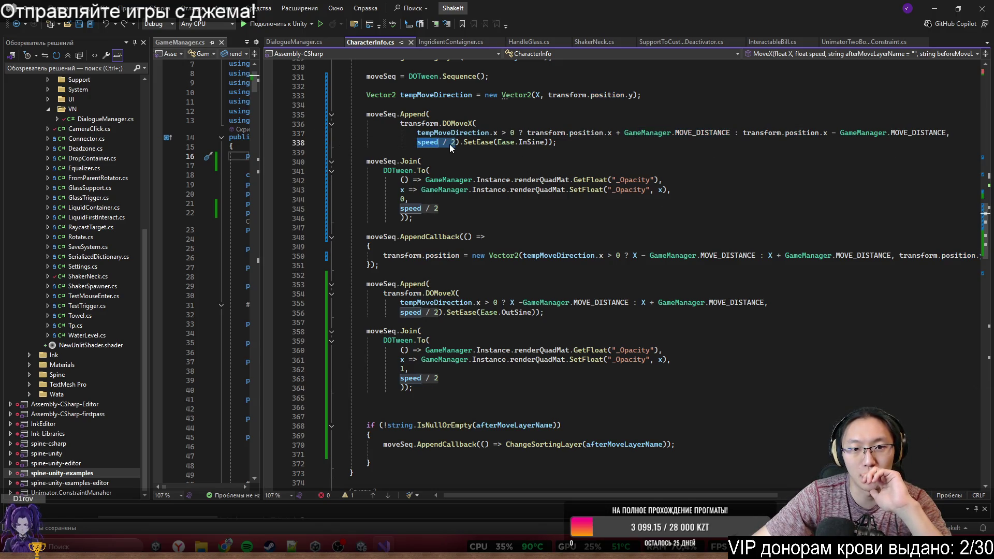
left_click(527, 149)
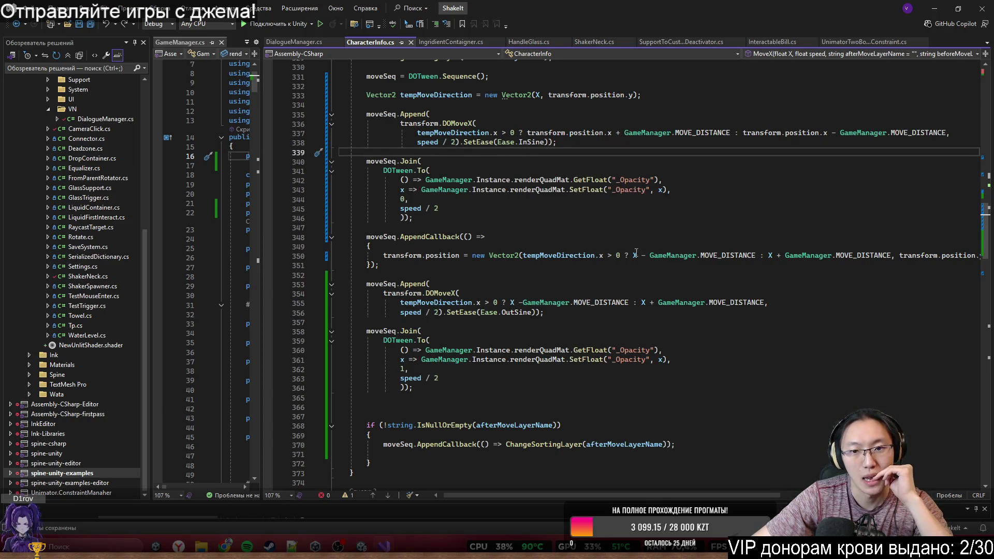
left_click_drag(435, 151, 466, 189)
left_click(491, 227)
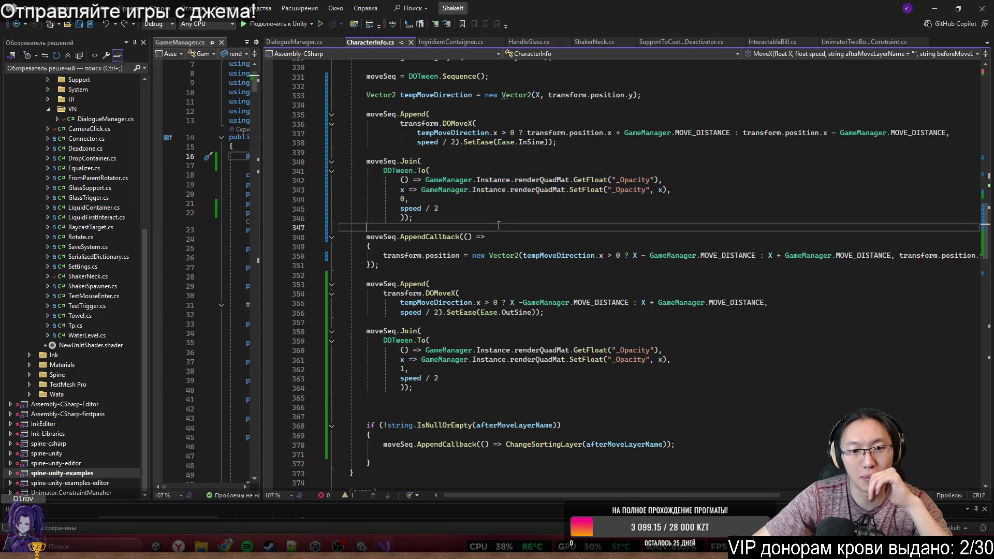
scroll(491, 226, "down", 1)
mouse_move(419, 232)
left_mouse_down()
mouse_move(476, 233)
mouse_move(462, 228)
left_mouse_up()
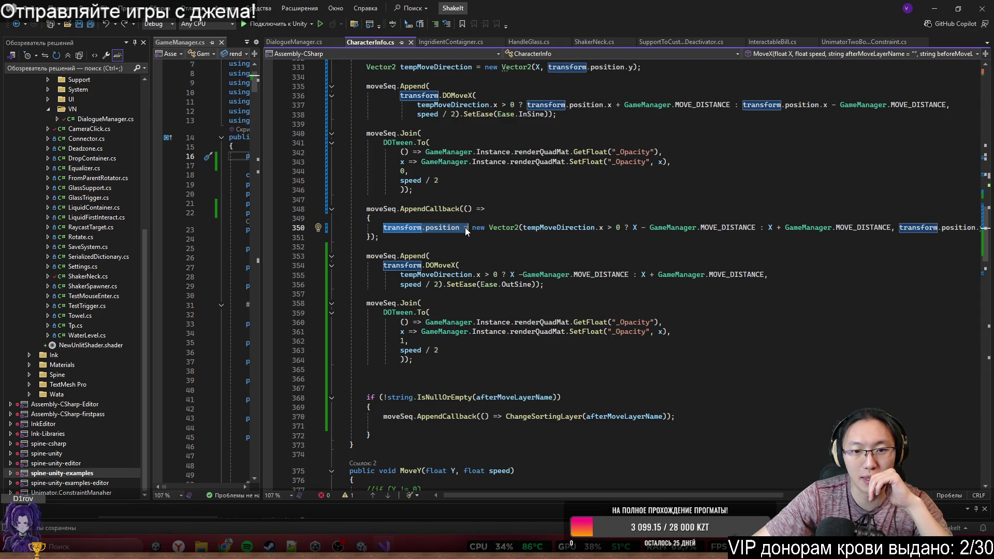
double_click(560, 227)
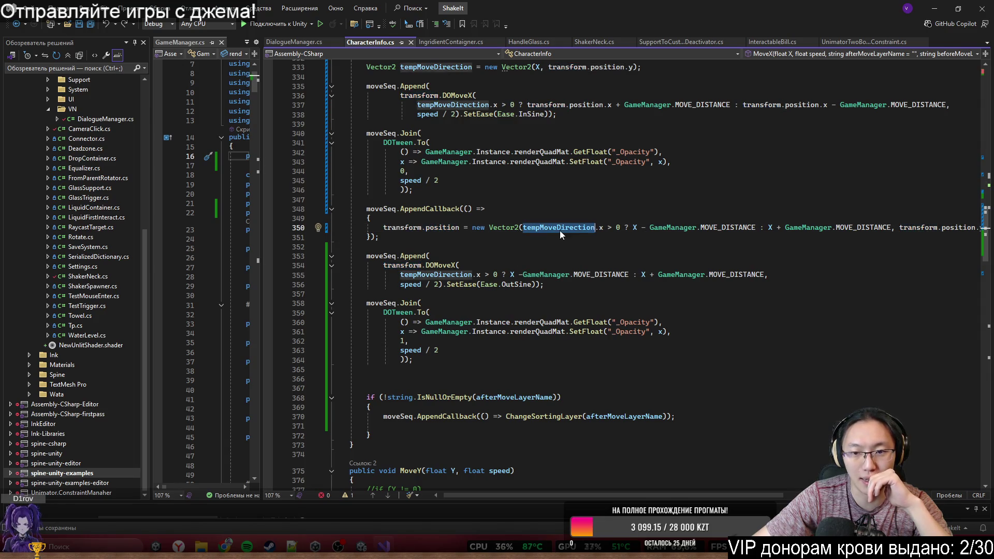
left_click(628, 229)
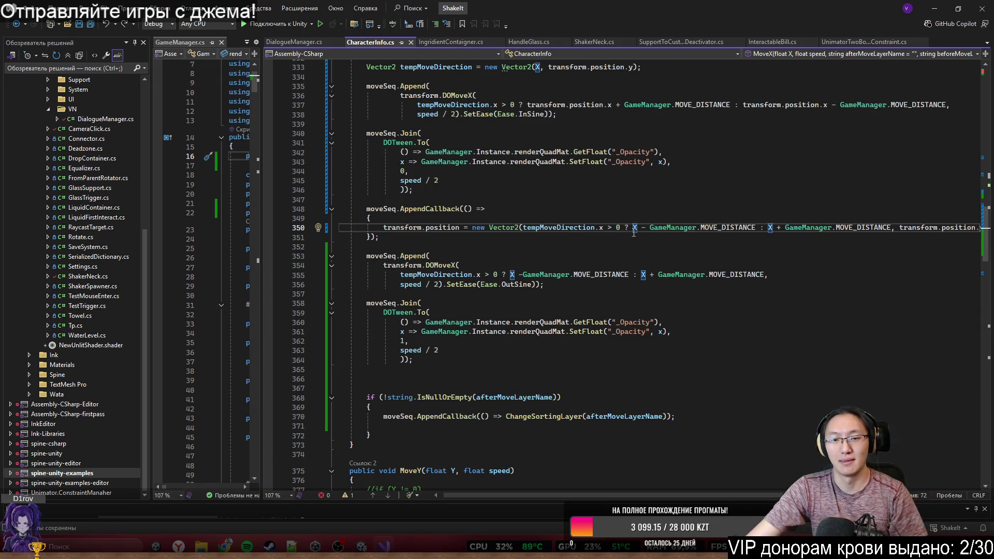
scroll(605, 258, "up", 1)
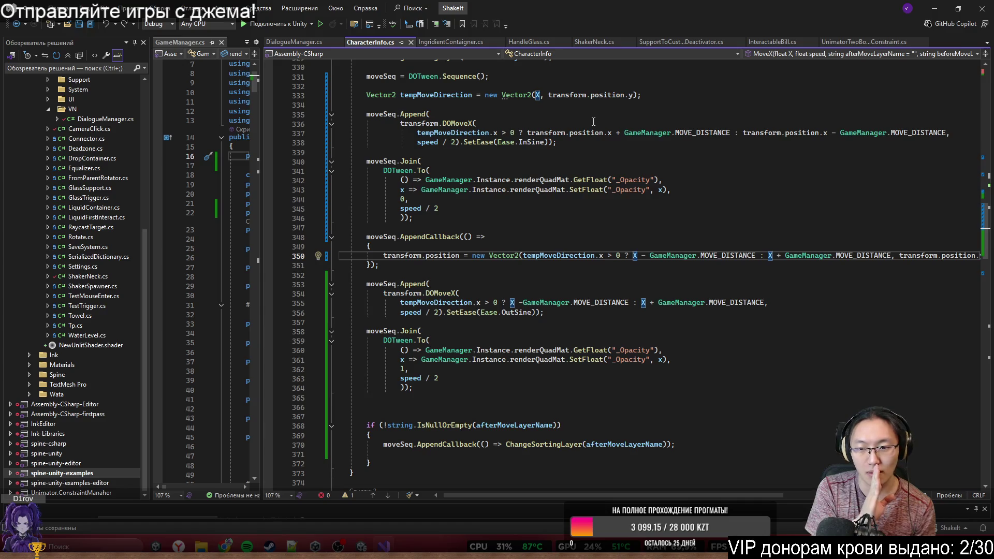
left_click(522, 300)
Step: On line 355, change the first MOVE_DISTANCE offset to '+' and the second to '-'
key("BackSpace")
type("+")
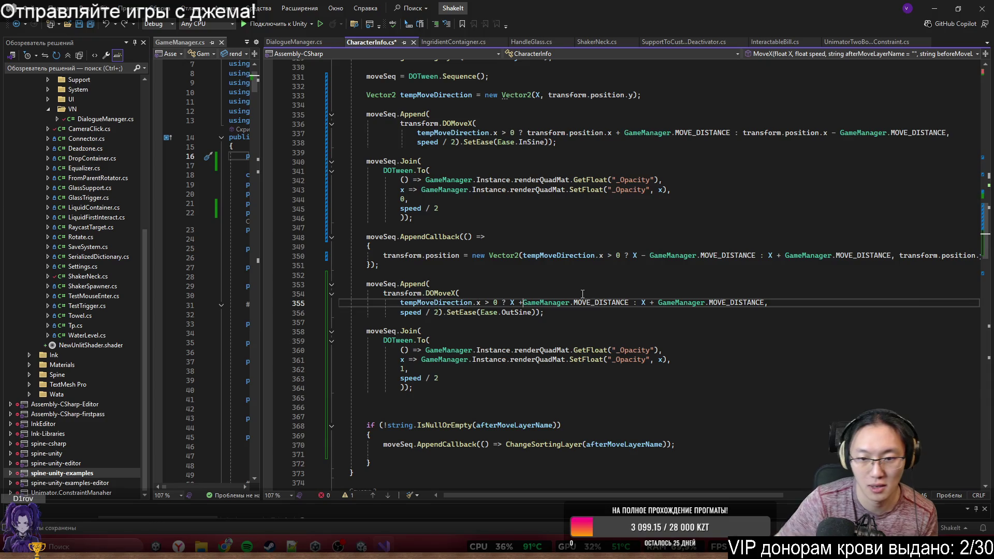
left_click(654, 302)
key("BackSpace")
type("-")
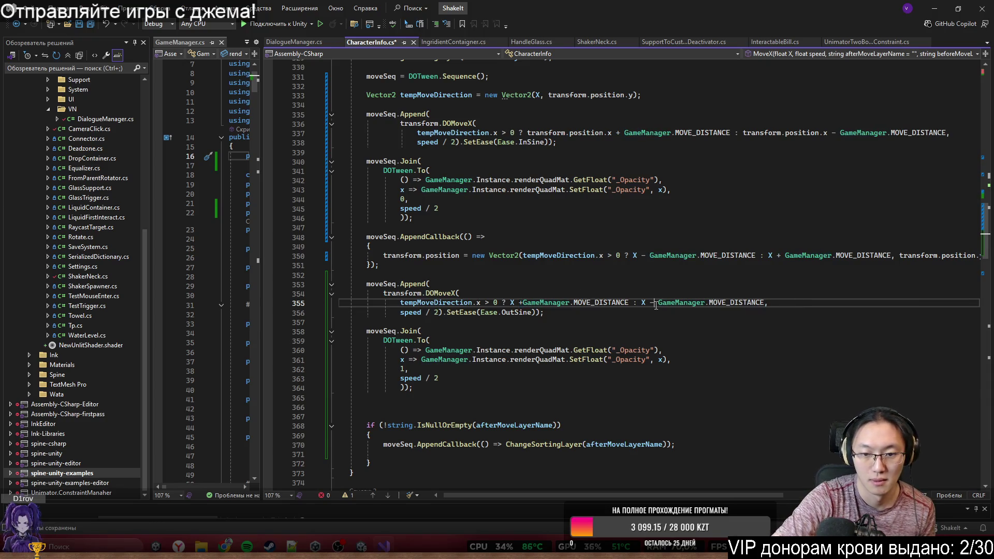
Step: Save CharacterInfo.cs and return to the Unity editor
left_click(789, 340)
key("ctrl+s")
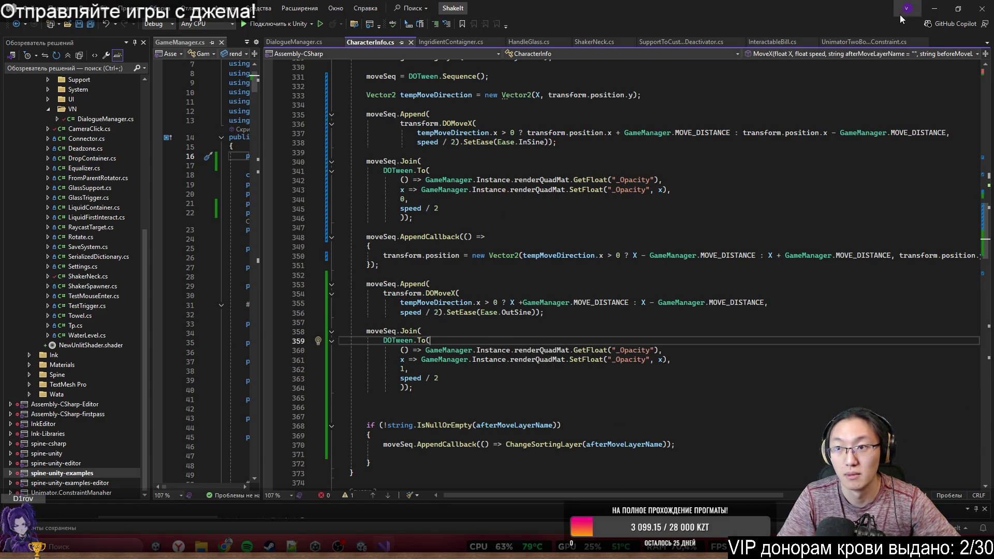
key("alt+Tab")
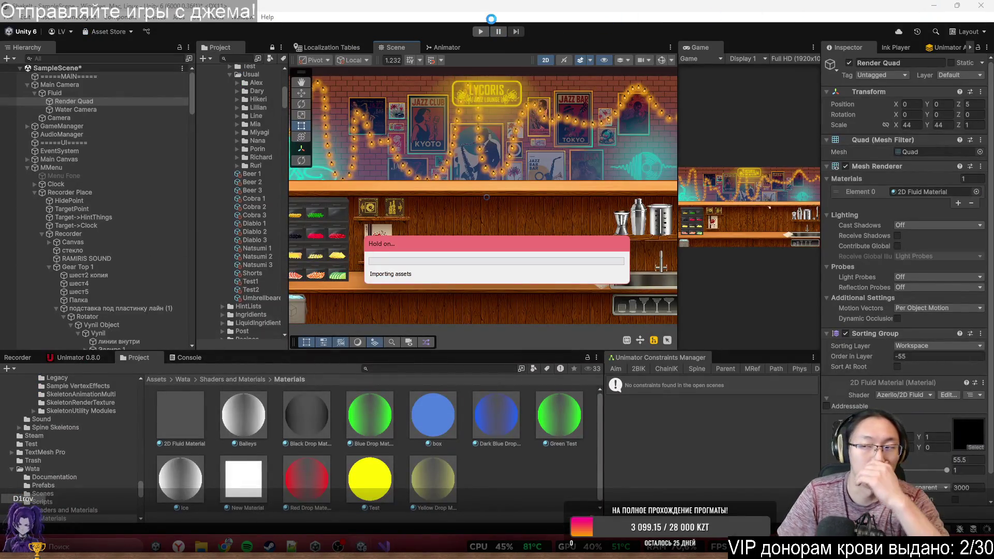
Step: Play the game maximized with the Demo1 notebook and advance to Линн's tutorial question
left_click(481, 31)
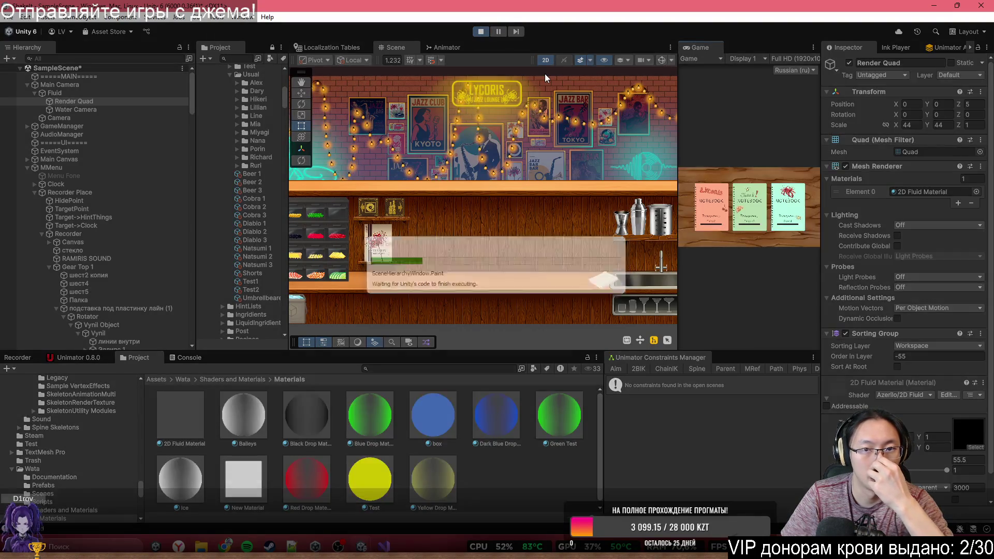
double_click(712, 49)
left_click(673, 269)
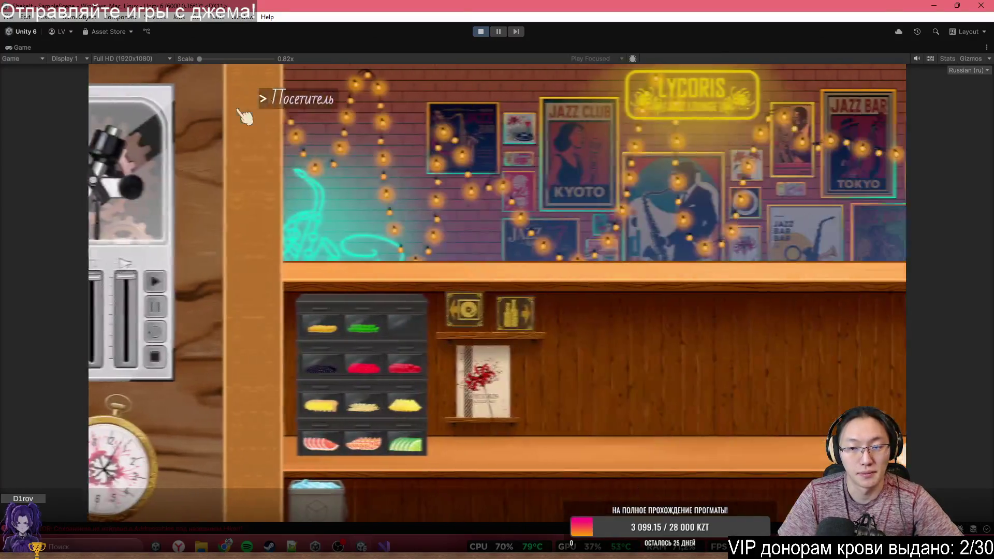
key("space")
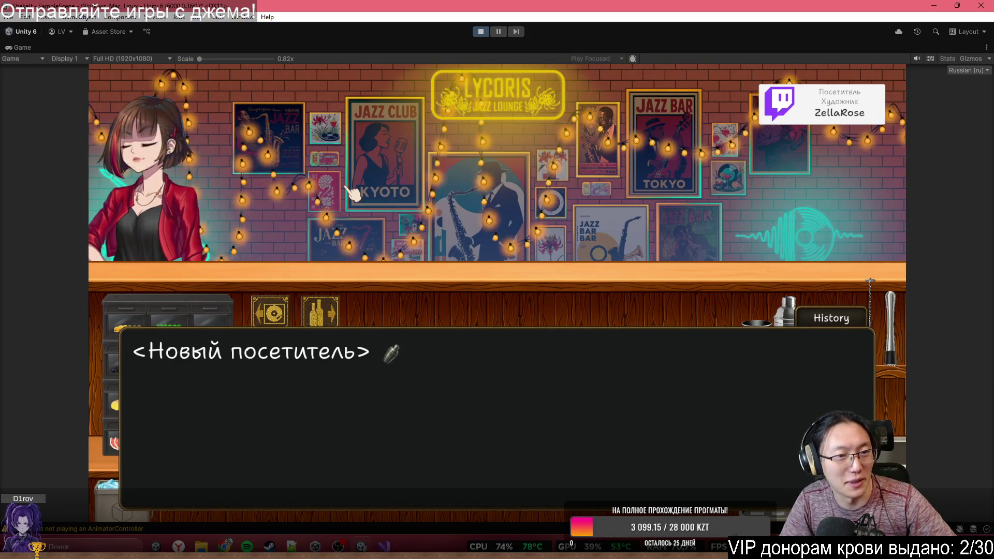
key("space")
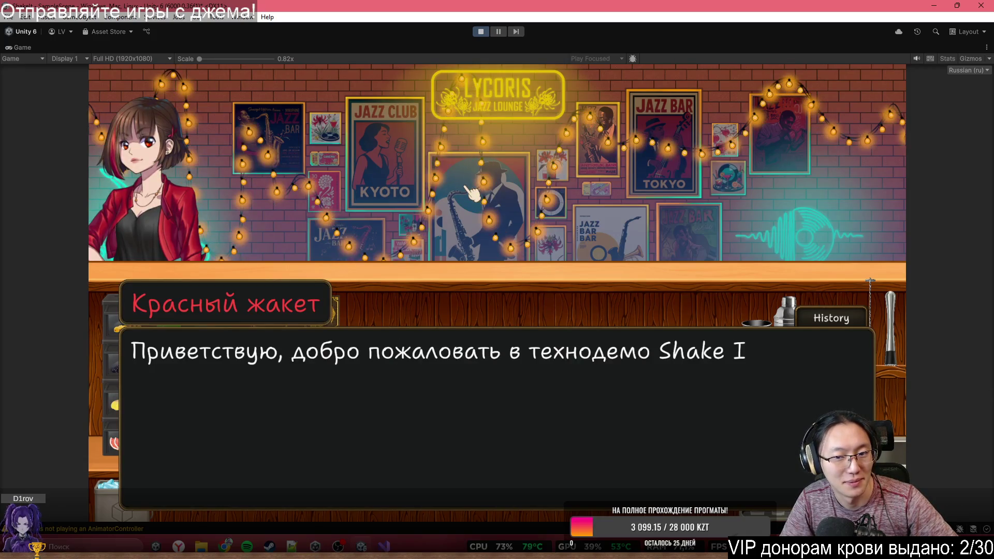
key("space")
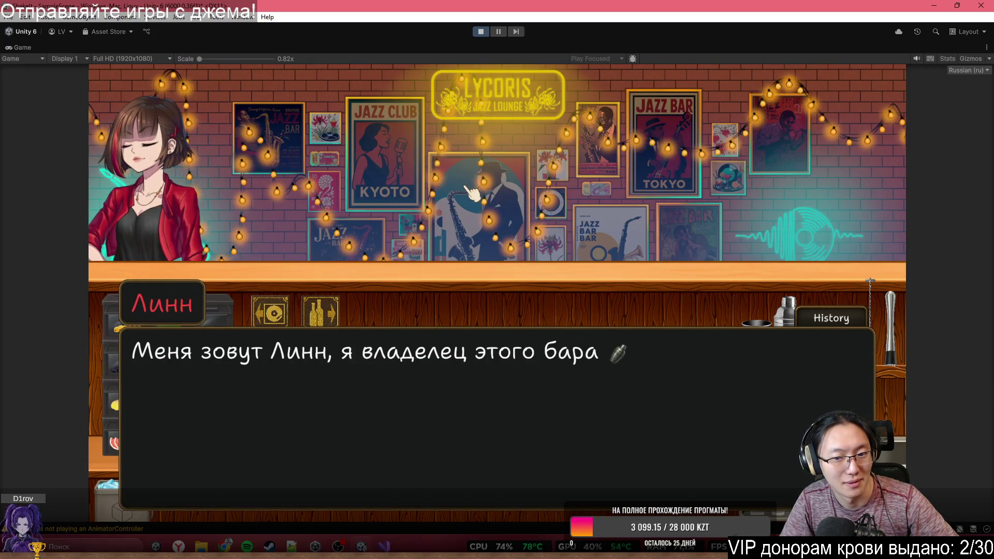
key("space")
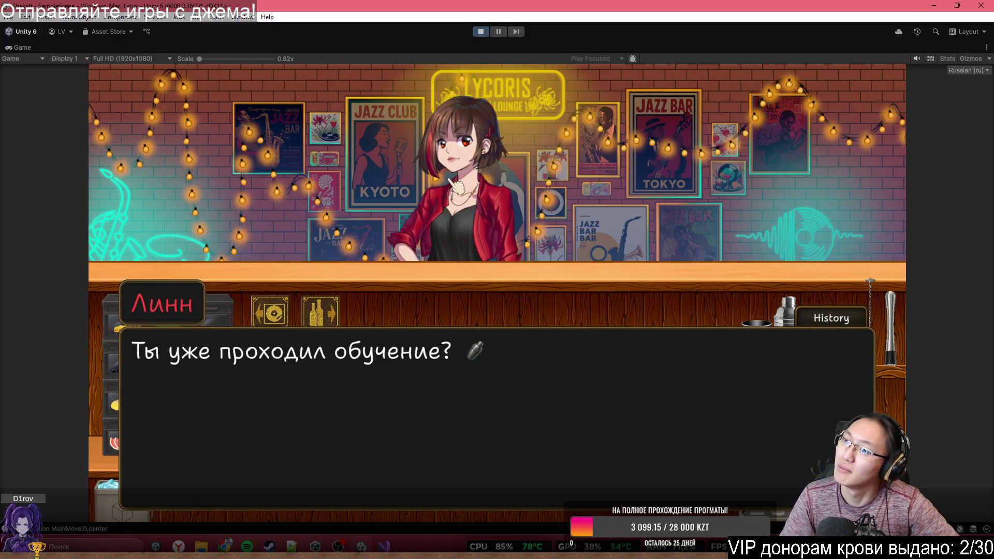
double_click(492, 47)
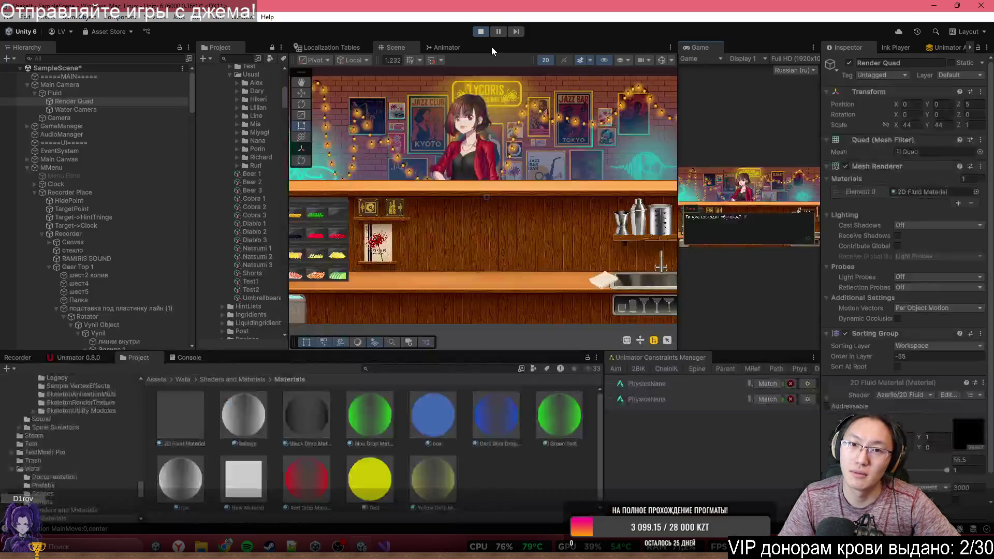
Step: Select Lynn(Clone) under Lynn, collapse its All Sprites list, then return to Visual Studio
left_click(452, 150)
left_click(62, 230)
left_click(55, 238)
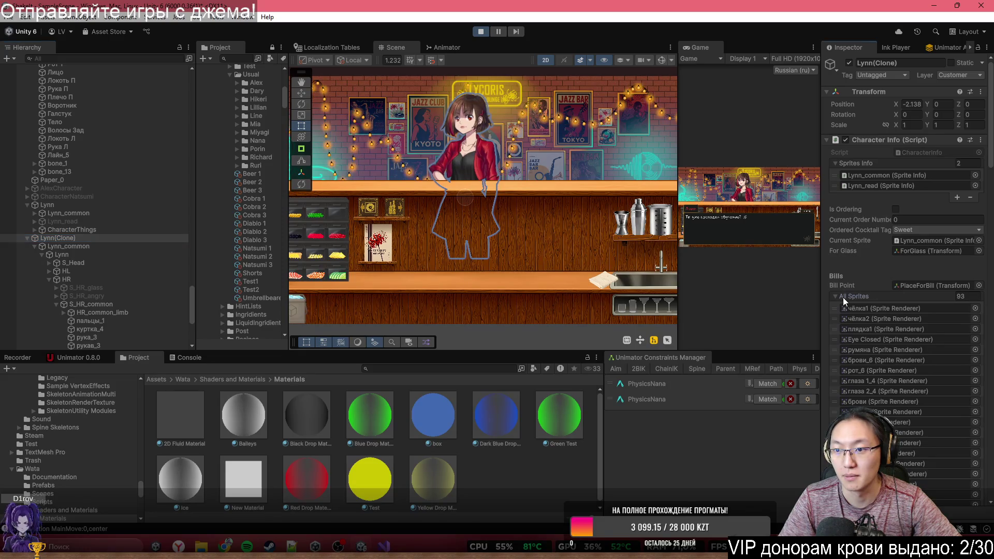
left_click(843, 298)
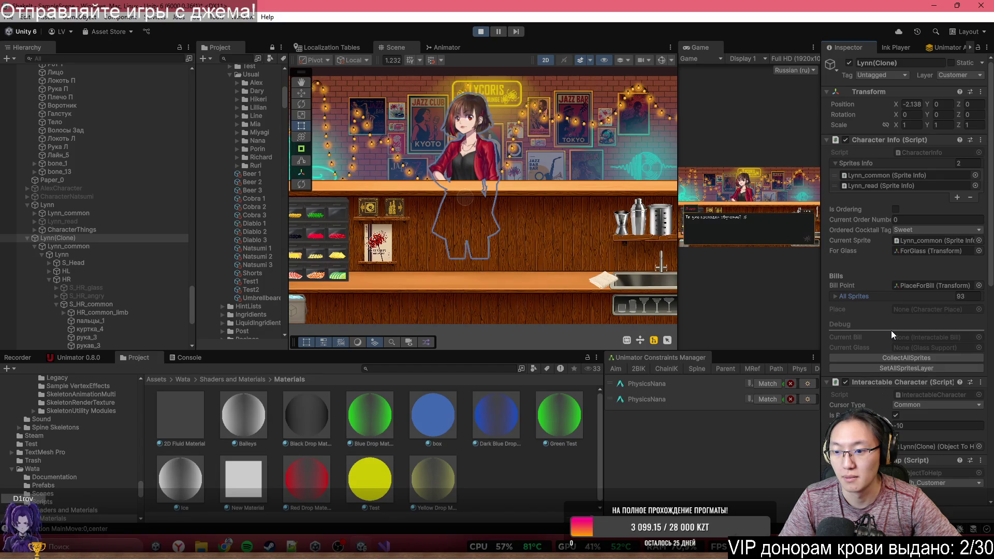
left_click(390, 546)
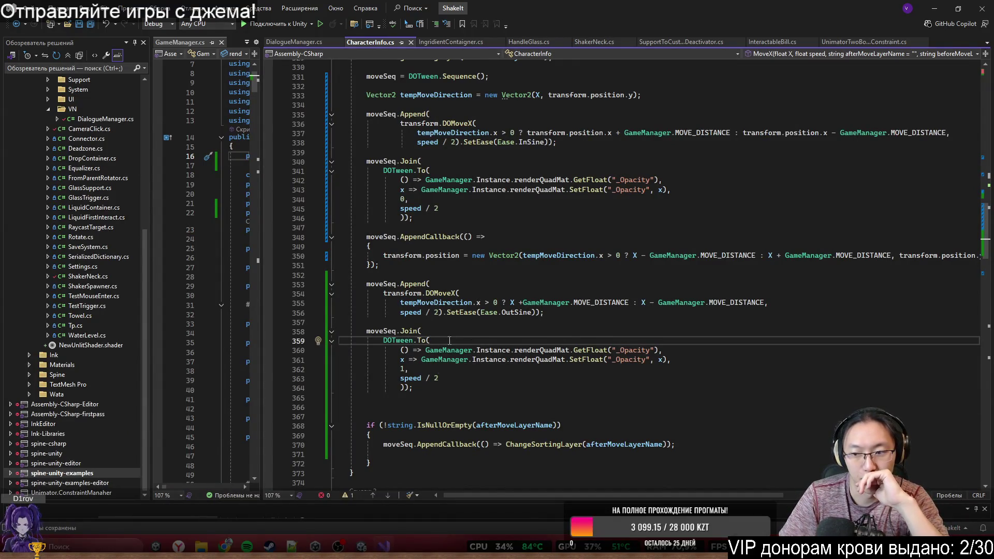
Step: Review how MoveX's tween sequence calls ChangeSortingLayer, then jump to its definition
scroll(465, 381, "down", 1)
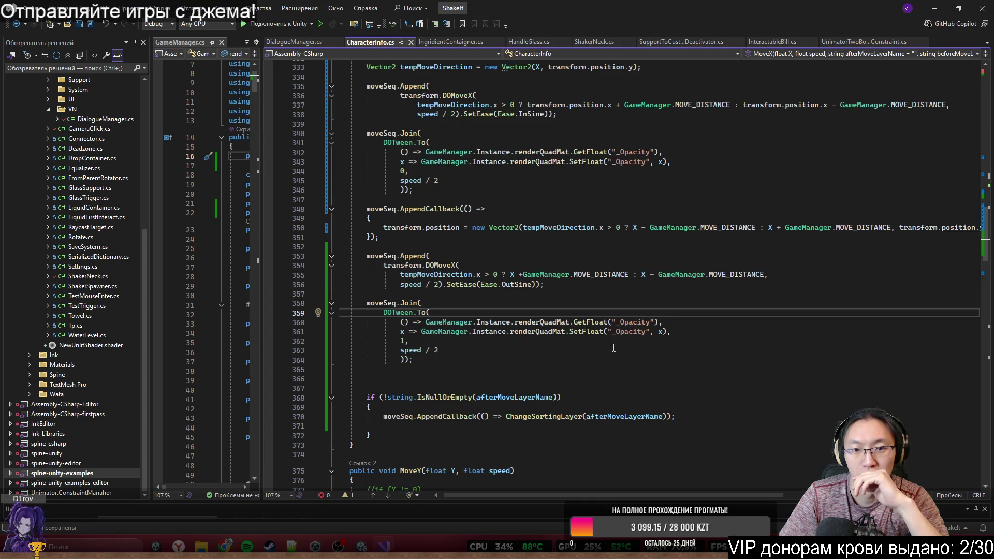
scroll(614, 348, "up", 5)
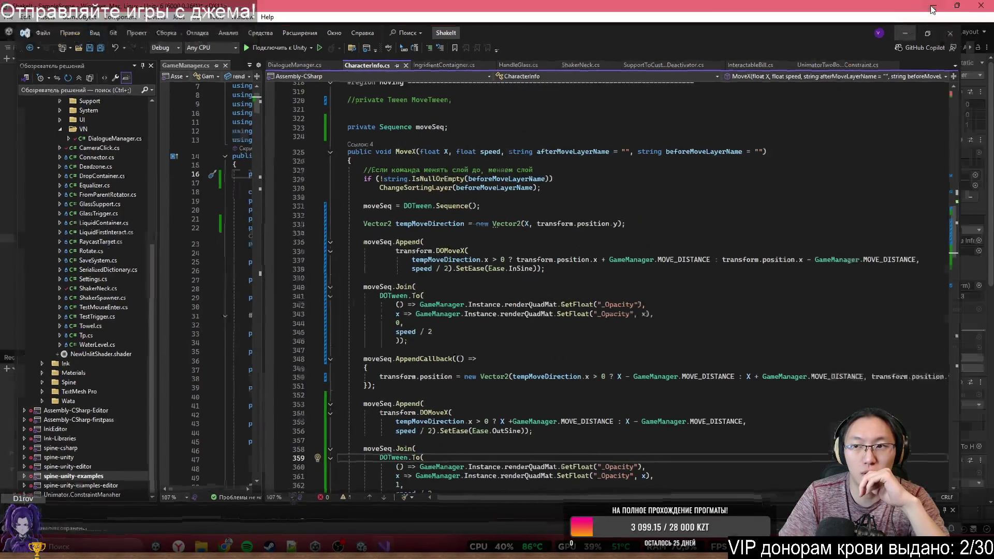
left_click(384, 547)
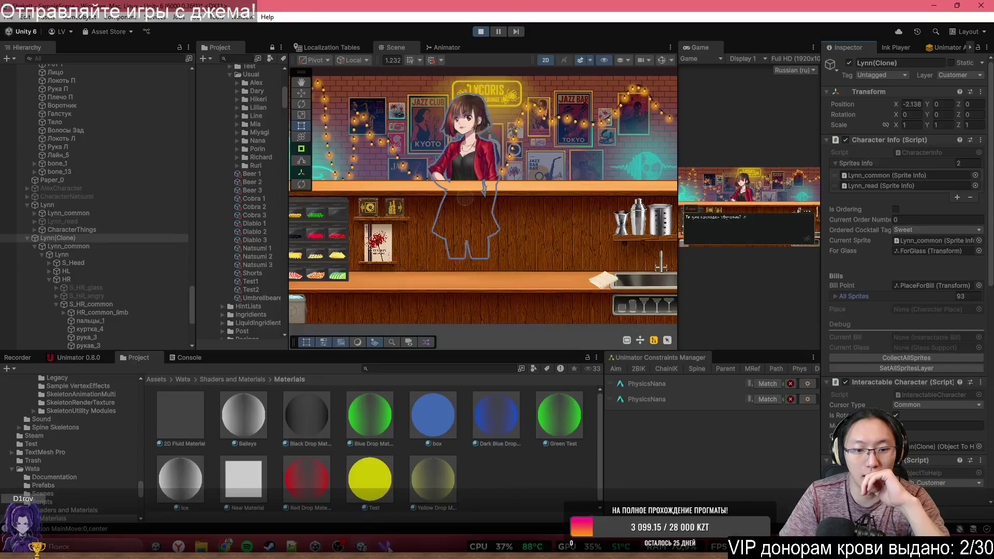
left_click(385, 547)
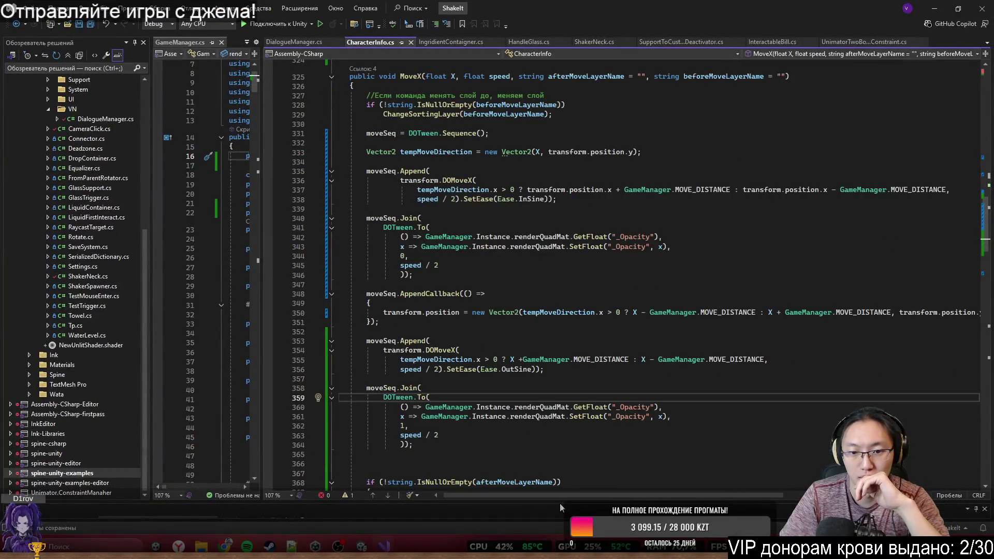
mouse_move(570, 492)
left_mouse_down()
mouse_move(579, 492)
mouse_move(566, 489)
left_mouse_up()
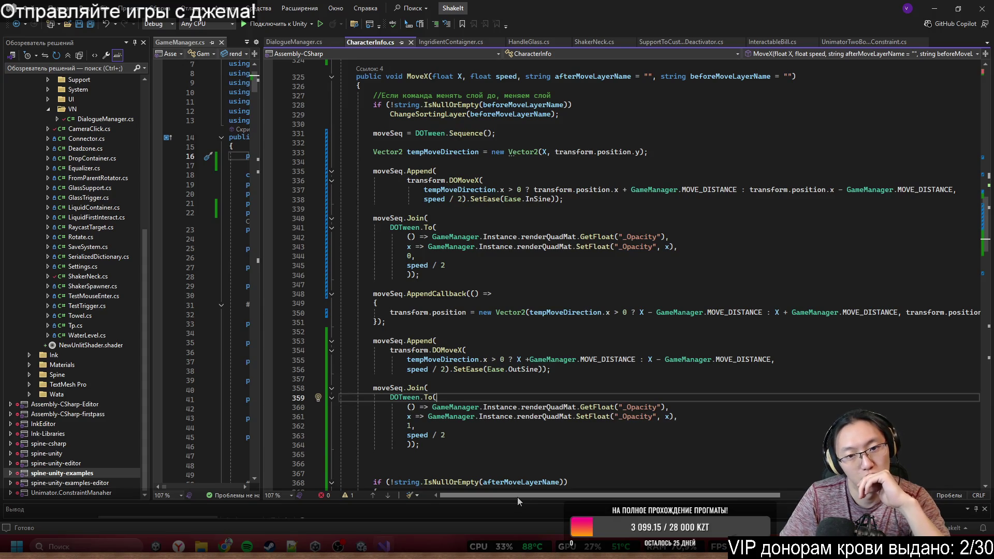
scroll(543, 428, "up", 1)
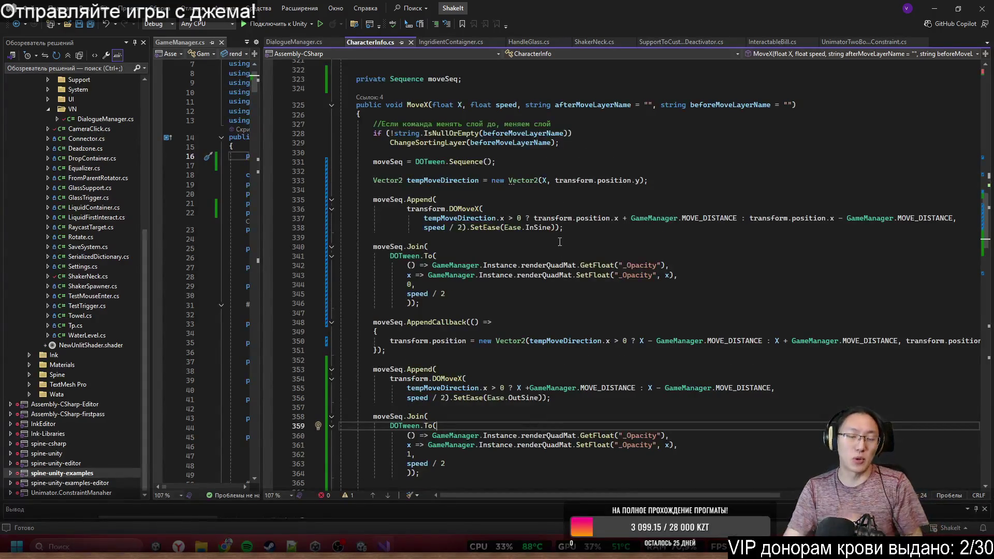
left_click(584, 141)
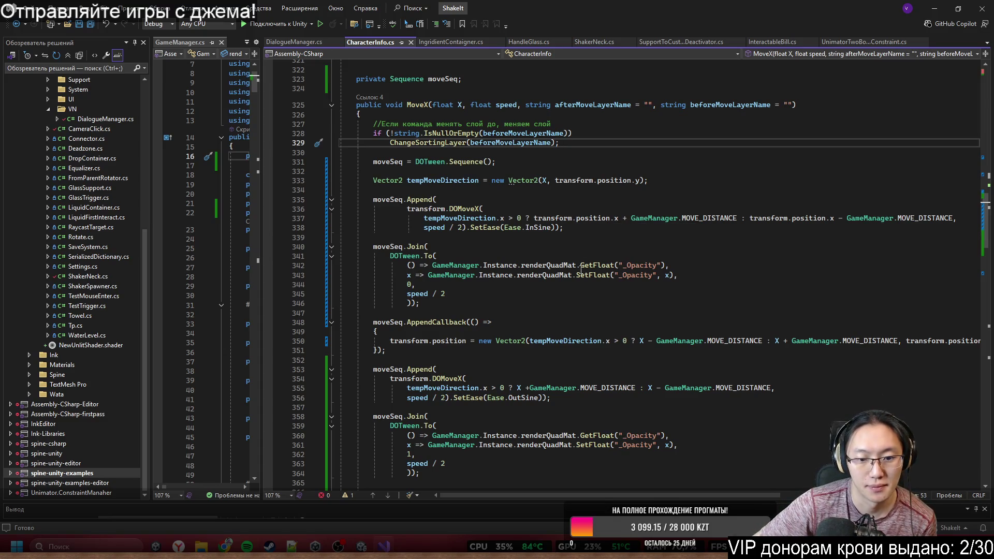
scroll(585, 314, "down", 3)
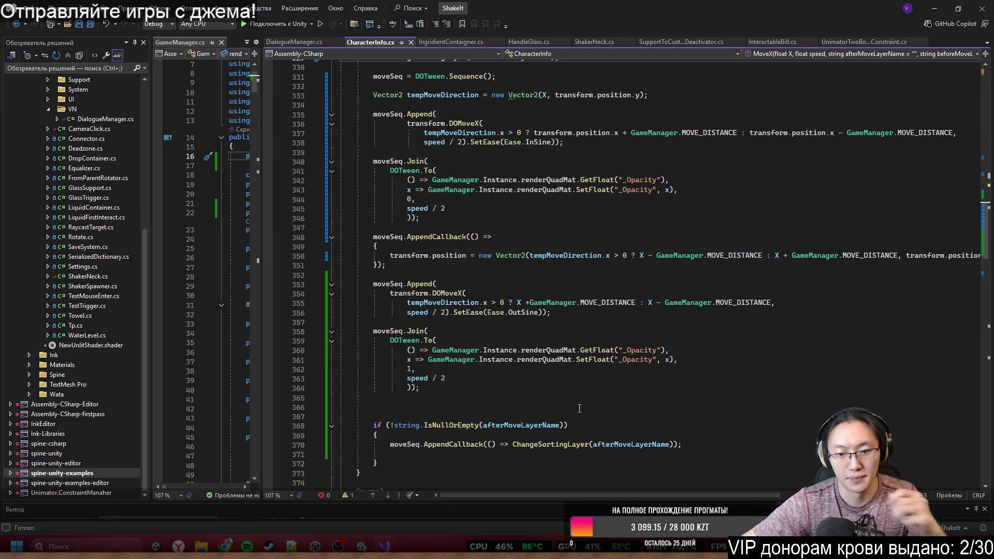
left_click(550, 444, "ctrl")
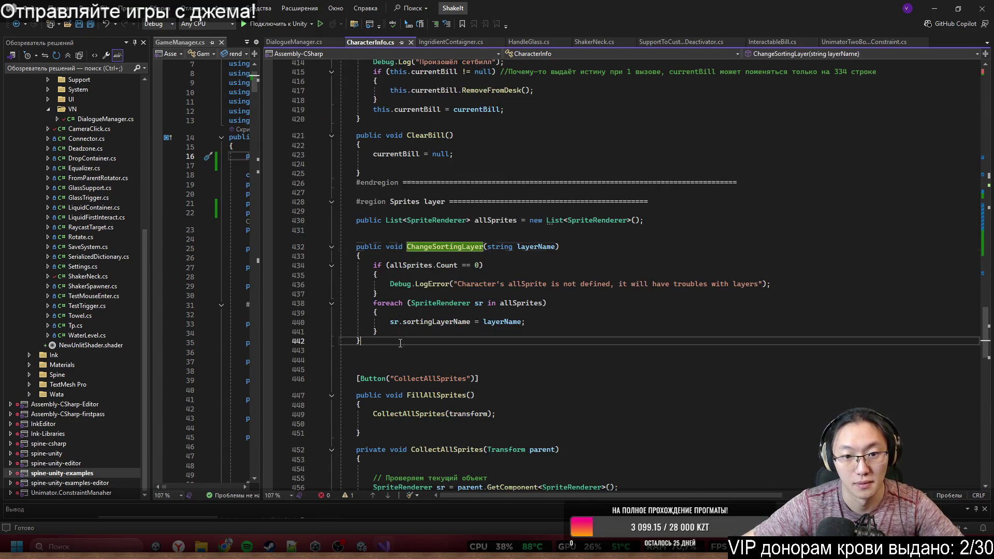
Step: Open the Lycoris Trello board in a maximized browser window
left_click(492, 341)
left_click(450, 247)
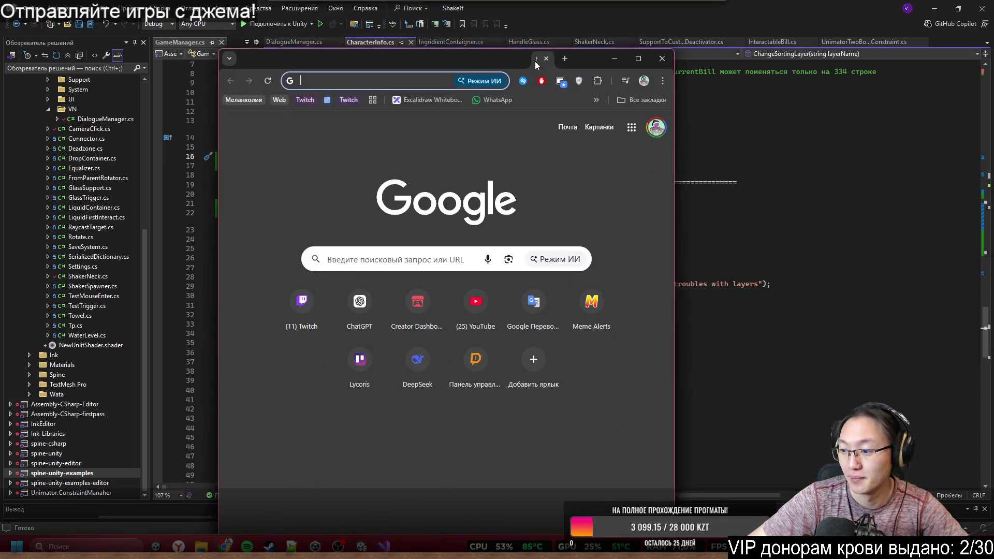
type("trello")
key("Return")
mouse_move(533, 55)
left_mouse_down()
mouse_move(569, 22)
mouse_move(570, 1)
left_mouse_up()
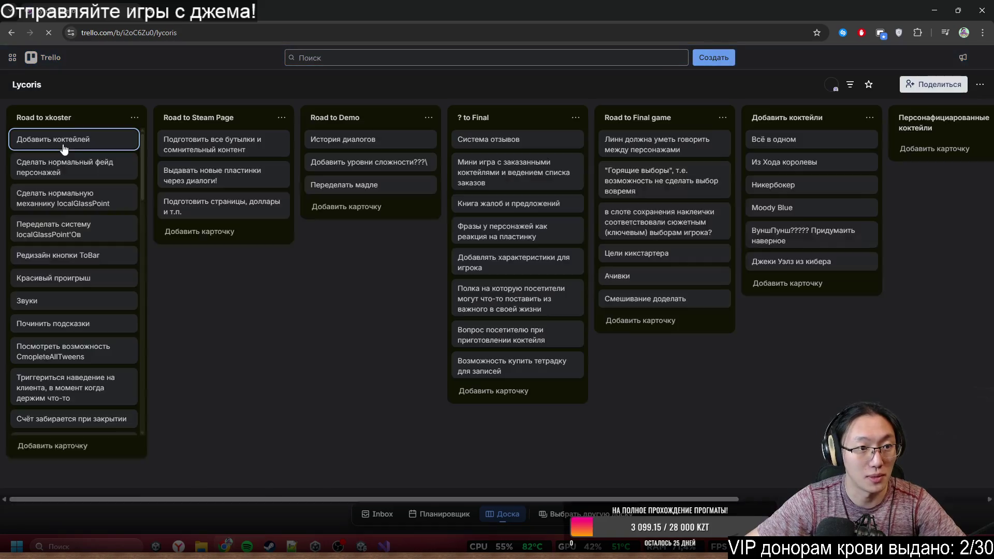
Step: Add a Road to xkoster card about fixing incorrect special-layer switching
type("n")
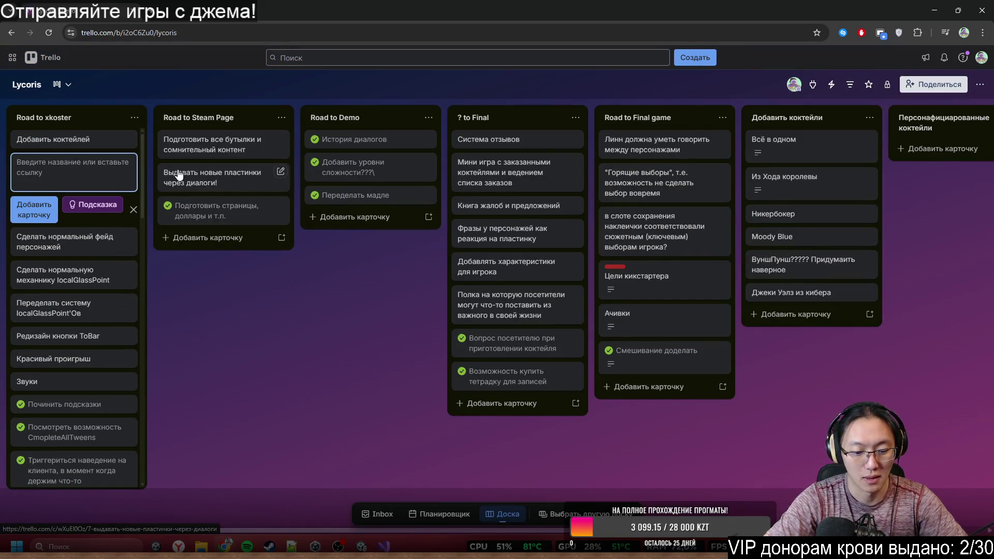
type("П")
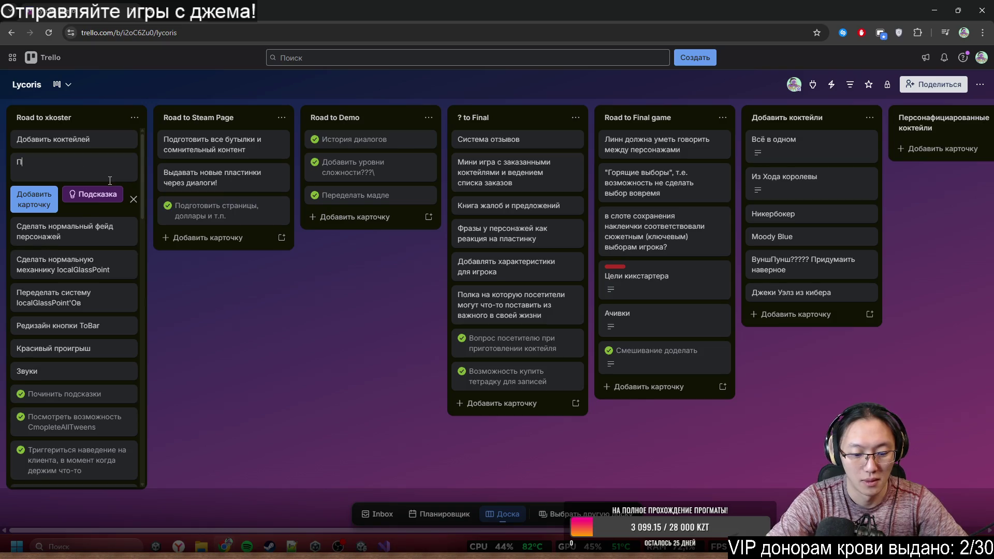
type("очинить механику смены слоя")
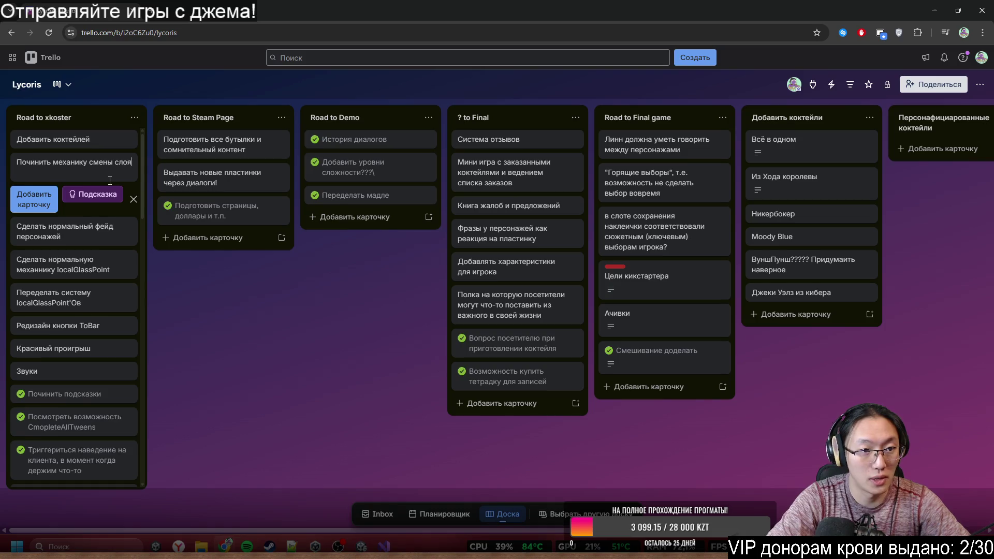
type(", т.к. некоторые")
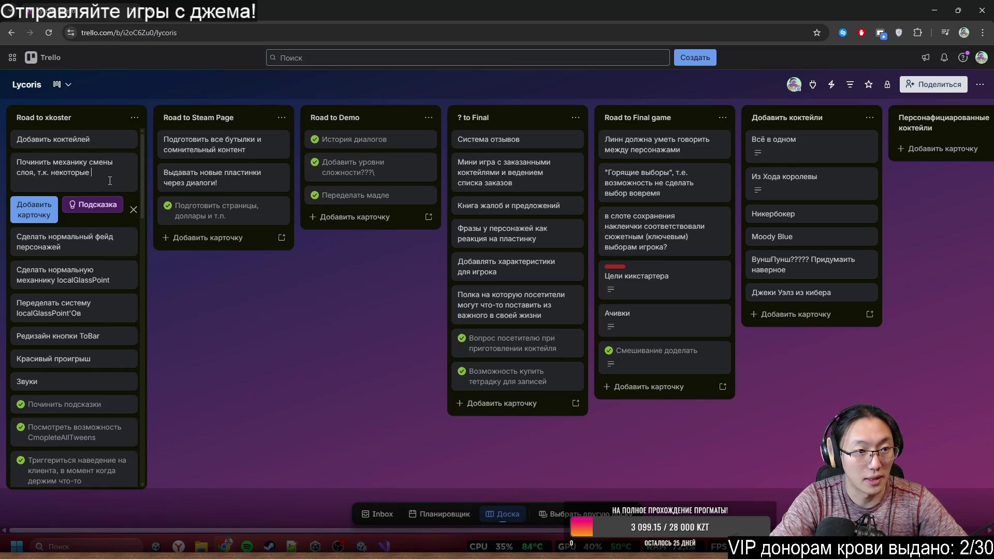
type(" слои меняются неправильно")
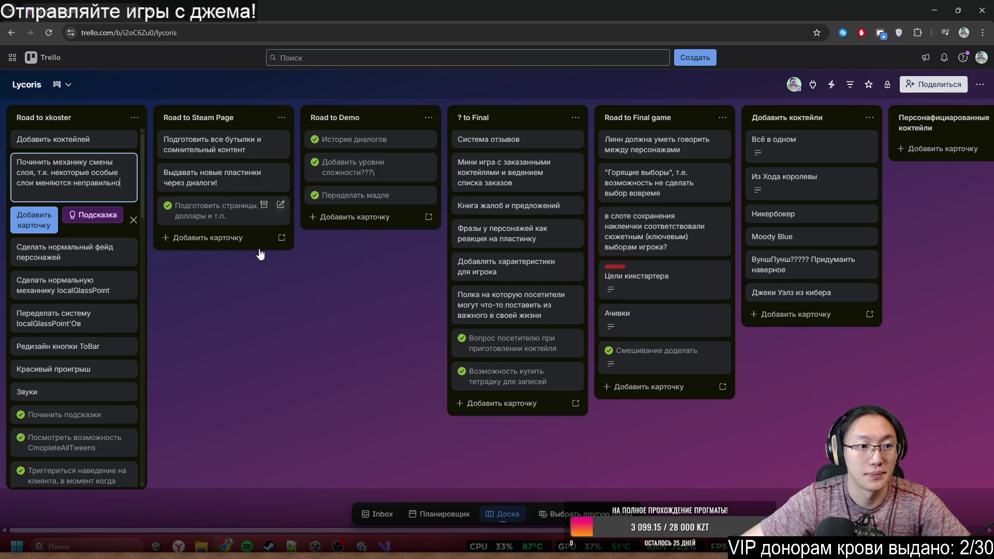
key("Return")
left_click(935, 11)
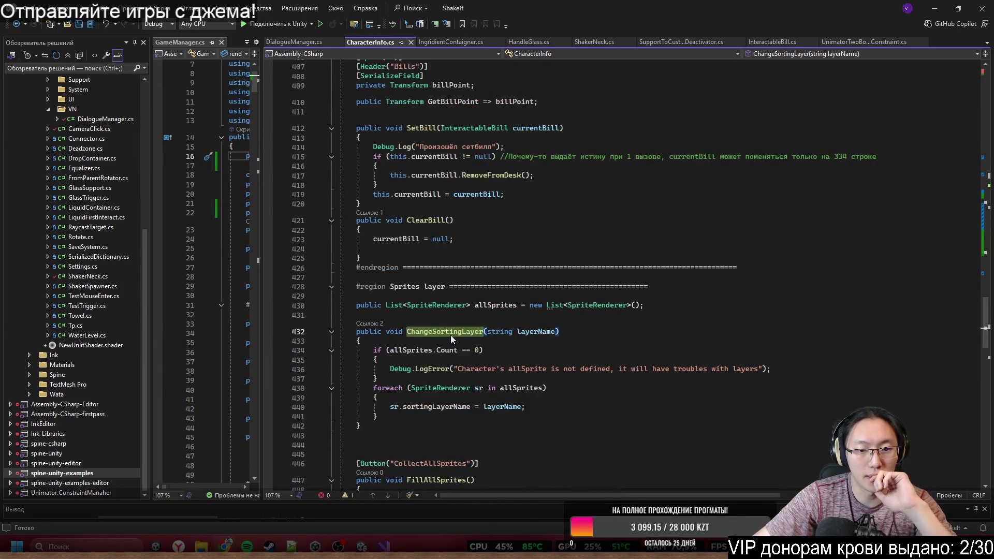
Step: Write an empty public void ChangeLayer() method below ChangeSortingLayer
left_click(408, 359)
type("згидшс мщшв Срф")
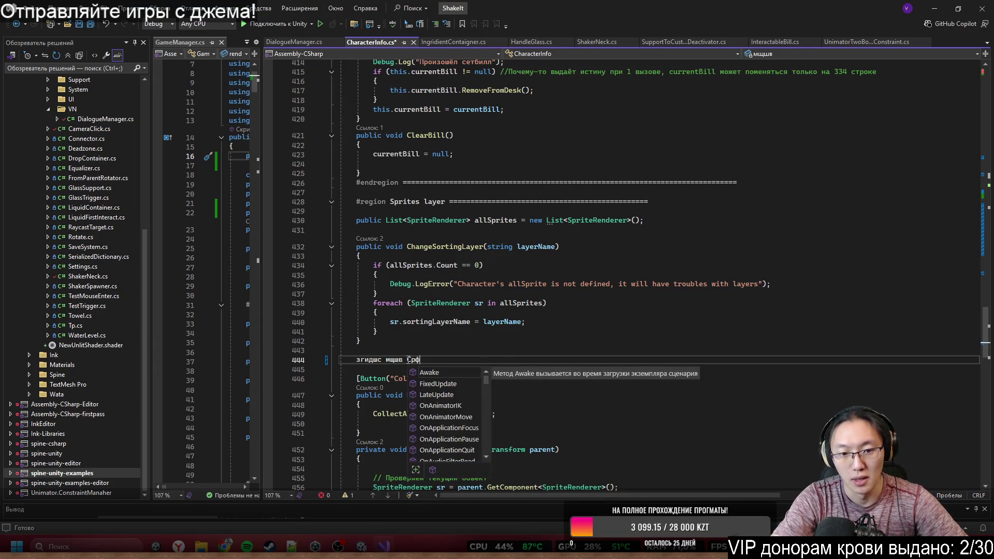
key("ctrl+BackSpace")
key("ctrl+BackSpace")
key("ctrl+BackSpace")
type("pub")
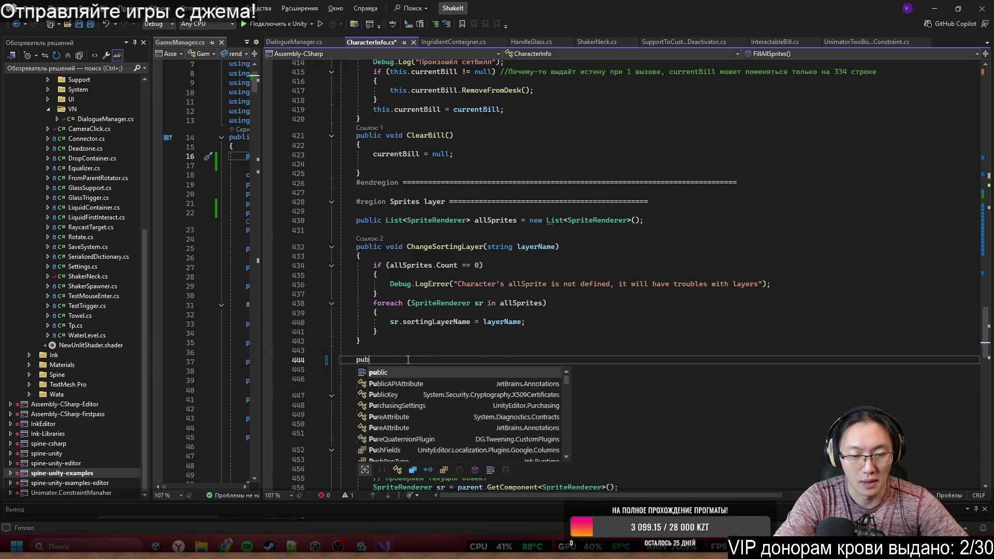
type("lic void Ch")
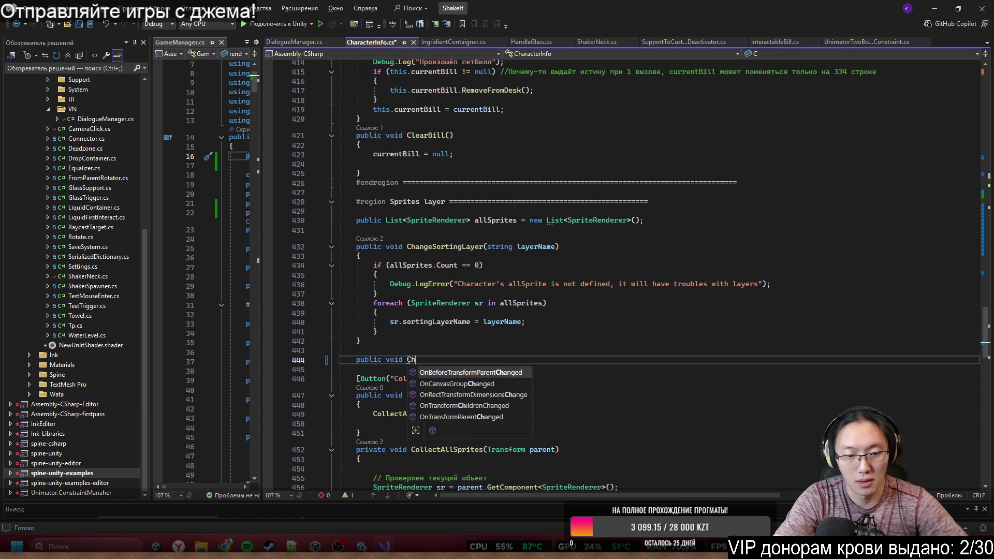
type("angeLayer")
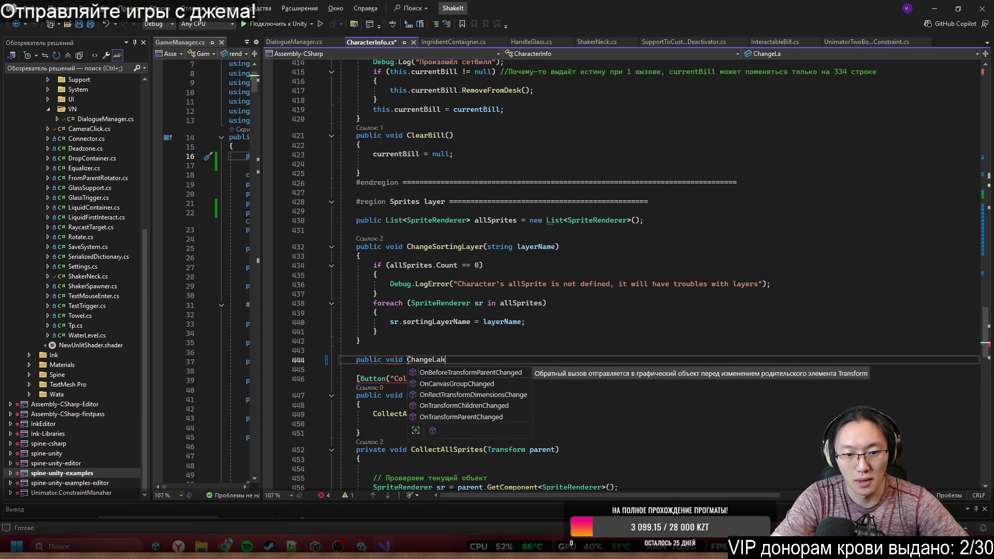
type("() {")
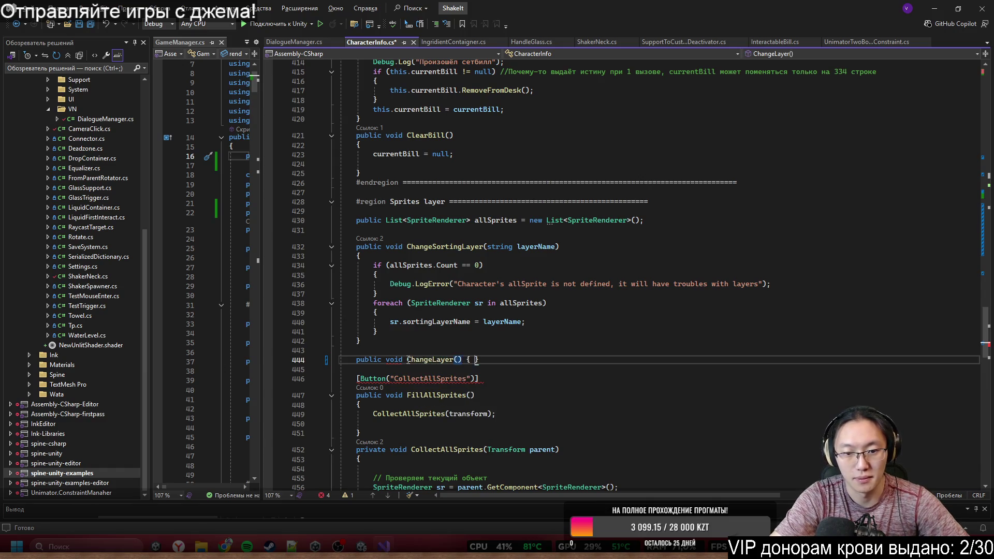
key("Return")
type("{")
key("Return")
key("Return")
type("}")
key("Up")
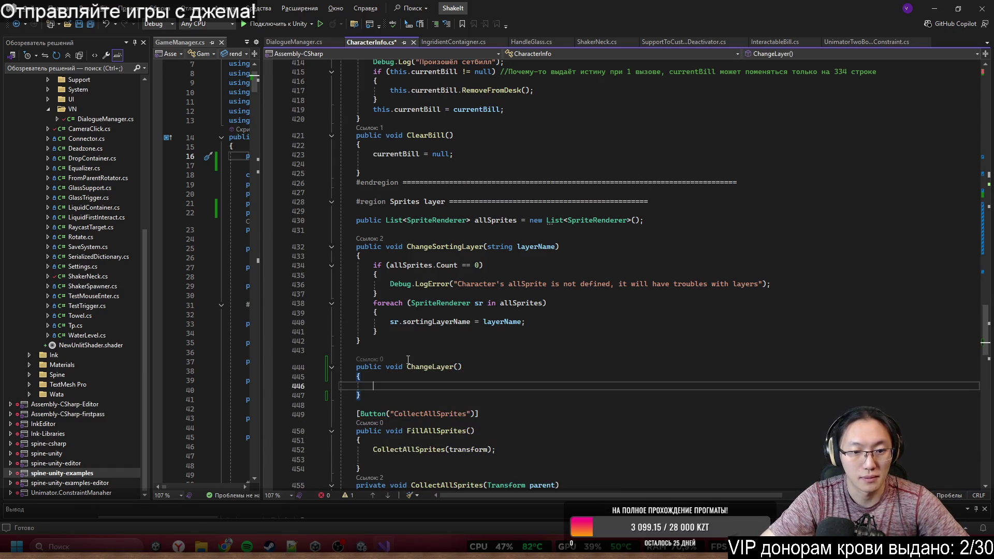
Step: Copy ChangeSortingLayer's allSprites check and foreach loop into ChangeLayer
scroll(463, 325, "down", 3)
left_click_drag(379, 218, 373, 152)
key("ctrl+c")
left_click(399, 273)
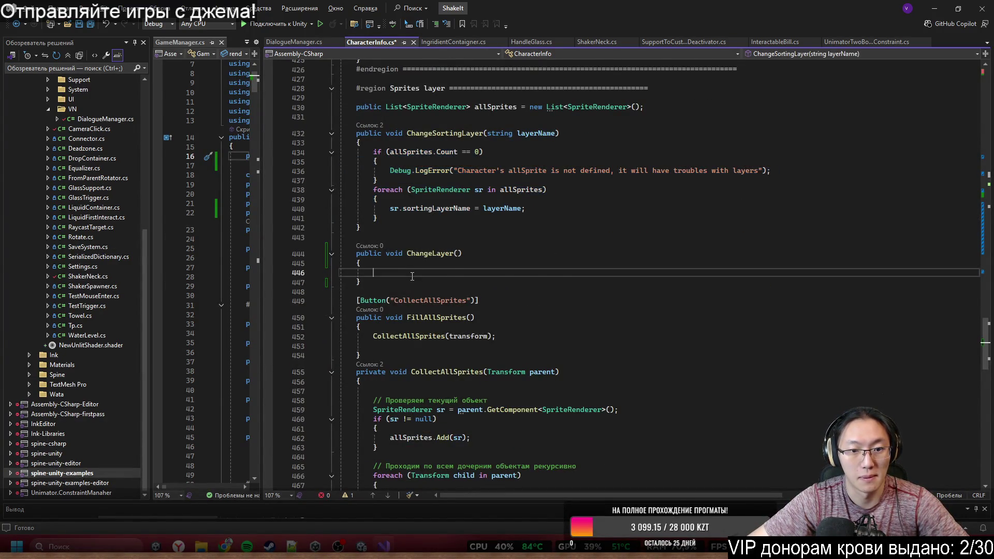
key("ctrl+v")
double_click(430, 330)
left_click(388, 332, "shift")
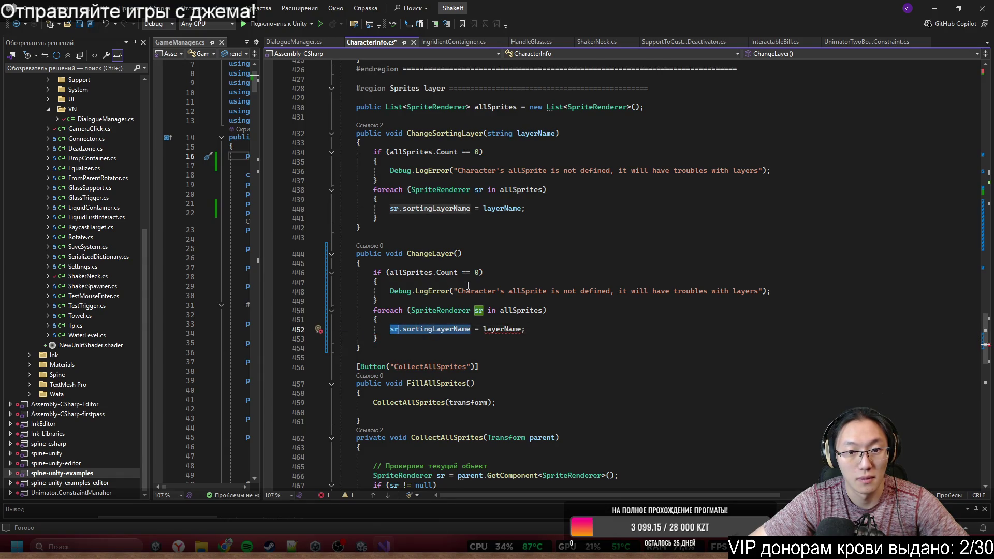
Step: Give ChangeLayer an int id parameter, set sr.gameObject.layer = id, and save
left_click(486, 258)
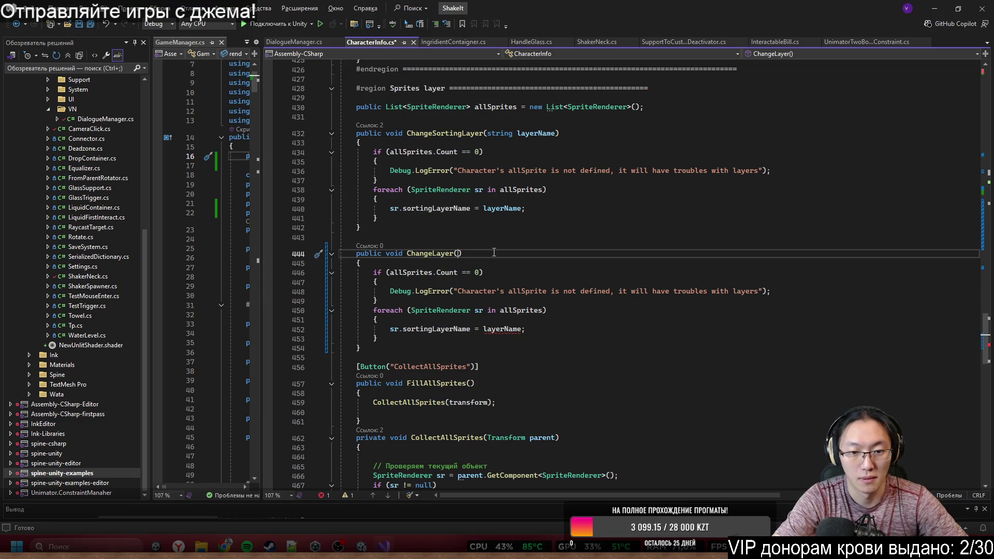
type("int id")
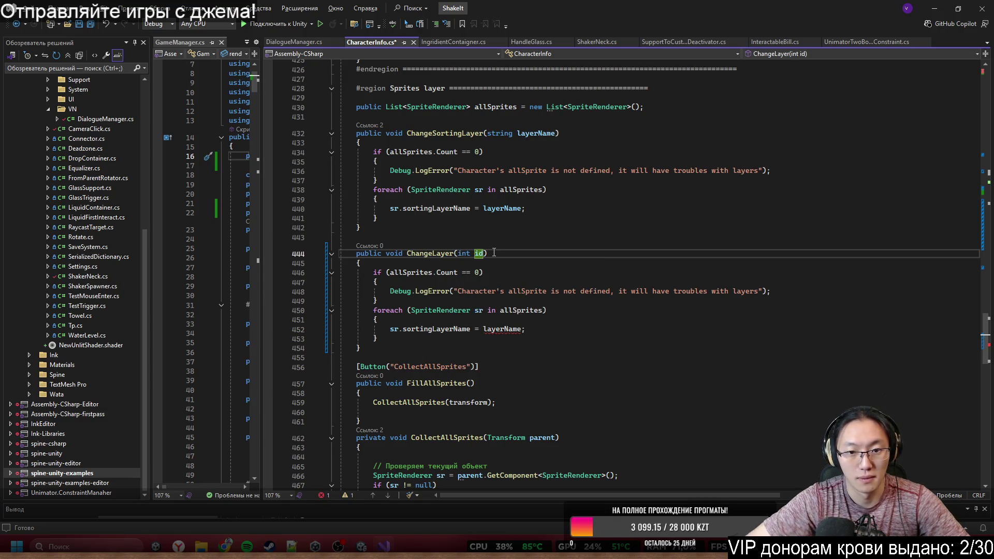
left_click_drag(403, 329, 522, 329)
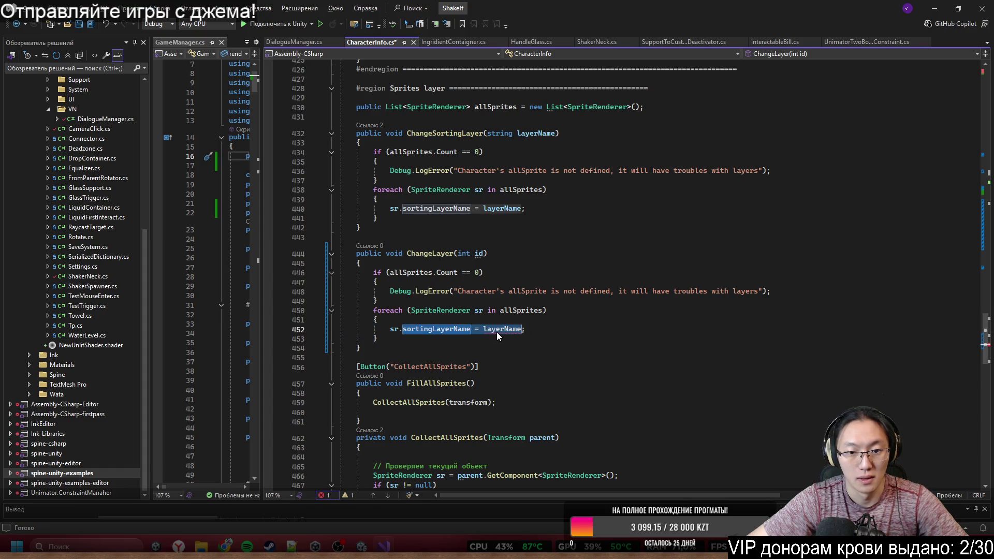
type("gameObject.")
type("layer = ")
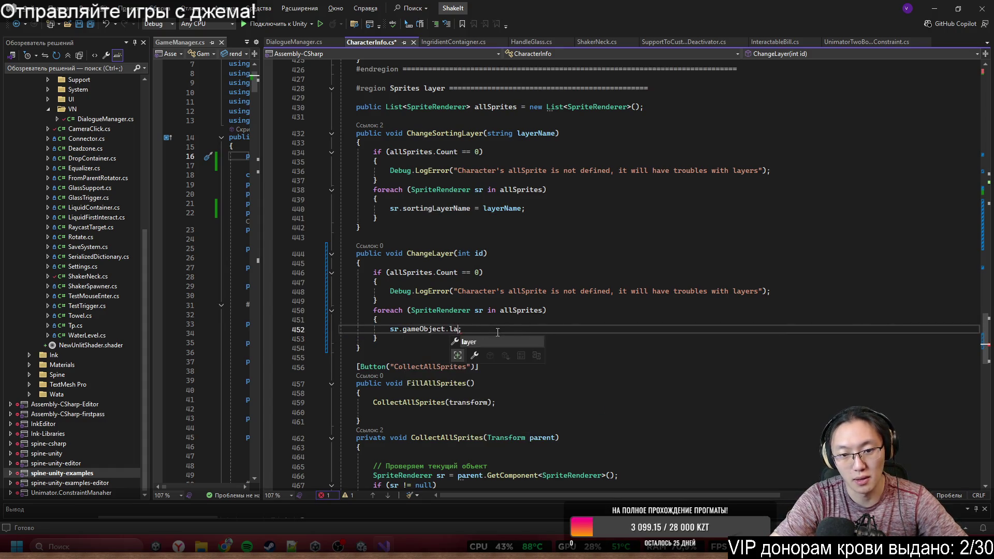
type("id;")
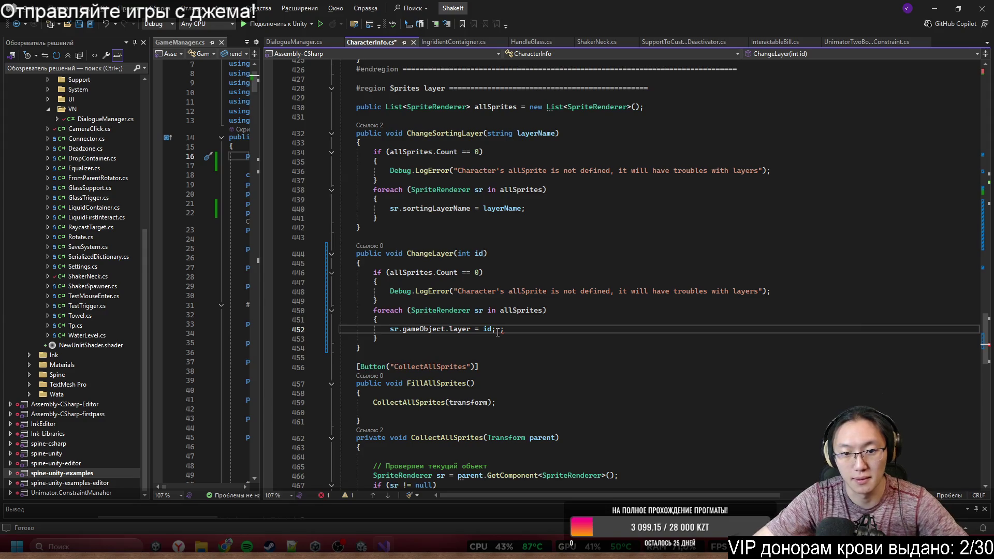
key("ctrl+s")
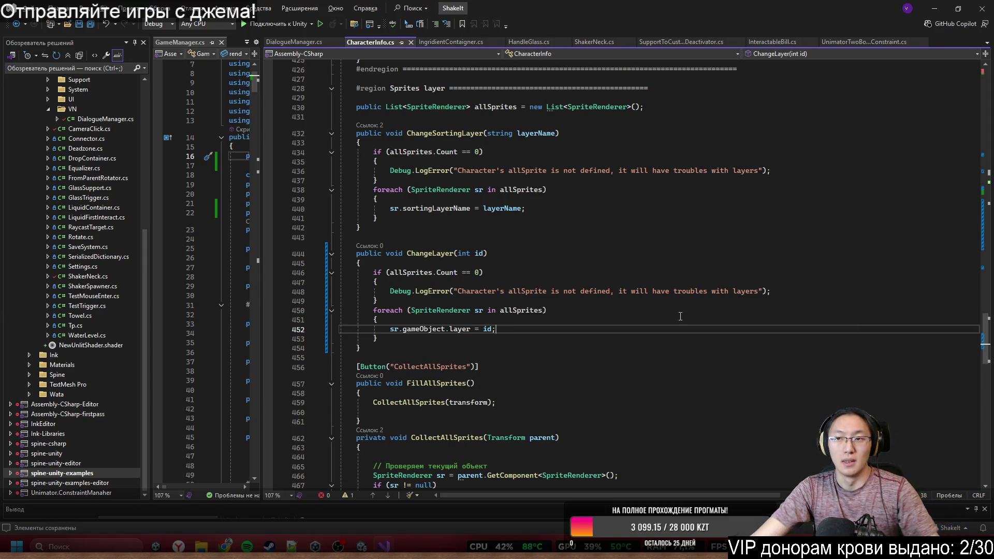
left_click(940, 12)
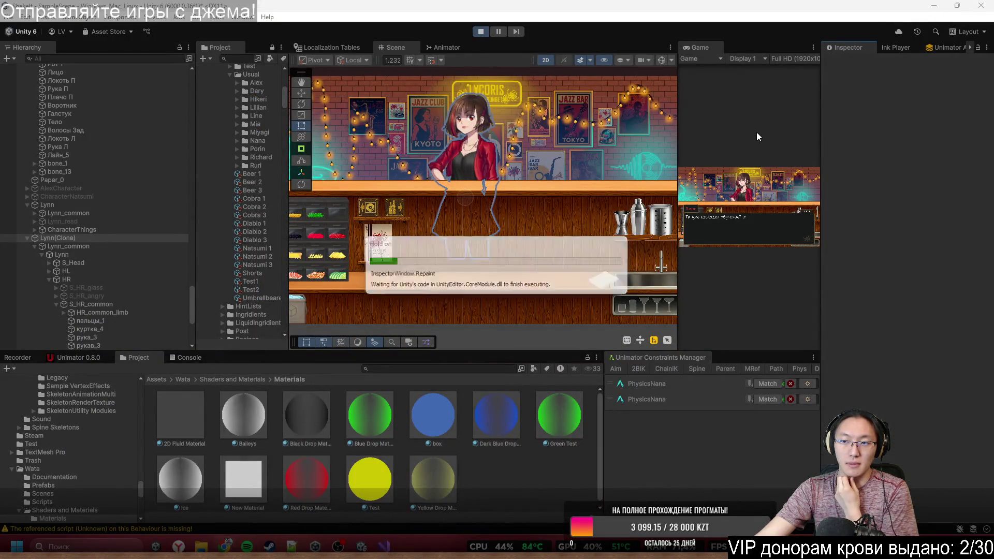
left_click(968, 75)
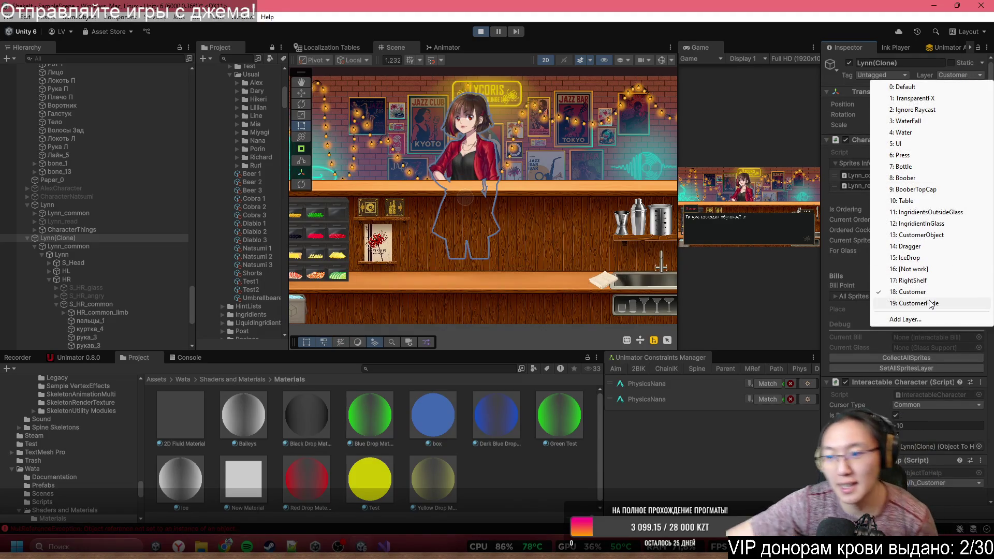
mouse_move(383, 544)
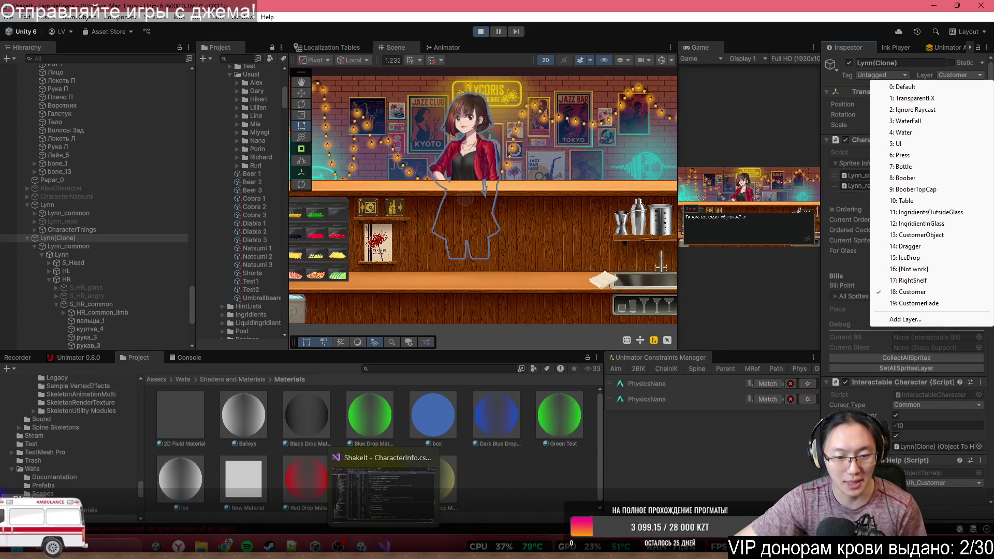
left_click(409, 492)
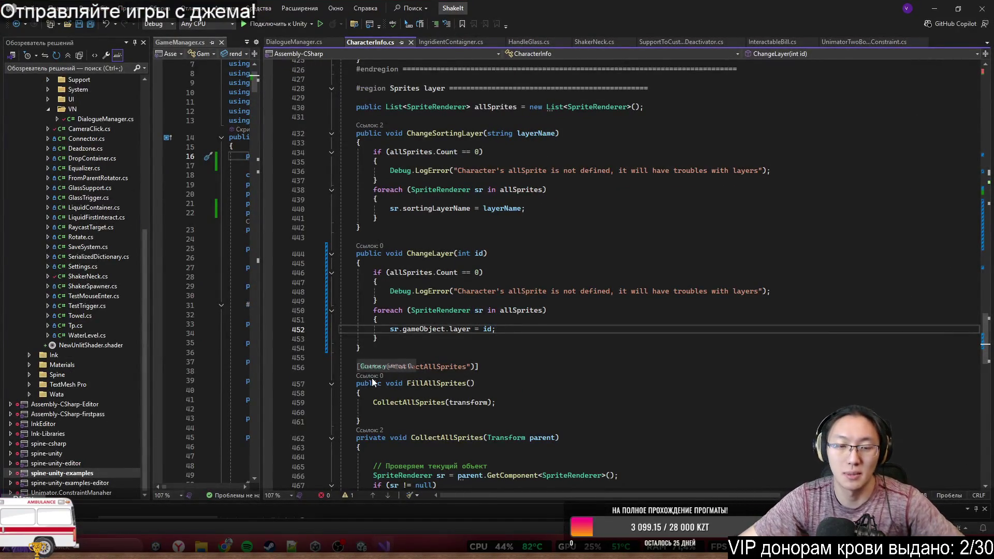
Step: Declare private static int layer_character and layer_fade fields at the top of CharacterInfo
scroll(608, 254, "up", 1)
scroll(607, 254, "up", 20)
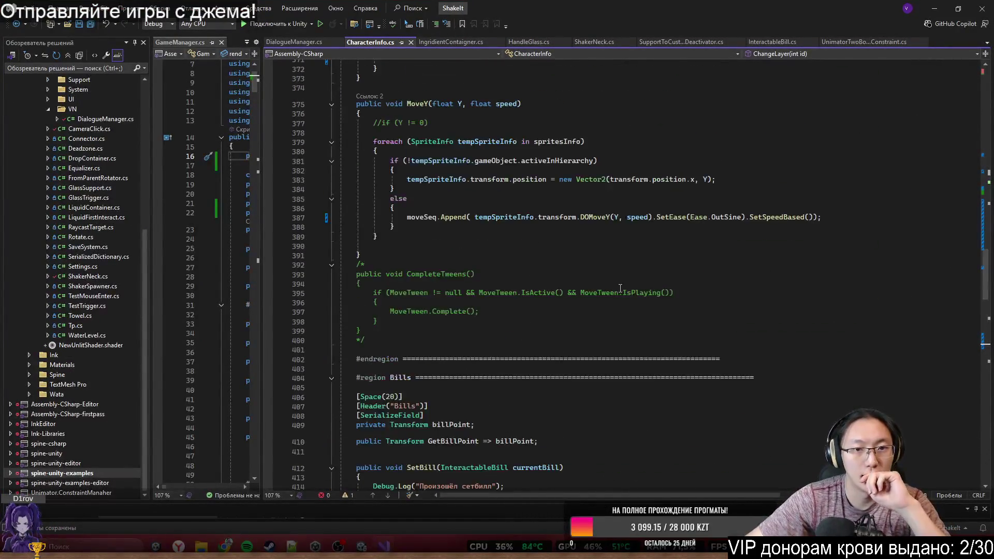
mouse_move(981, 228)
left_mouse_down()
mouse_move(982, 103)
mouse_move(993, 124)
mouse_move(993, 104)
mouse_move(990, 365)
mouse_move(990, 68)
left_mouse_up()
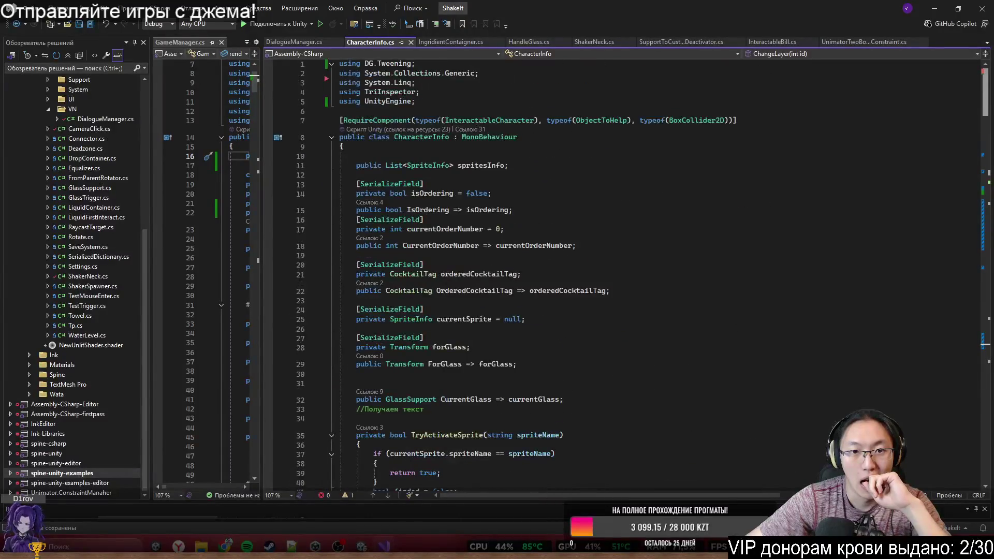
left_click(461, 95)
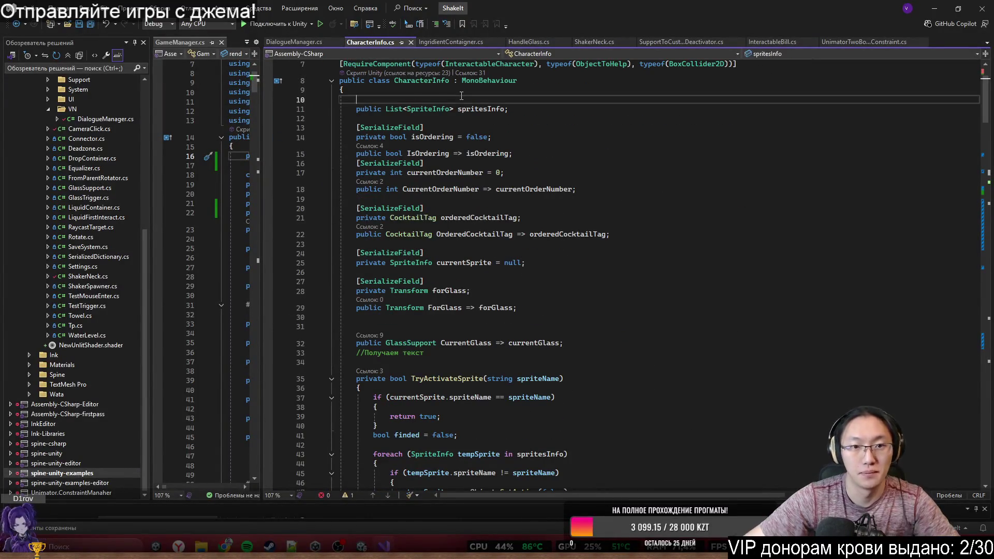
key("Return")
key("Return")
key("Up")
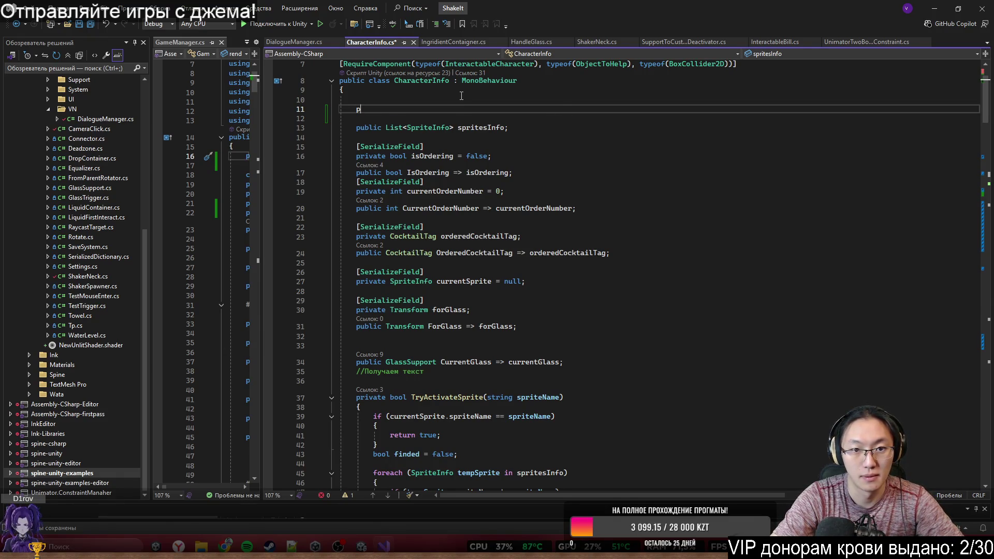
type("ublic private ")
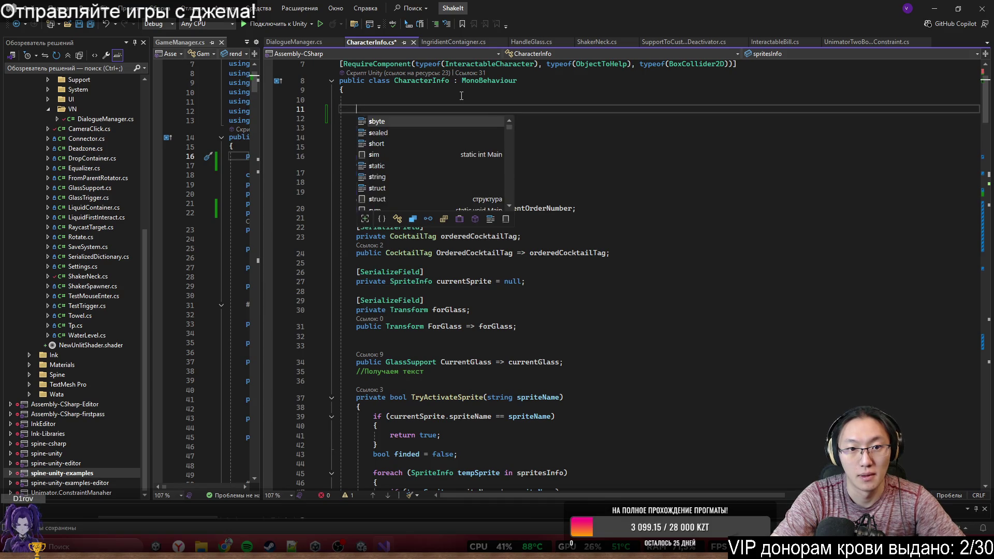
type("t")
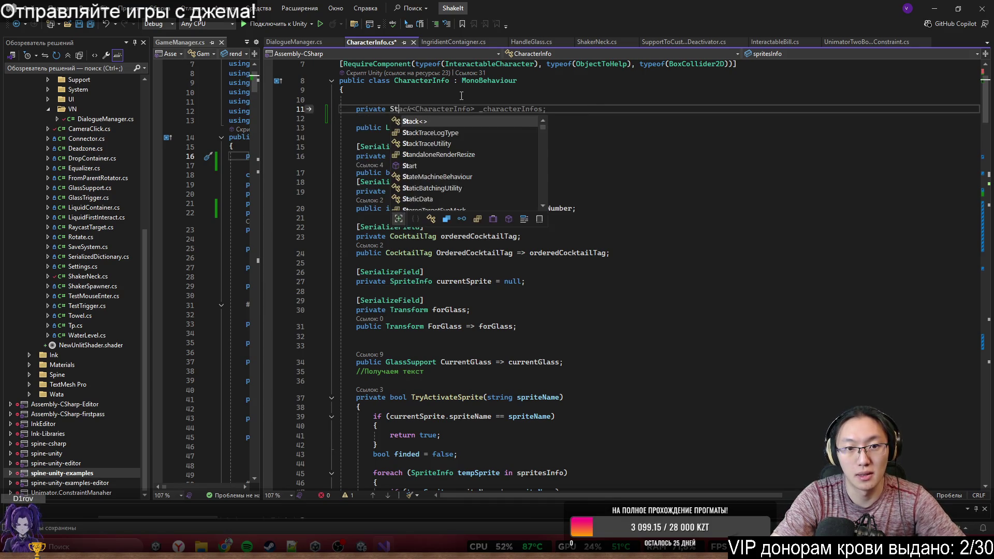
type("atic int ")
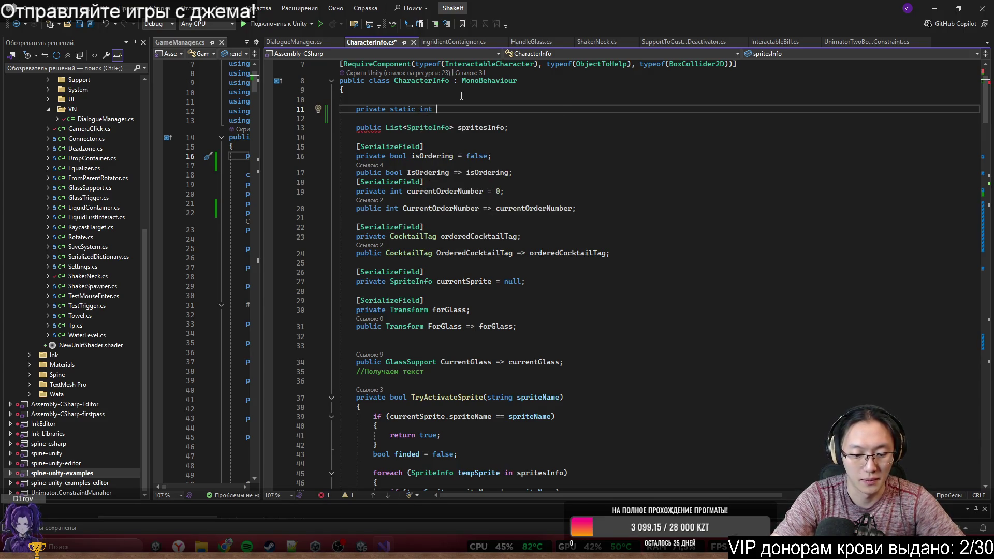
type("layer")
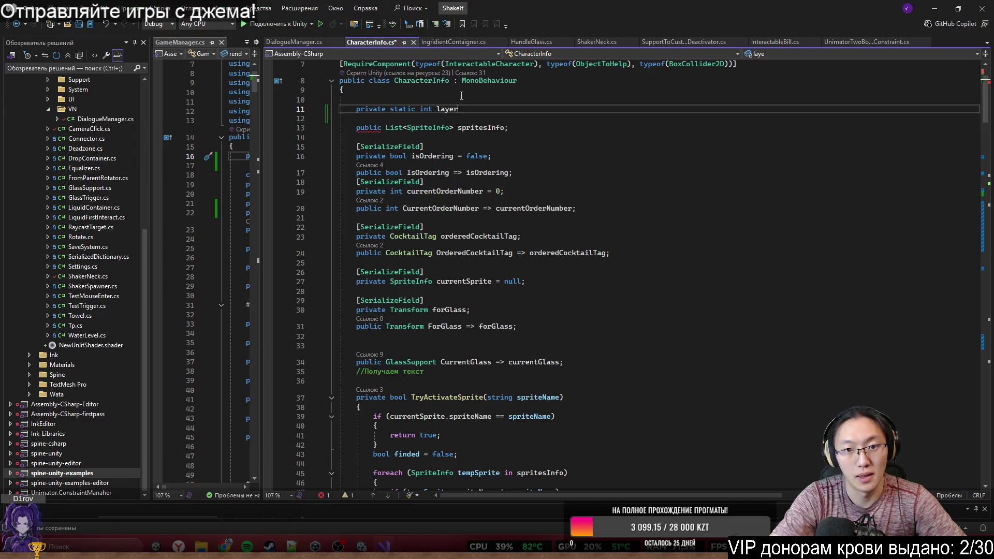
type("_cer;")
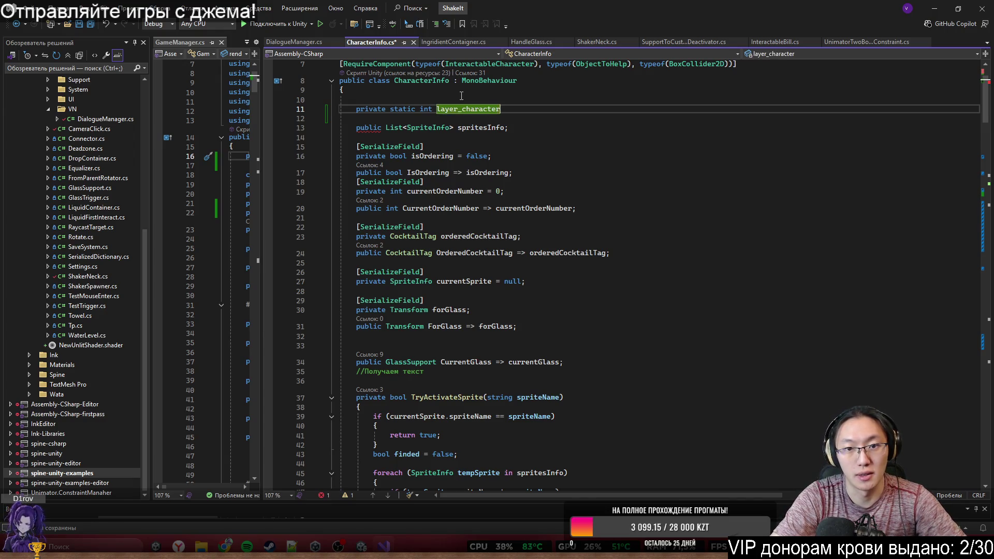
key("Return")
type("private static int ")
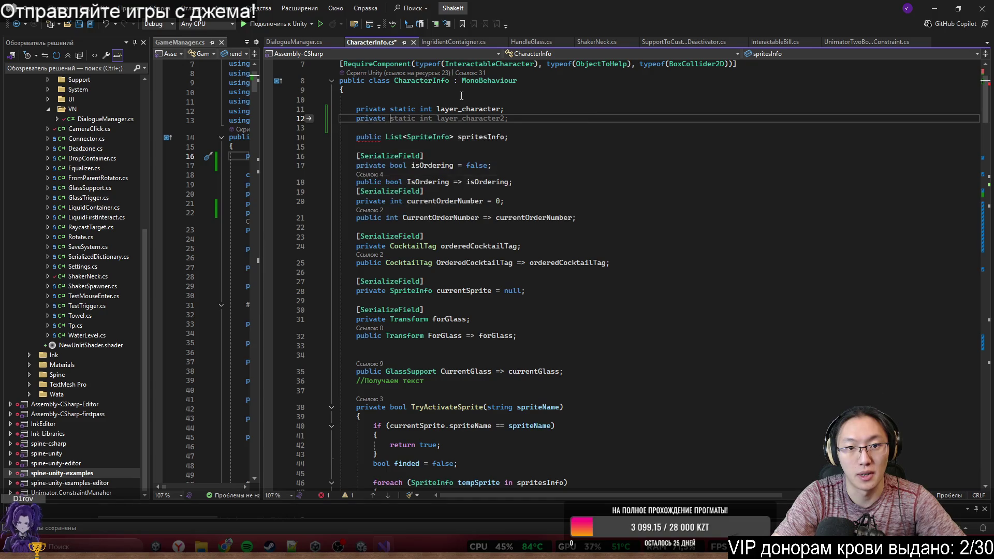
type("layer")
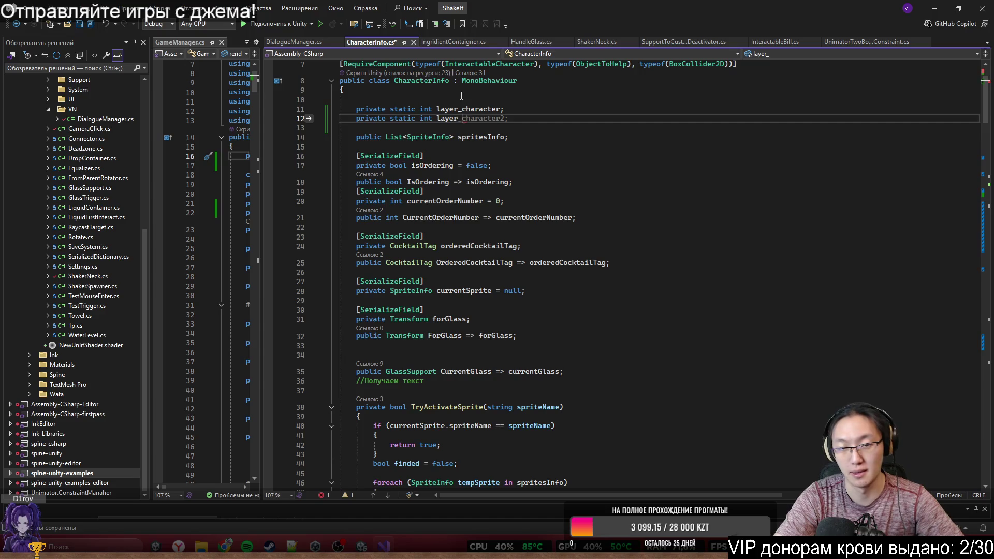
type("_")
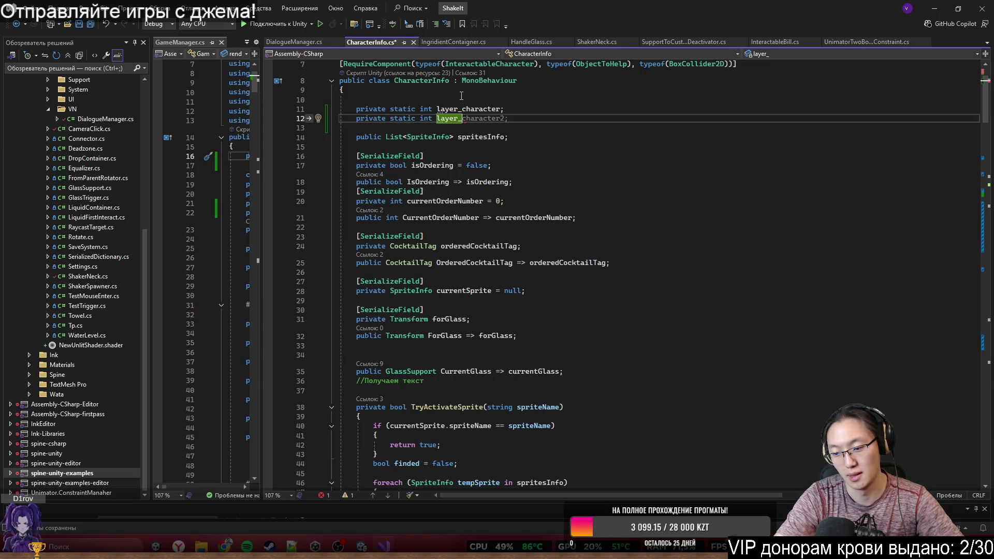
type("fade;")
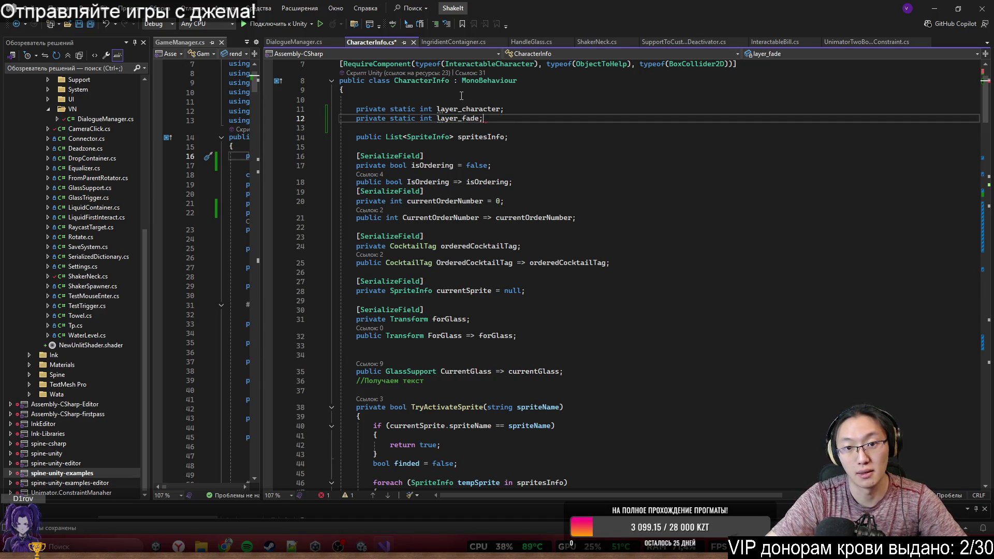
Step: Initialize layer_fade to 19 and layer_character to 18, then save CharacterInfo.cs
key("Left")
type("= 19")
key("Up")
type("= 18")
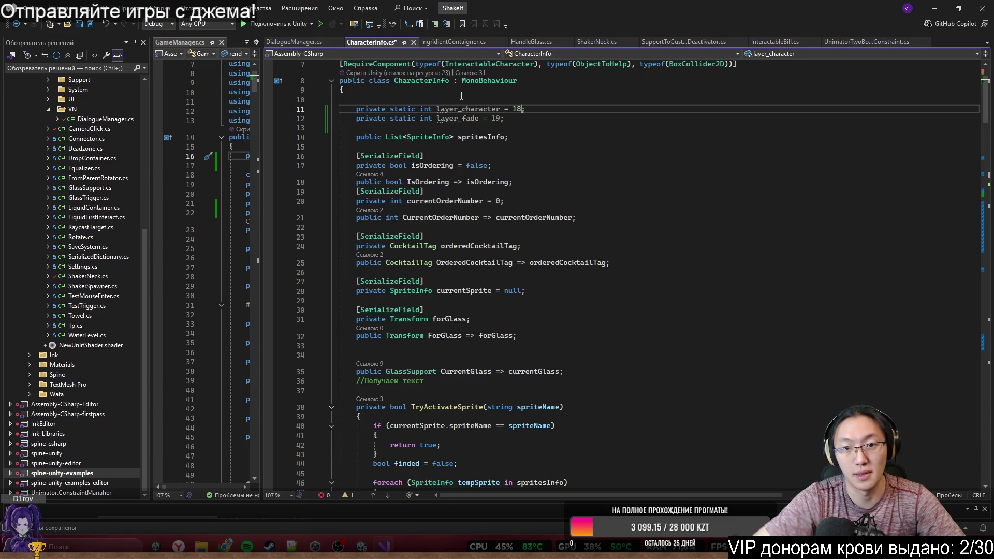
key("ctrl+s")
left_click(716, 263)
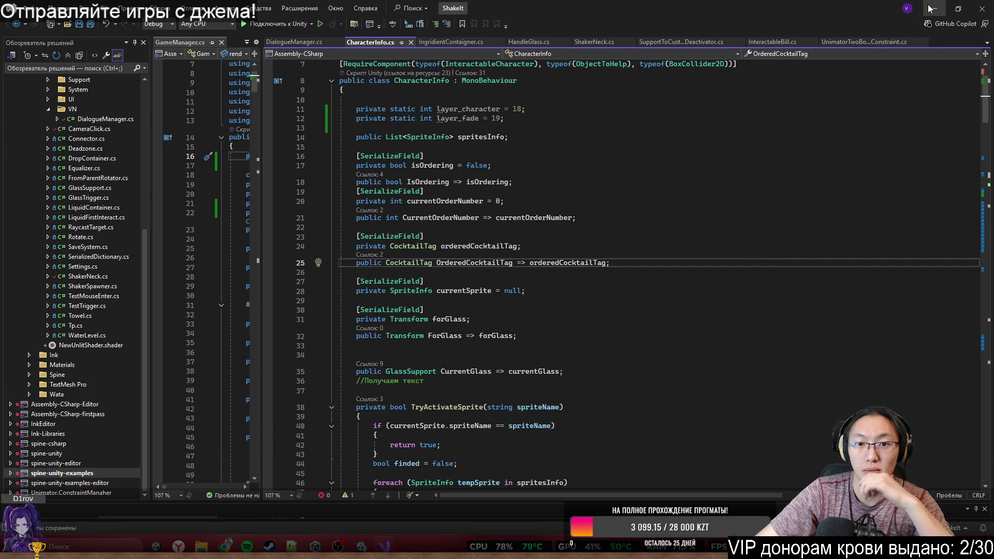
mouse_move(988, 101)
left_mouse_down()
mouse_move(970, 462)
mouse_move(986, 409)
left_mouse_up()
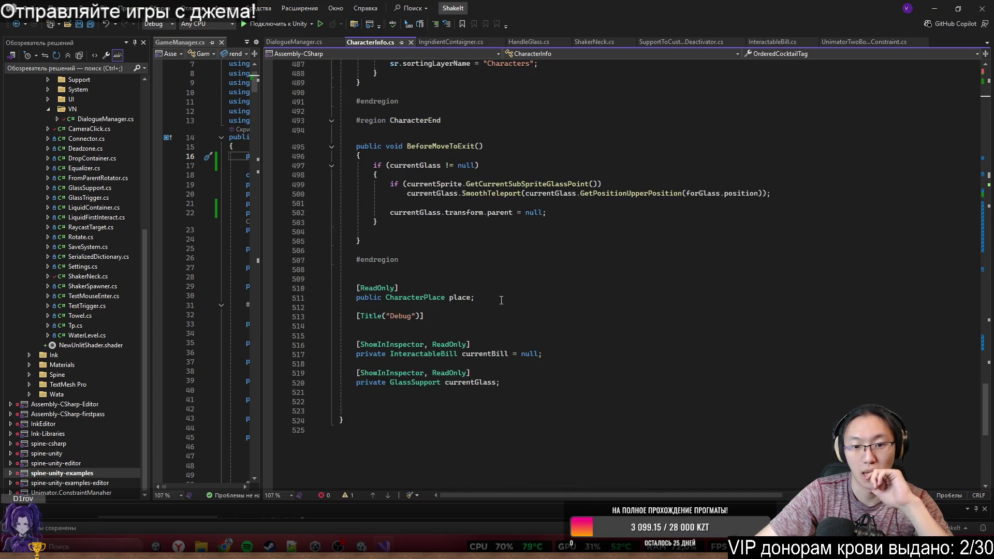
Step: Insert ChangeLayer(layer_fade); right after moveSeq = DOTween.Sequence(); in MoveX
scroll(576, 366, "up", 20)
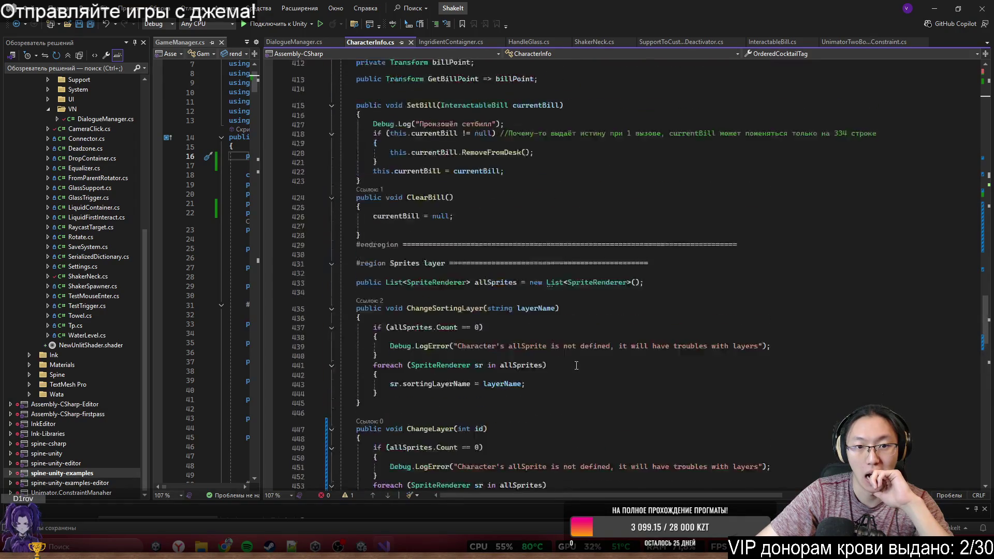
scroll(576, 366, "up", 20)
left_click(517, 130)
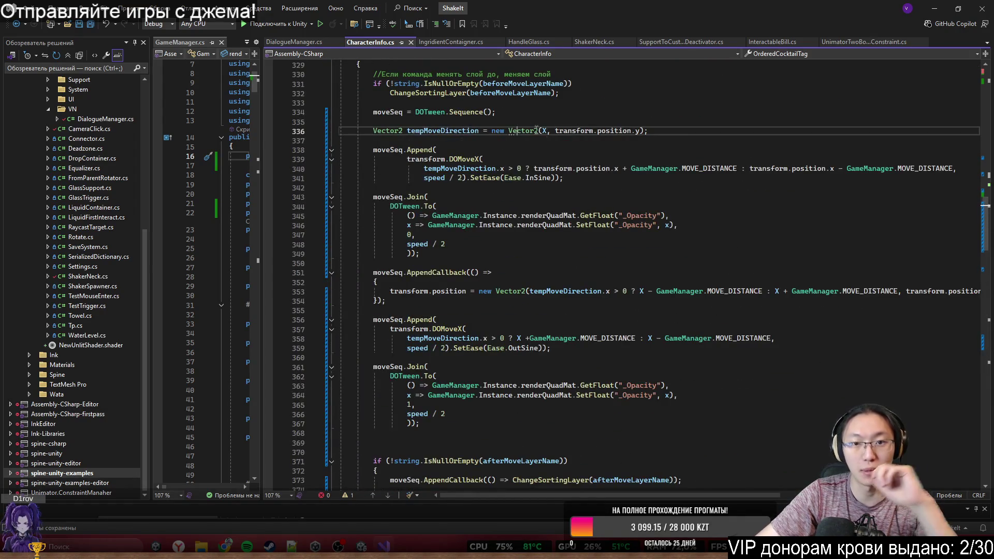
key("Up")
key("Up")
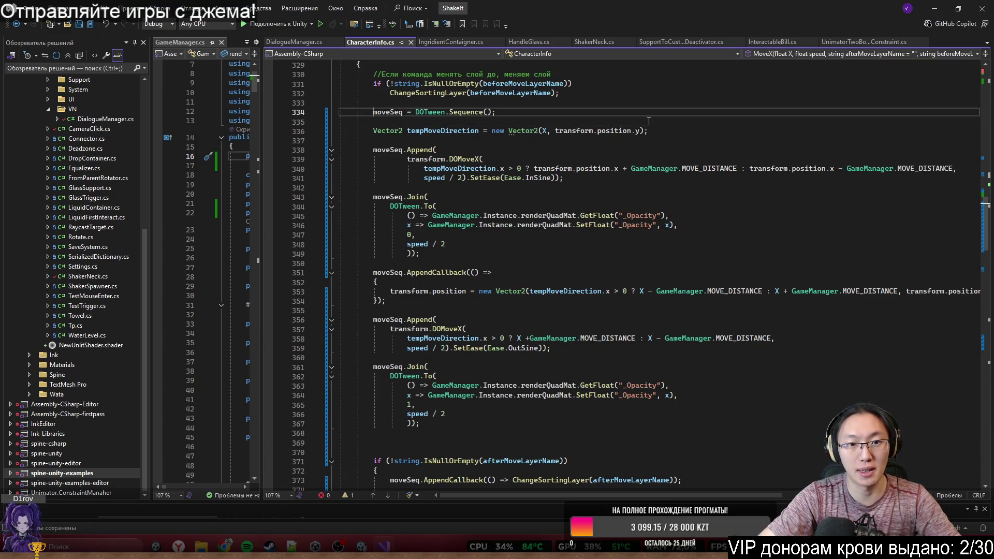
key("End")
key("Return")
key("Return")
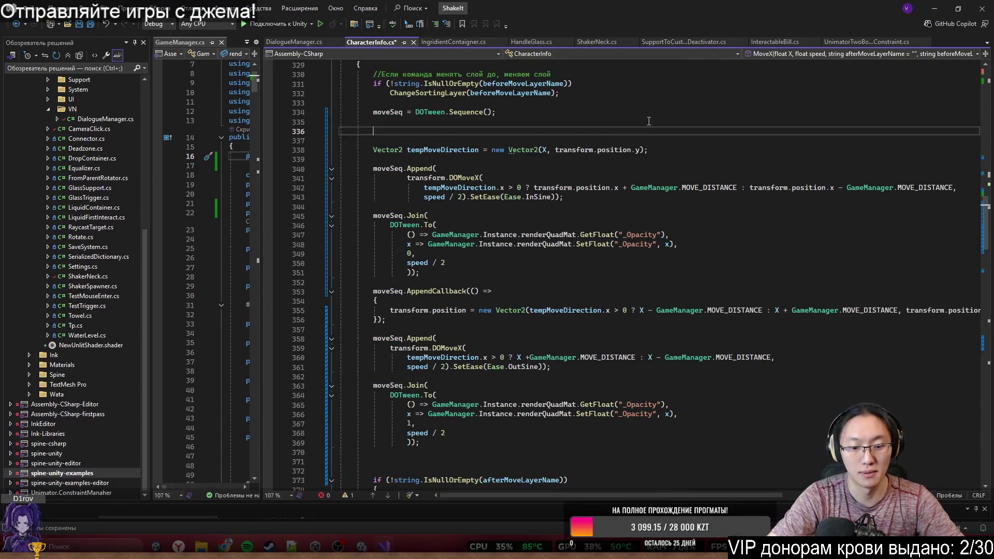
type("ChangeLayer")
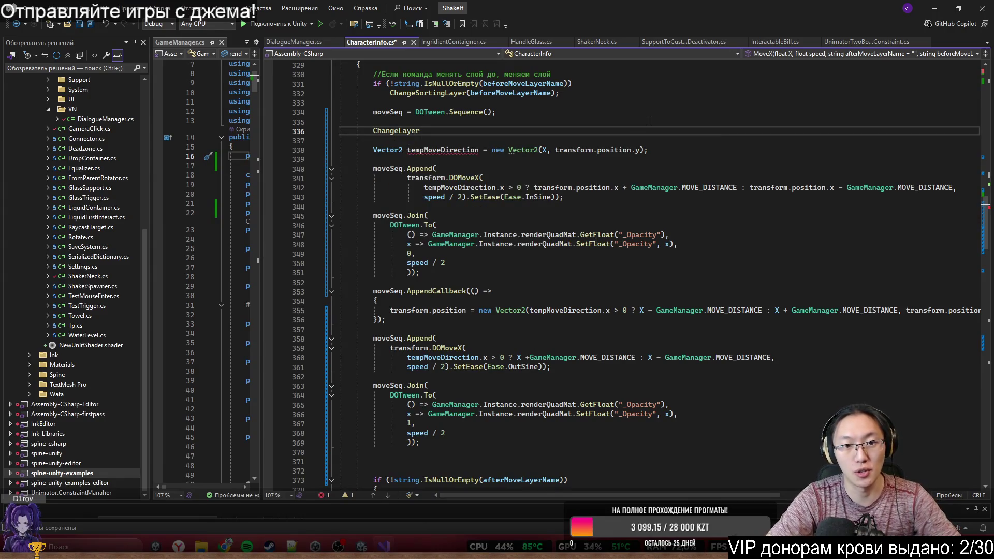
type("(c")
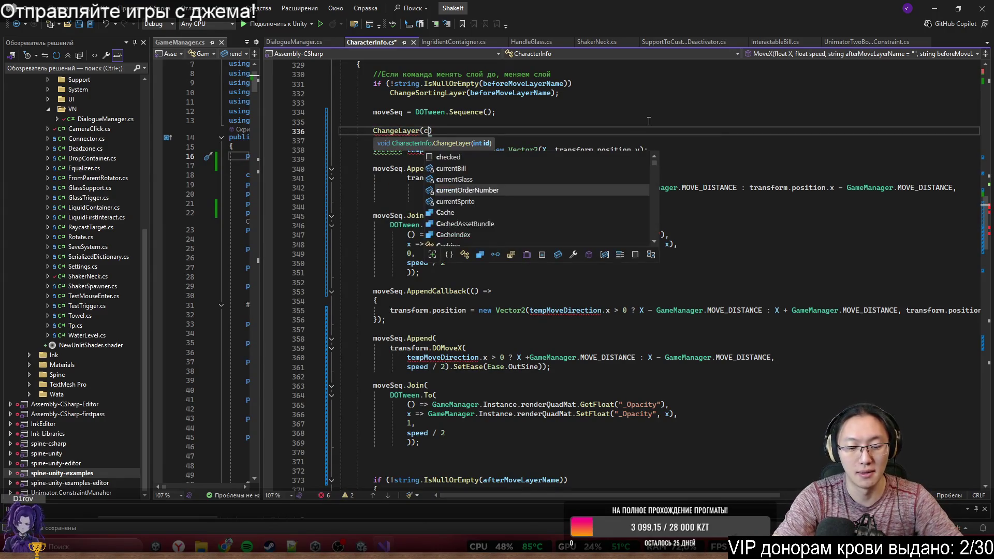
key("BackSpace")
type("layer_character)")
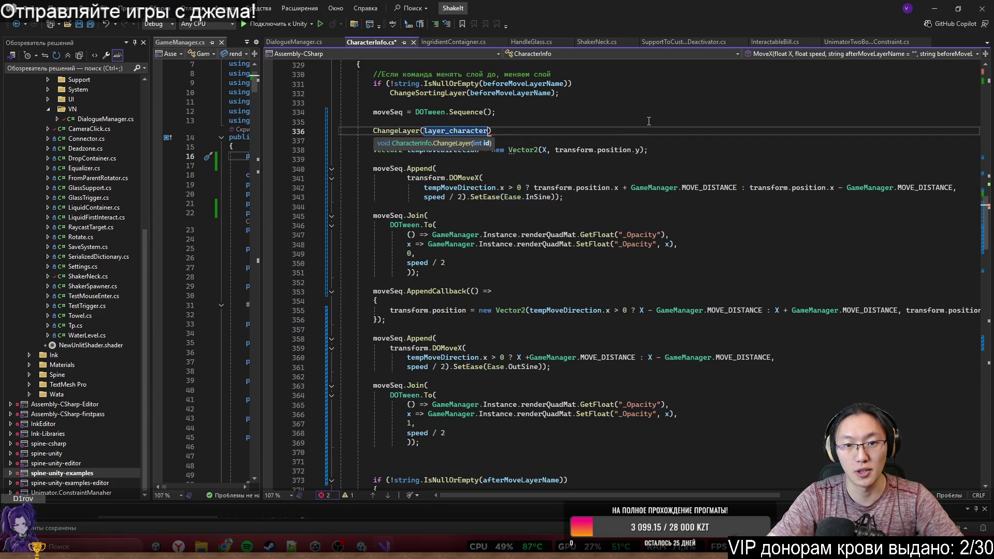
key("BackSpace")
key("Down")
type("\\")
key("Return")
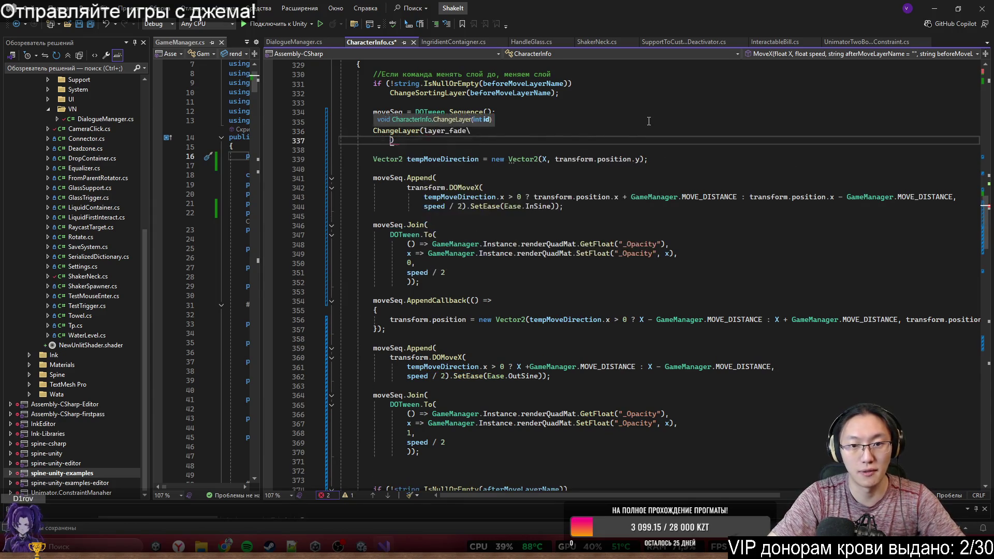
key("BackSpace")
key("BackSpace")
type(");")
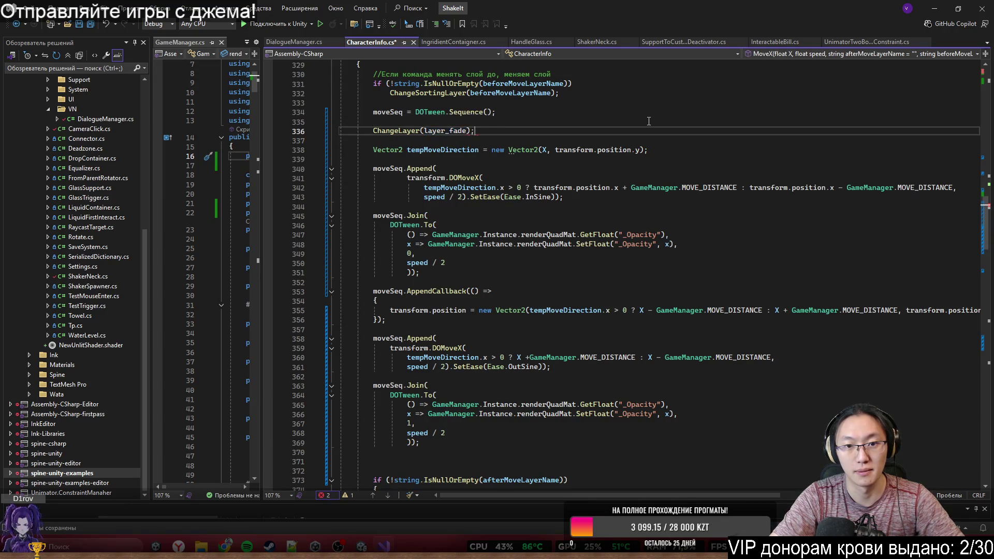
Step: After the final fade tween, begin typing moveSeq.AppendCallback(()=> ChangeLayer()
scroll(517, 449, "down", 3)
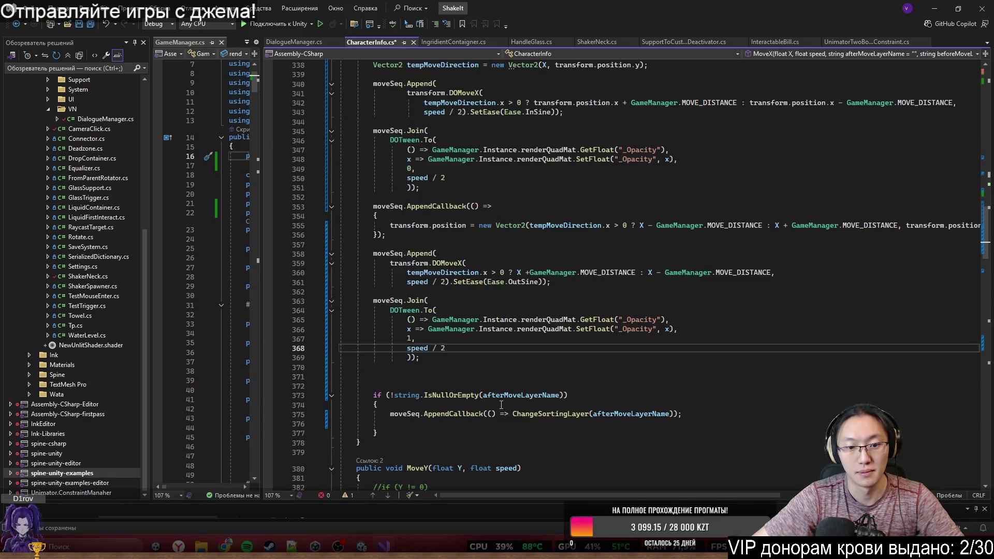
left_click(530, 377)
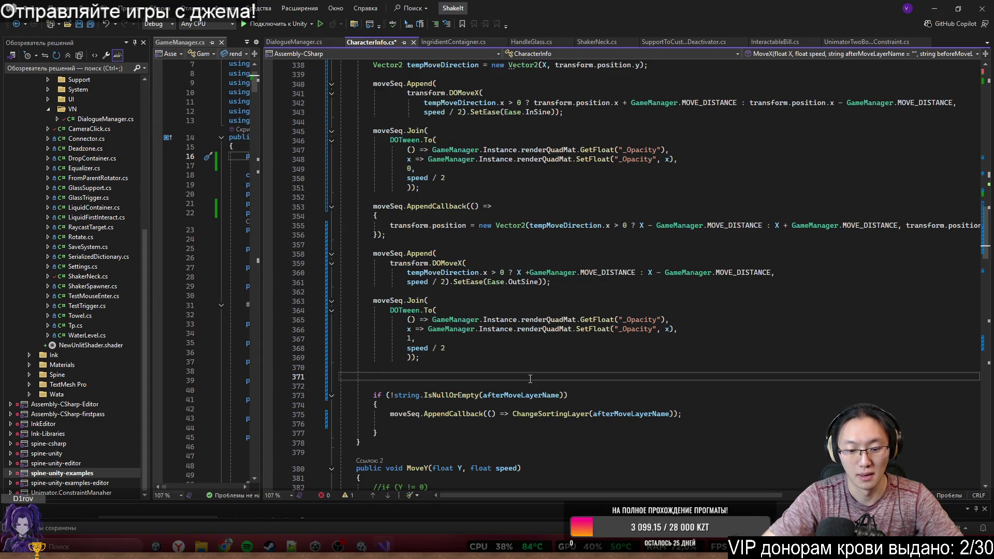
type("moveSeq.App")
key("Tab")
type("Ca")
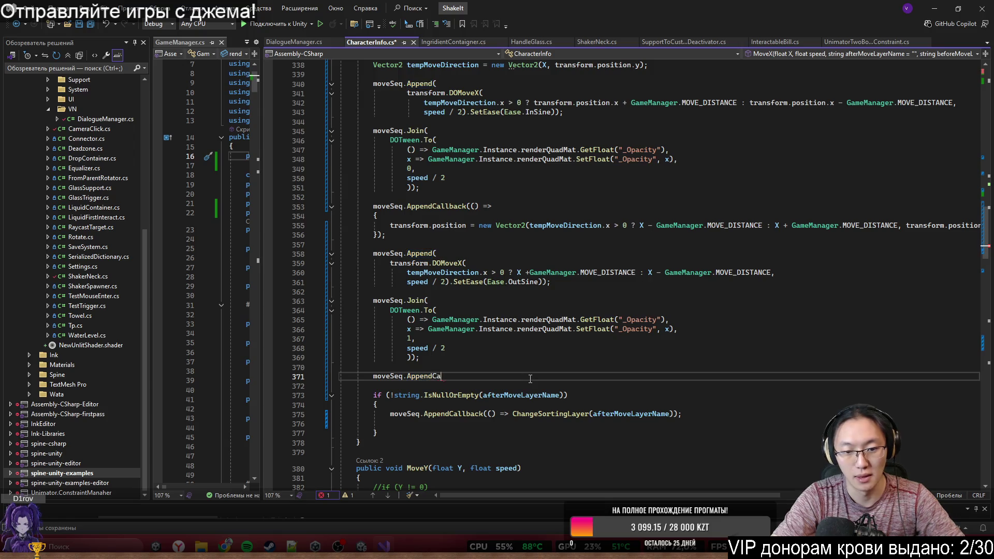
type("llback(()=>")
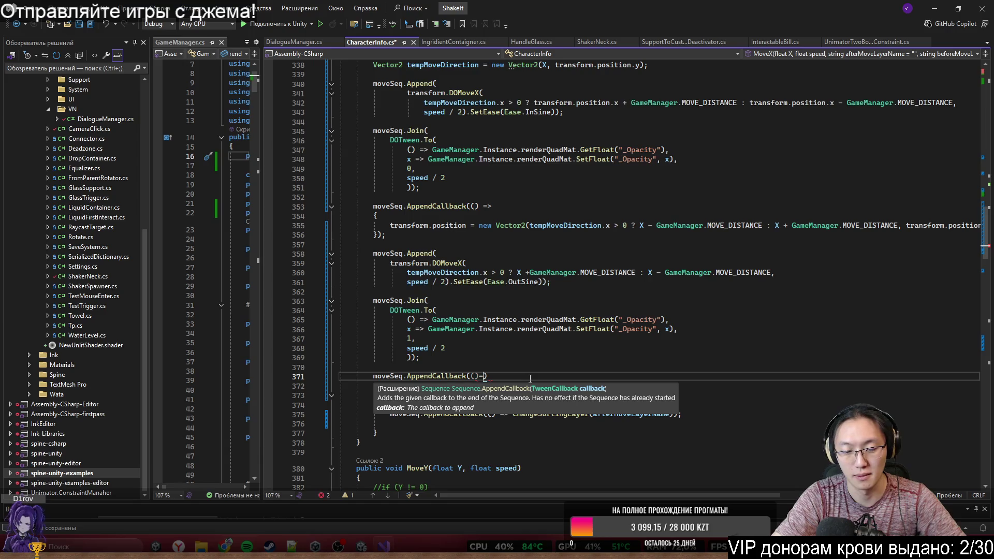
type(" ChangeLayer")
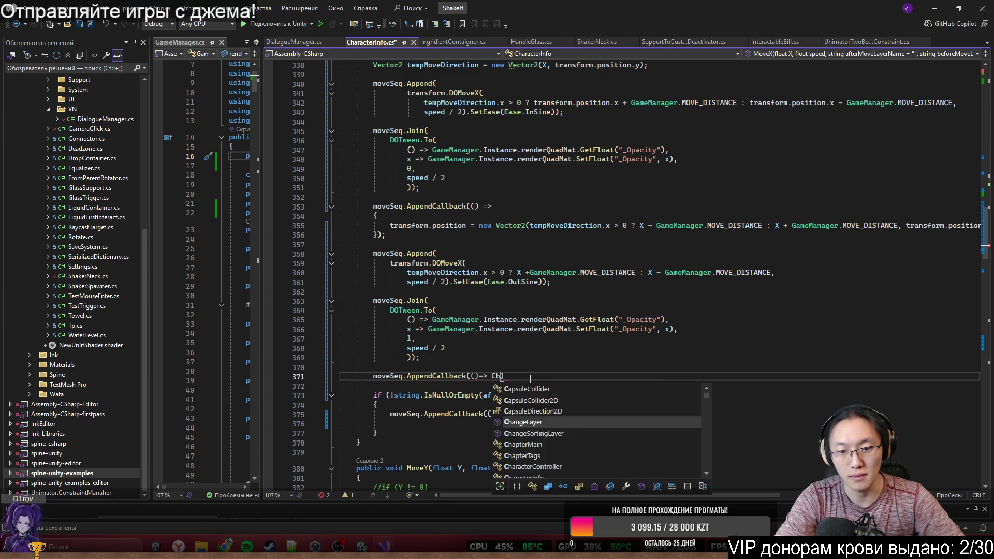
type("(layer_character")
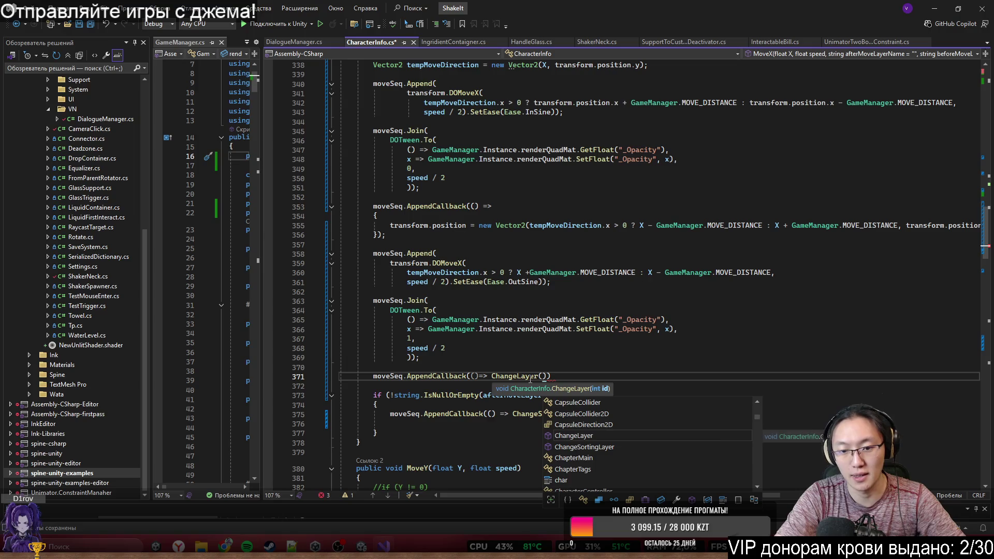
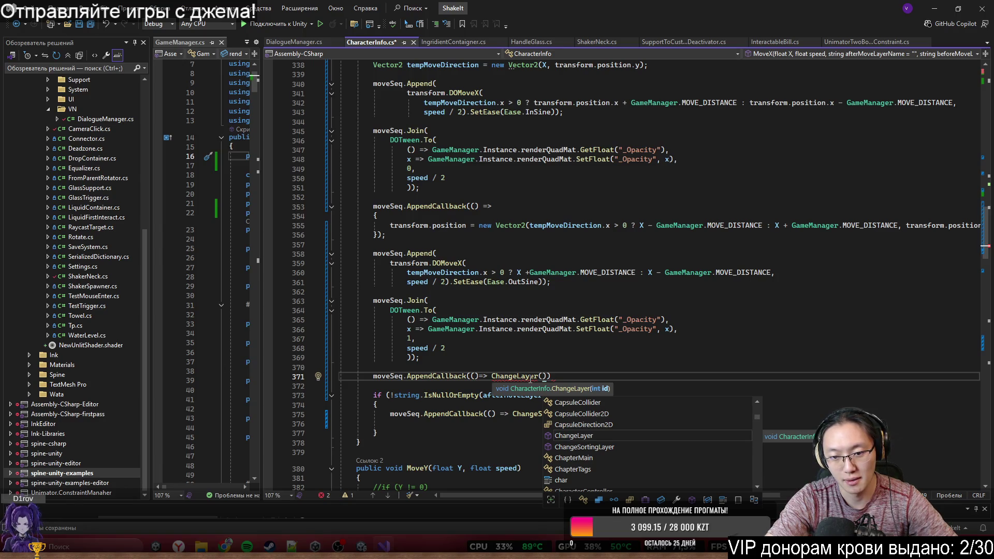
Step: Complete line 371 as ChangeLayer(layer_character); in MoveX
type("layer_character")
key("Tab")
key("End")
type(";")
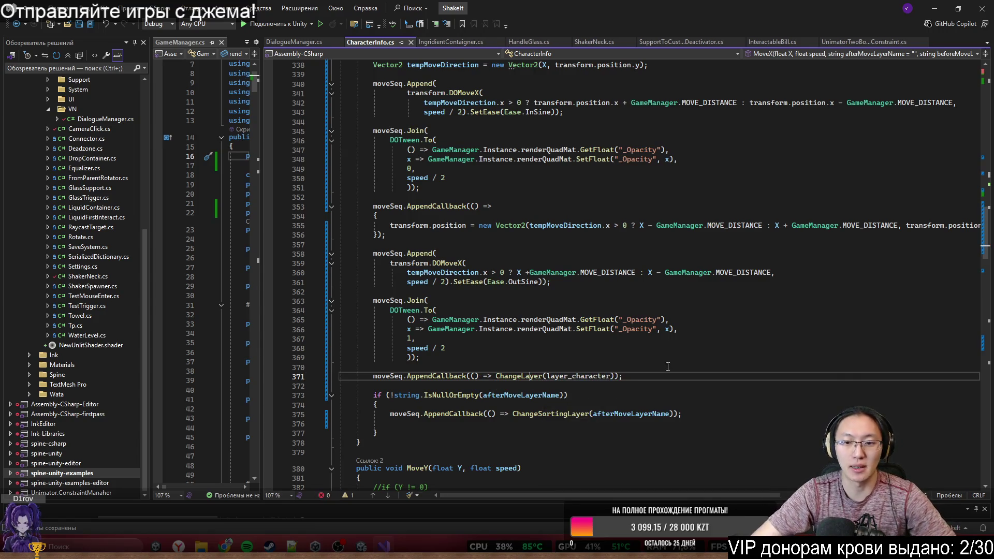
Step: On line 338, insert '- transform.position.y' after X in the Vector2 and save
left_click(934, 8)
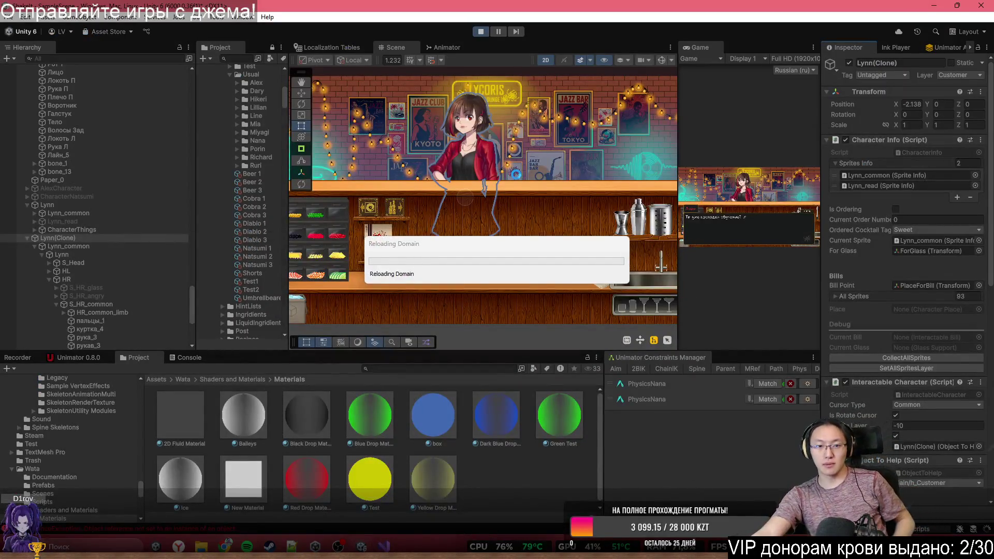
key("alt+Tab")
scroll(514, 273, "up", 5)
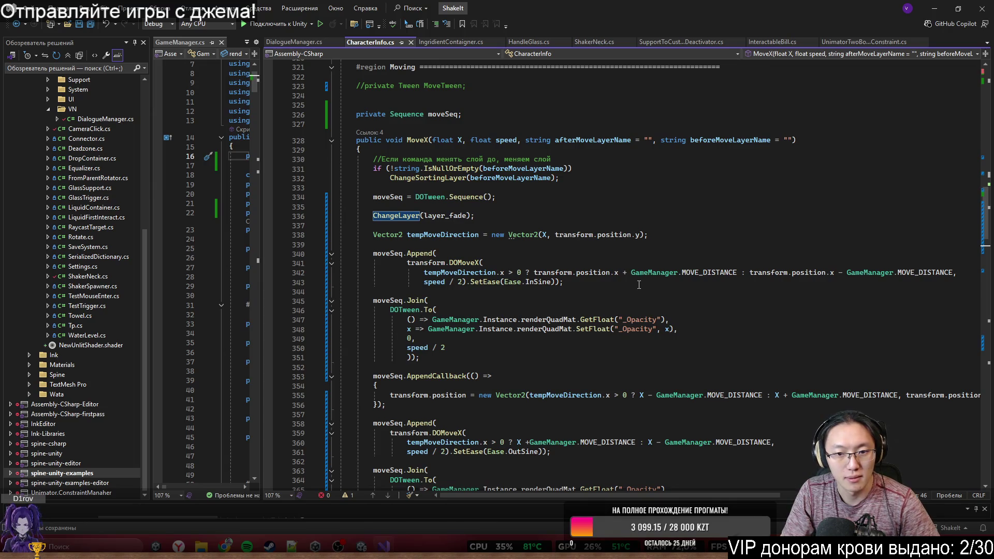
left_click(553, 236)
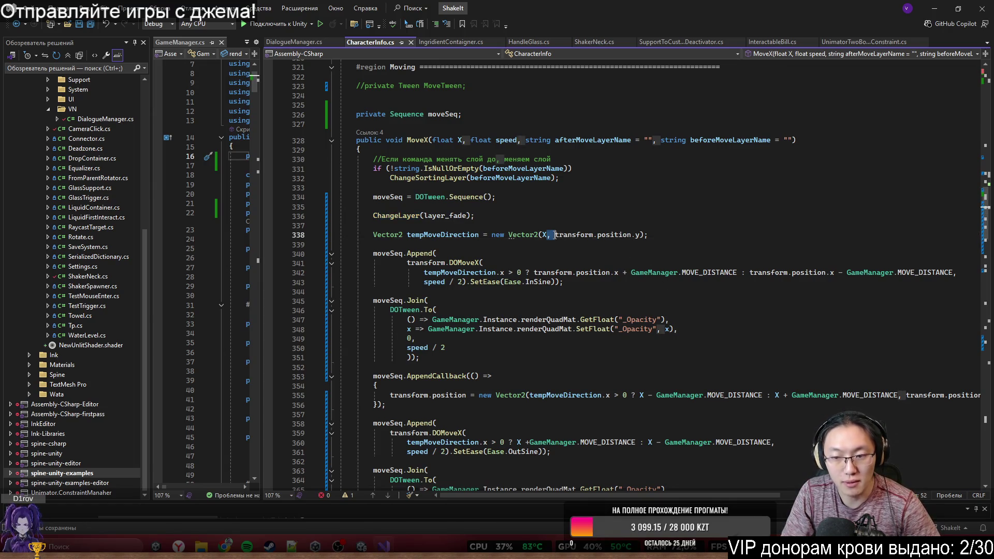
key("Left")
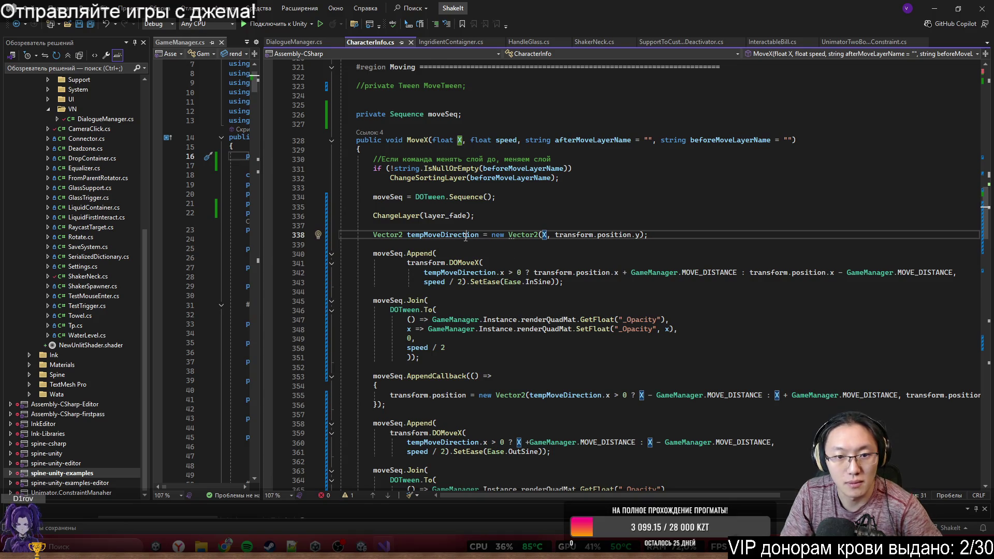
key("ctrl+Left")
key("ctrl+Left")
key("ctrl+Left")
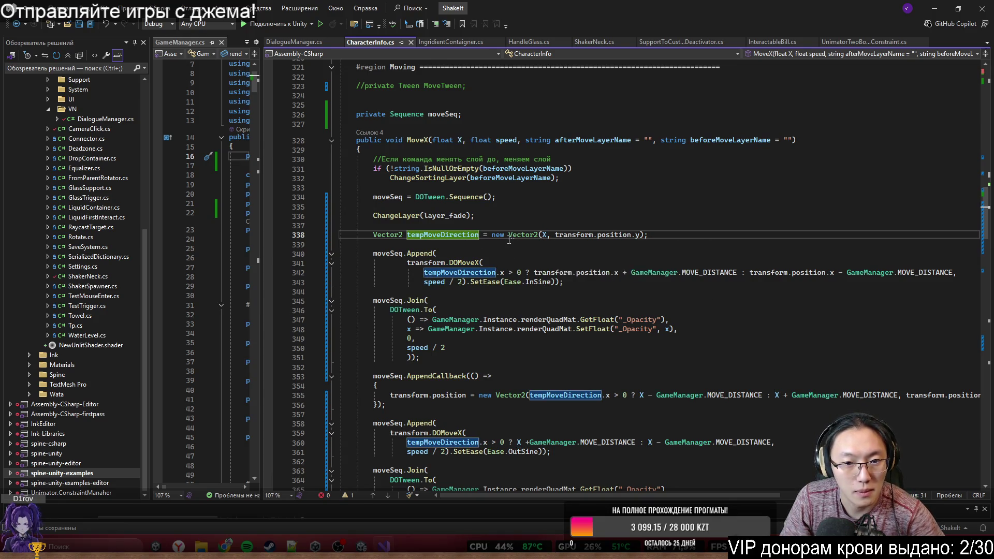
key("ctrl+Right")
key("ctrl+Right")
key("ctrl+Right")
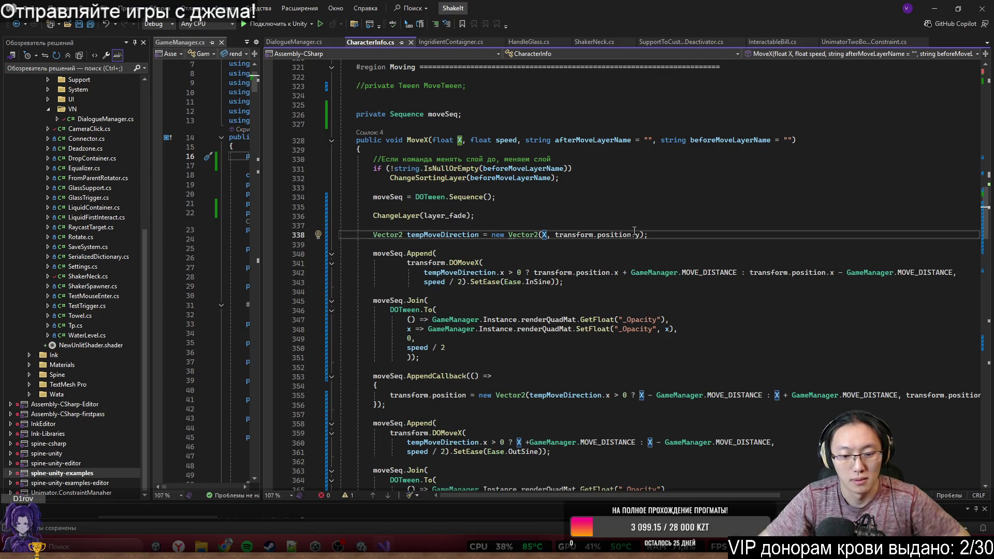
type("- ")
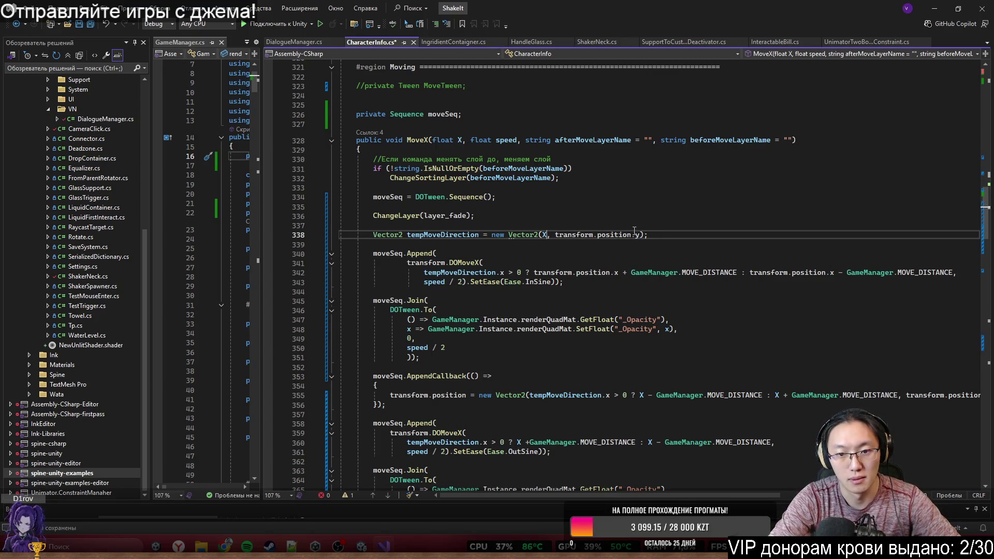
type("transform.position.")
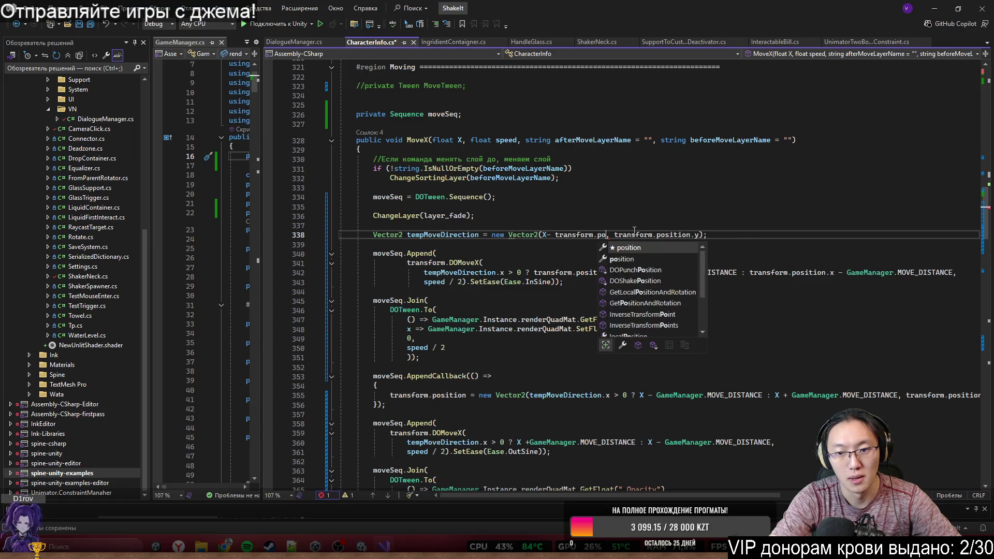
type("y")
key("ctrl+s")
Step: Correct the term to X - transform.position.x and save CharacterInfo.cs again
double_click(640, 235)
type("x")
key("Escape")
key("Up")
key("Up")
key("ctrl+s")
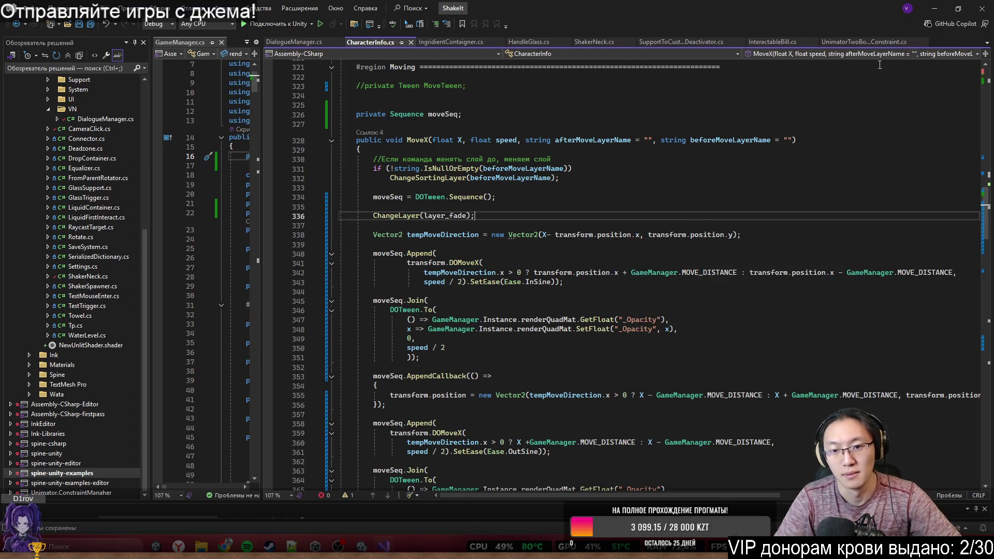
left_click(935, 9)
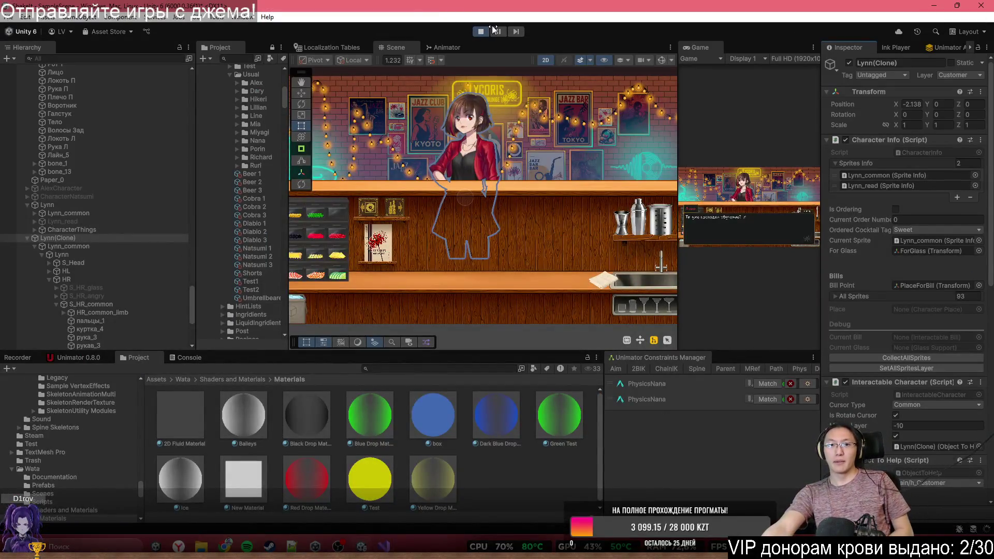
Step: Play-test with the Shake It notebook until Linn asks about the tutorial, then stop
left_click(481, 31)
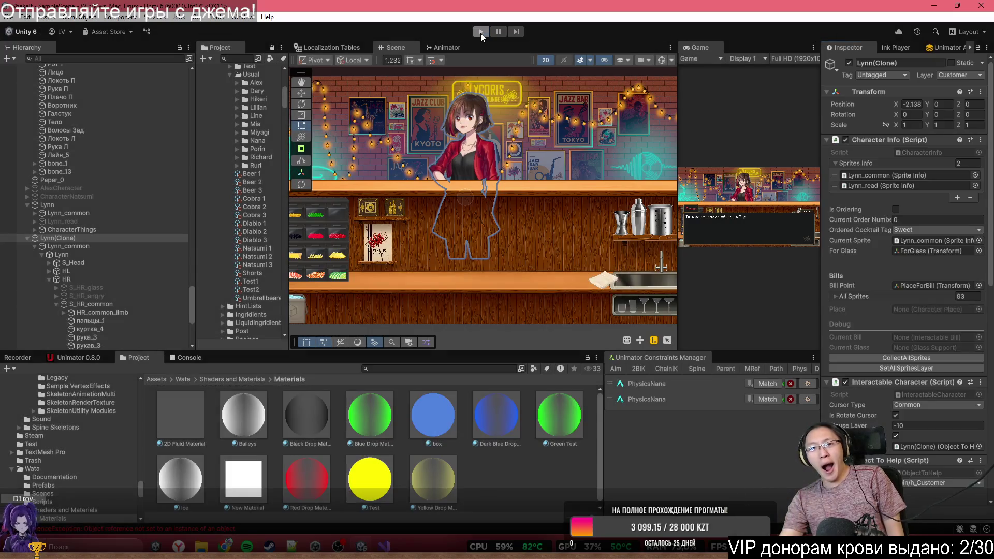
left_click(481, 32)
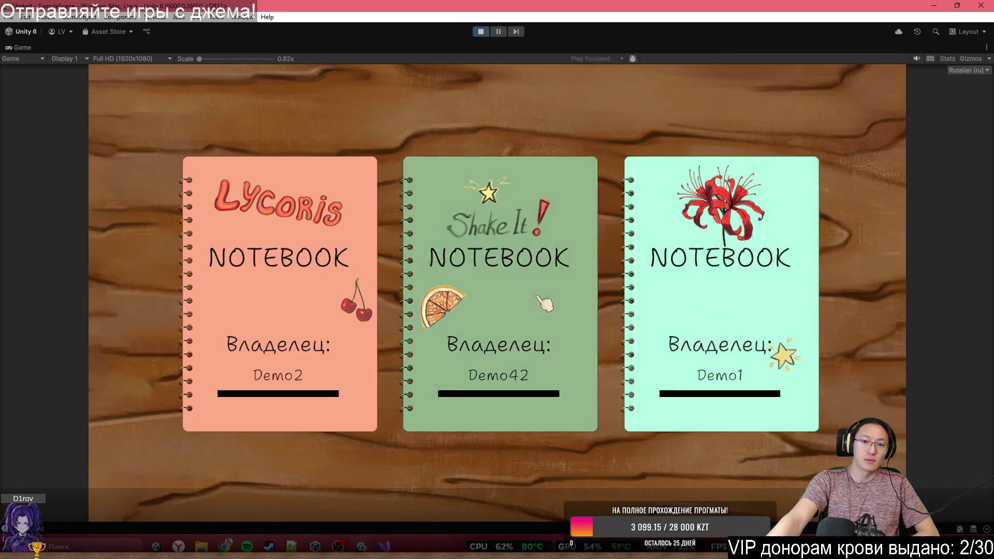
left_click(540, 299)
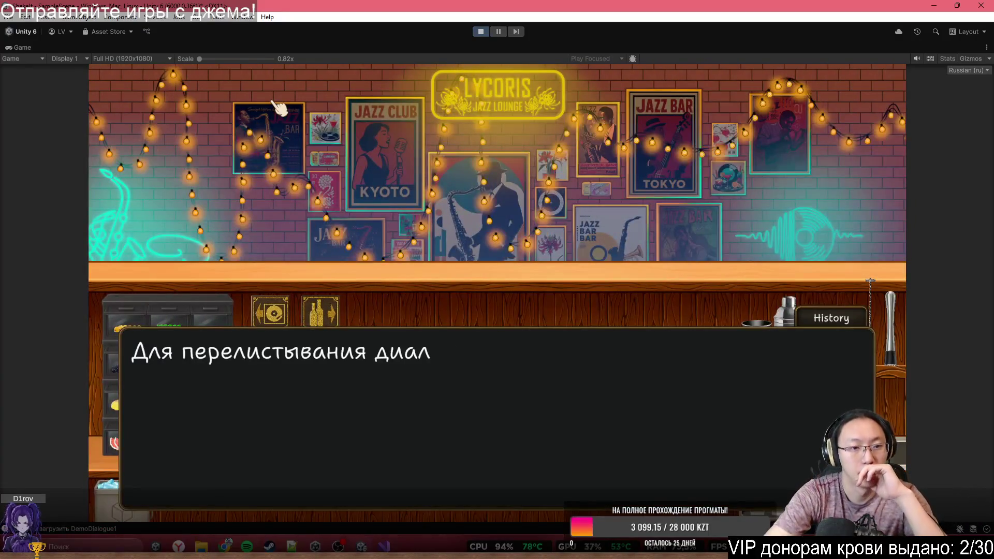
key("space")
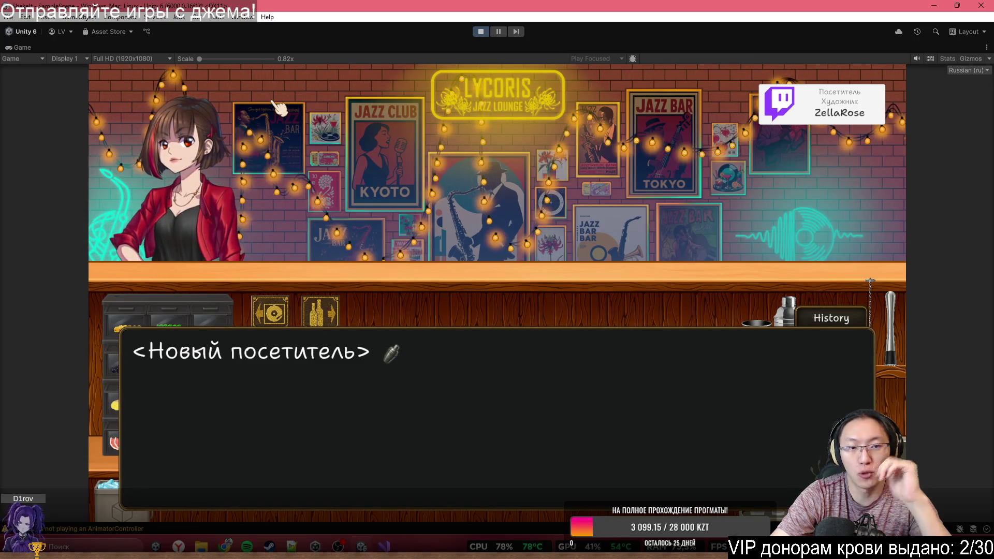
left_click(280, 108)
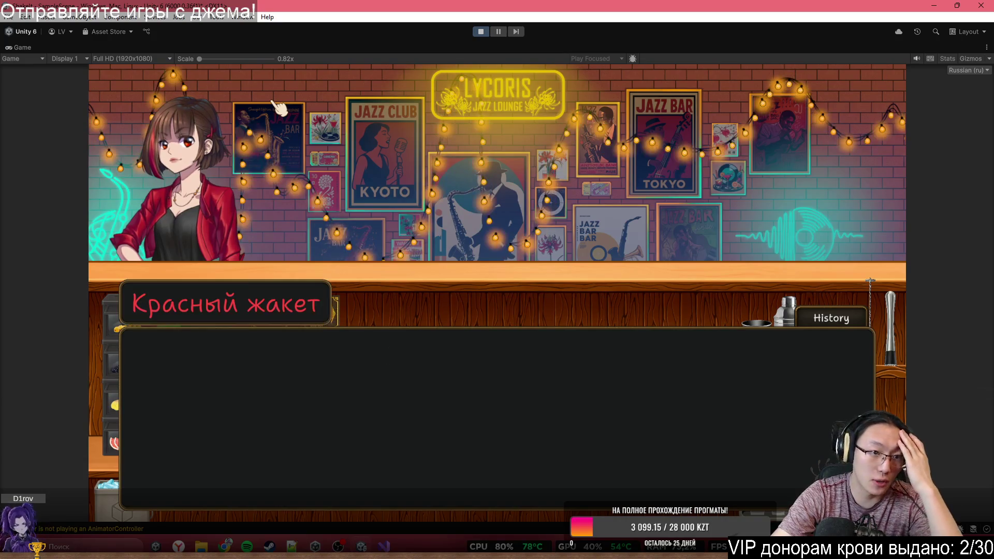
left_click(280, 108)
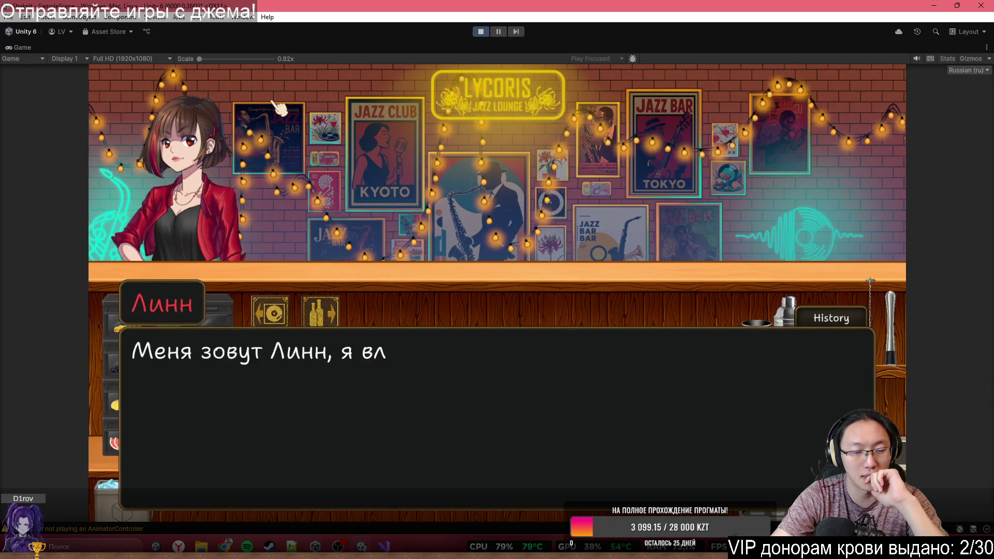
left_click(280, 107)
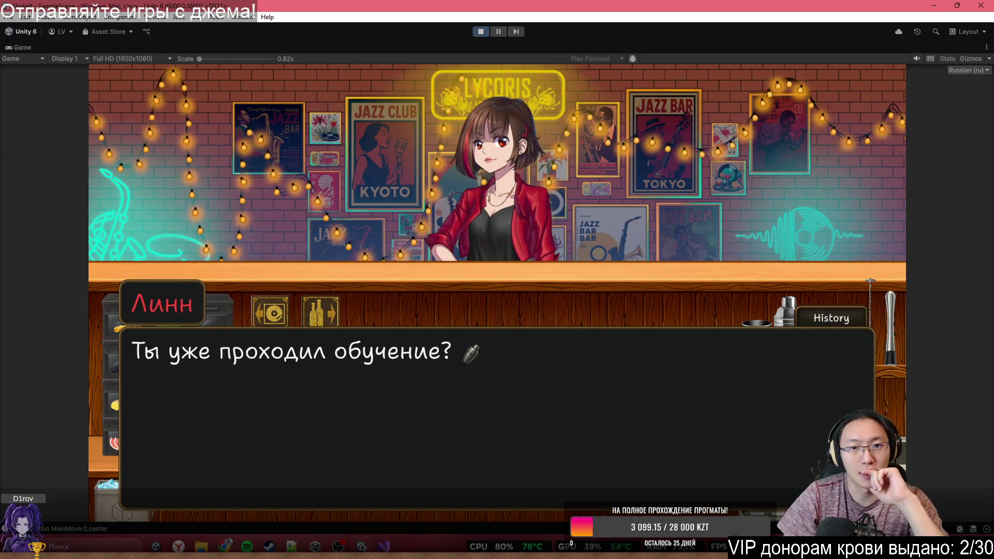
left_click(486, 32)
left_click(384, 546)
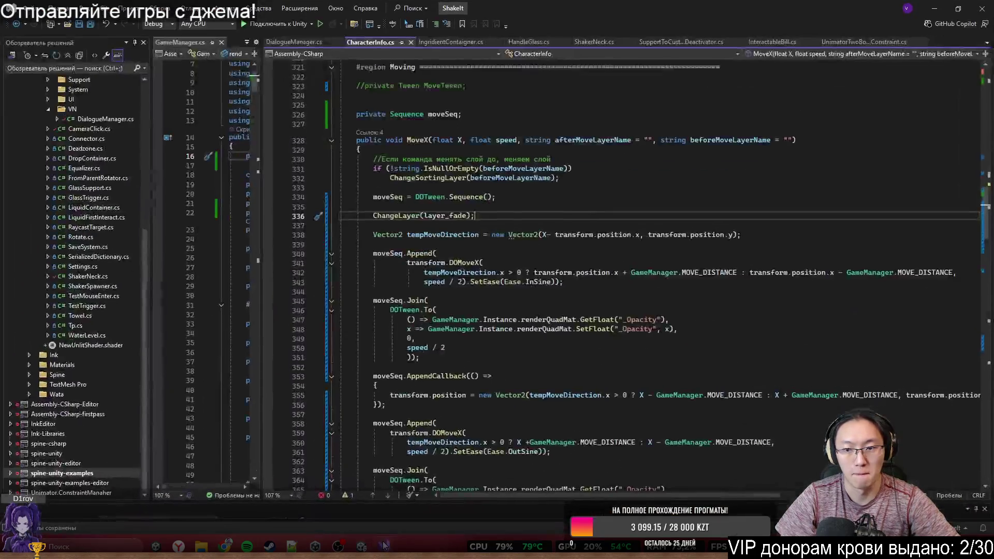
Step: Follow MoveX to its DialogueManager.cs line 734 call and view charactersSpeed's 0.3f declaration
scroll(476, 199, "up", 4)
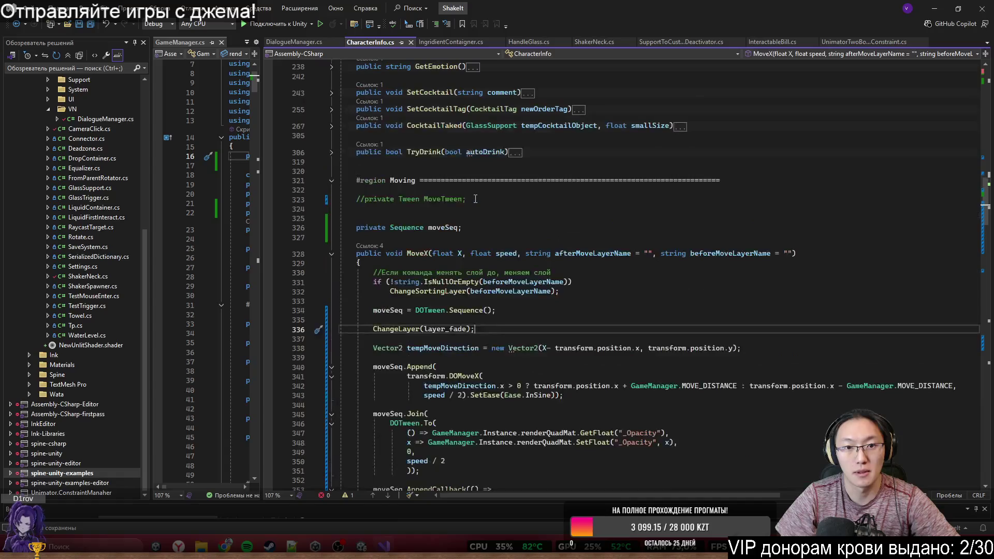
scroll(493, 341, "down", 9)
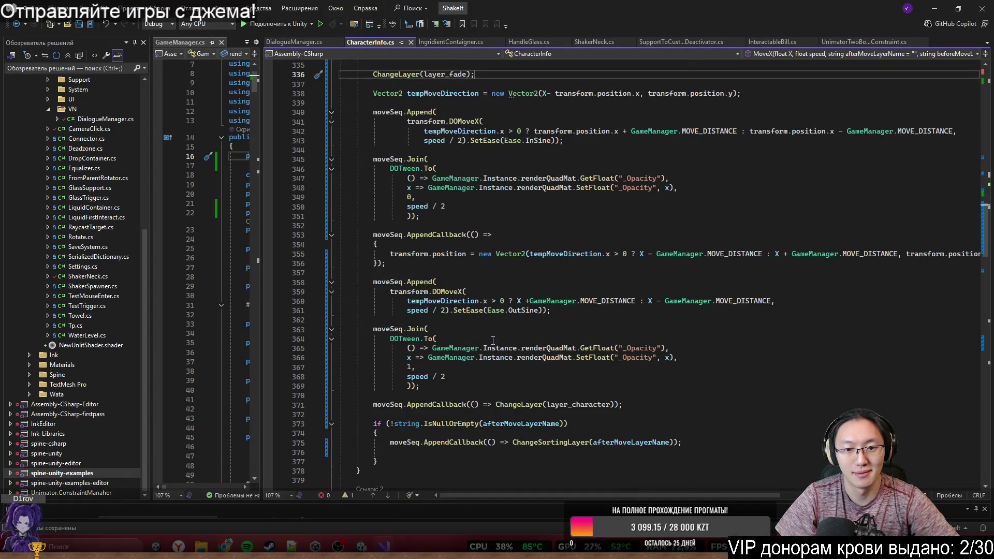
scroll(456, 326, "up", 10)
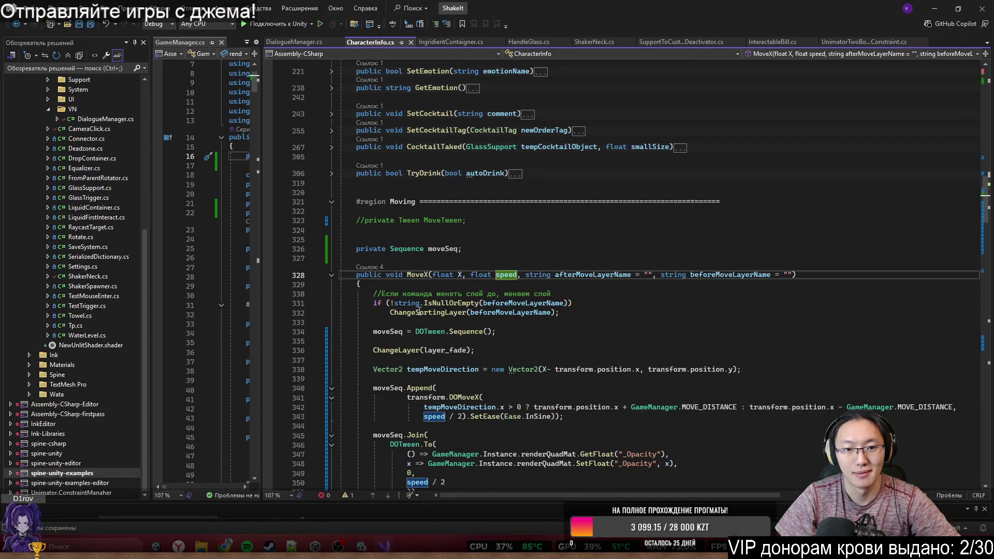
left_click(375, 267)
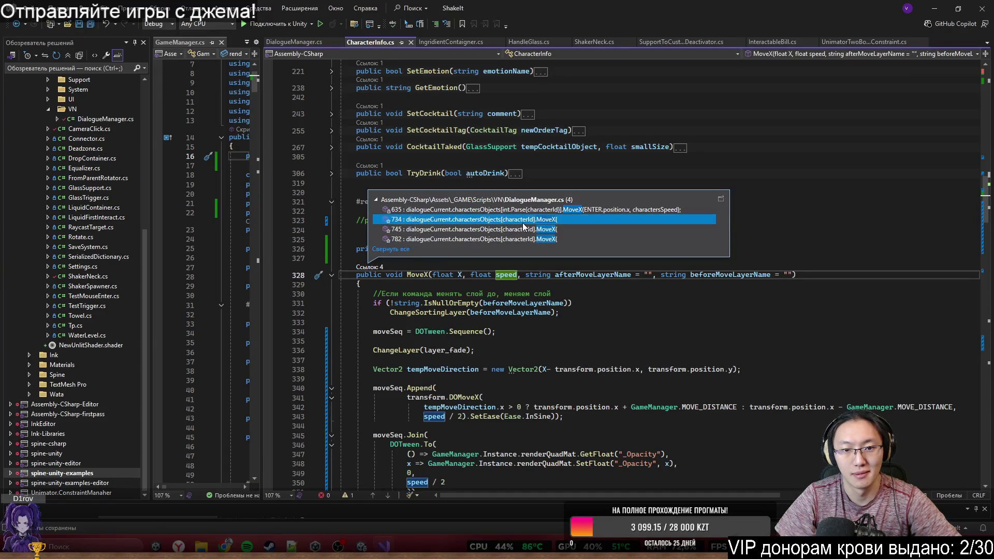
double_click(523, 222)
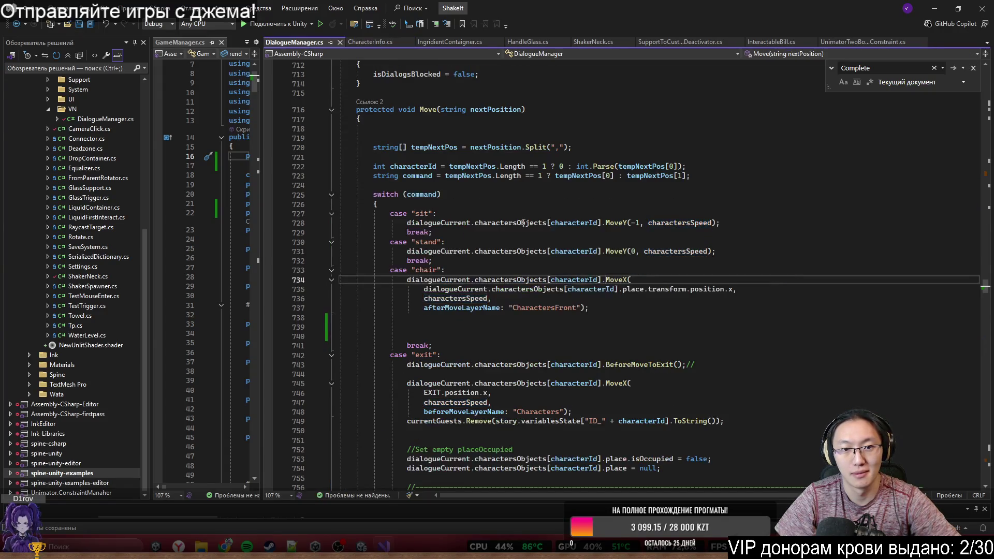
left_click(460, 299, "ctrl")
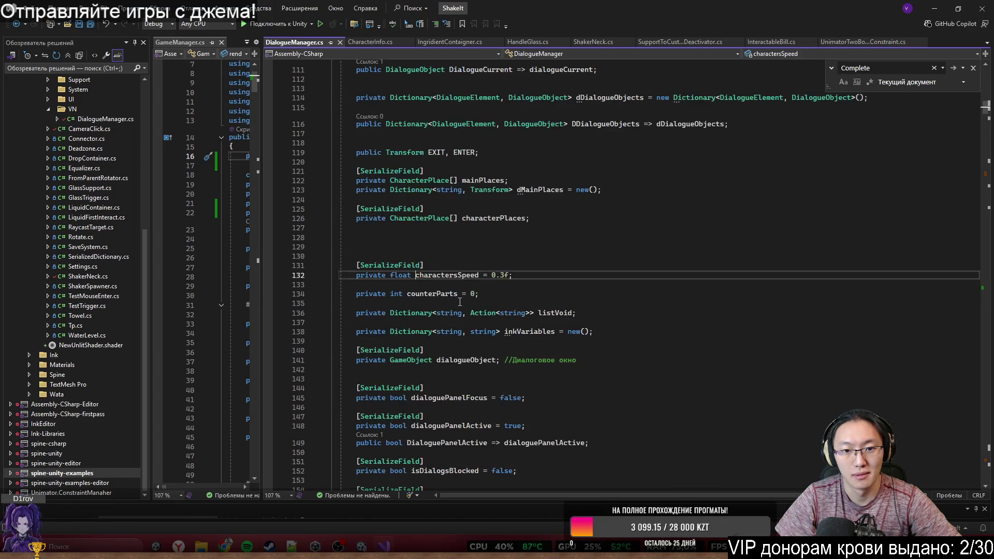
left_click(946, 11)
scroll(94, 101, "up", 2)
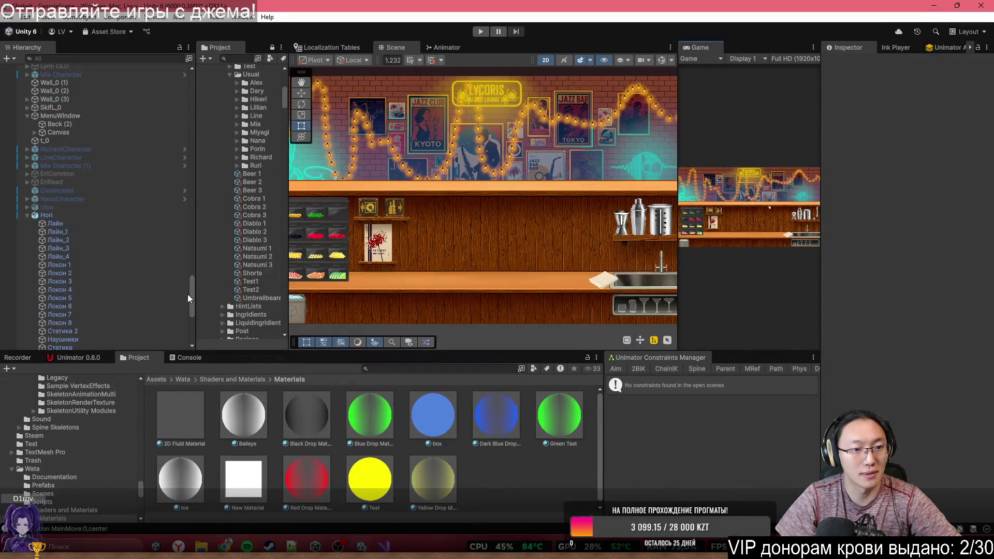
Step: Change GameManager's Dialogue Manager Characters Speed from 4 to 1
left_click_drag(191, 294, 191, 79)
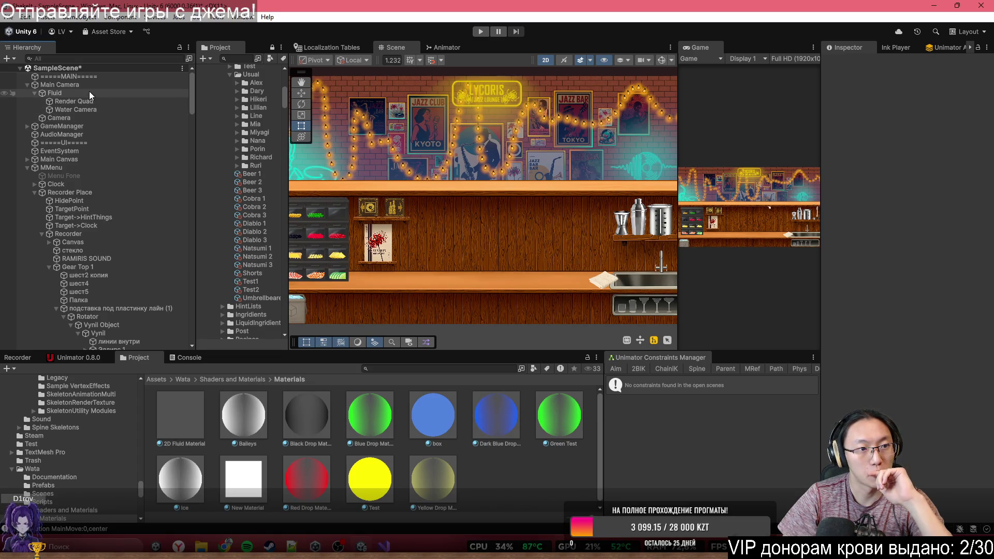
left_click(92, 128)
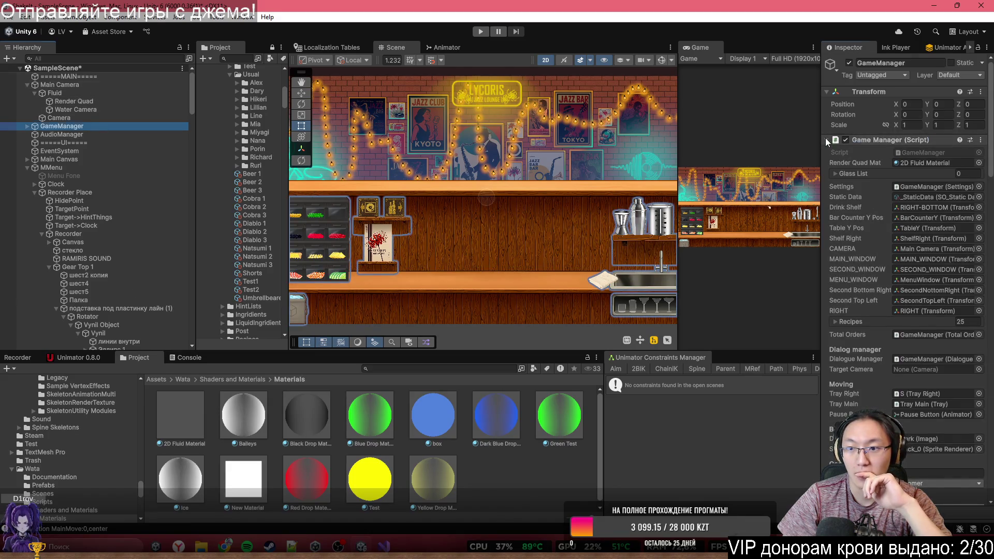
left_click(827, 140)
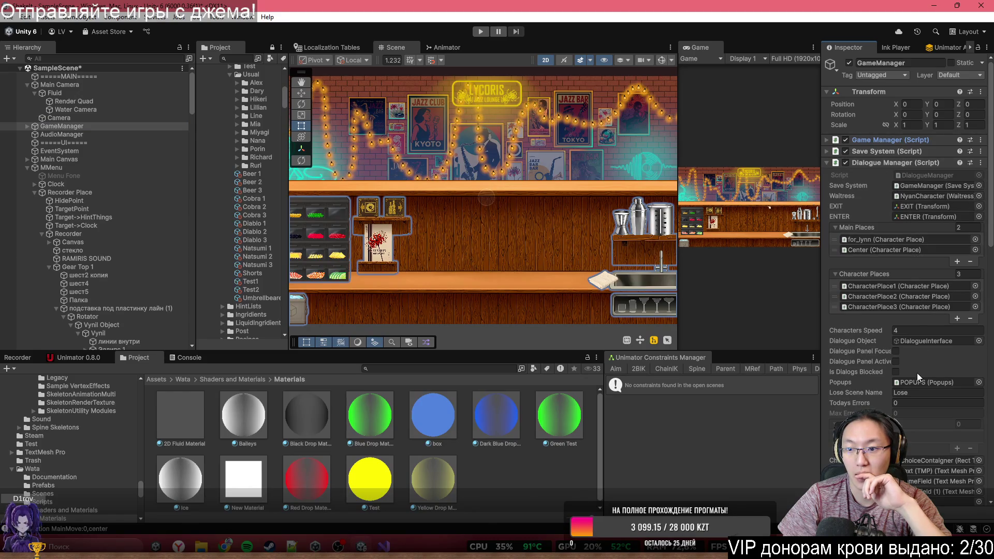
left_click(925, 330)
type("1")
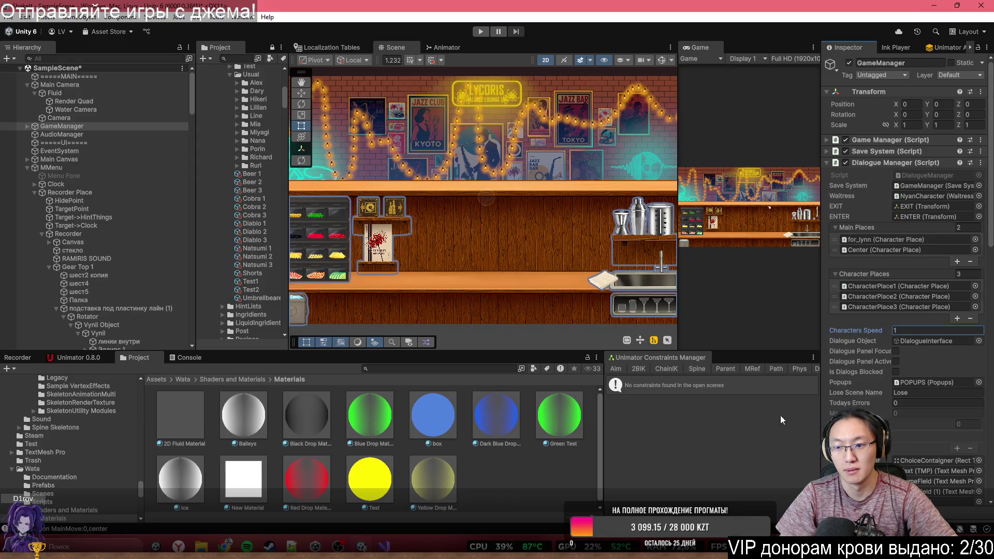
left_click(687, 443)
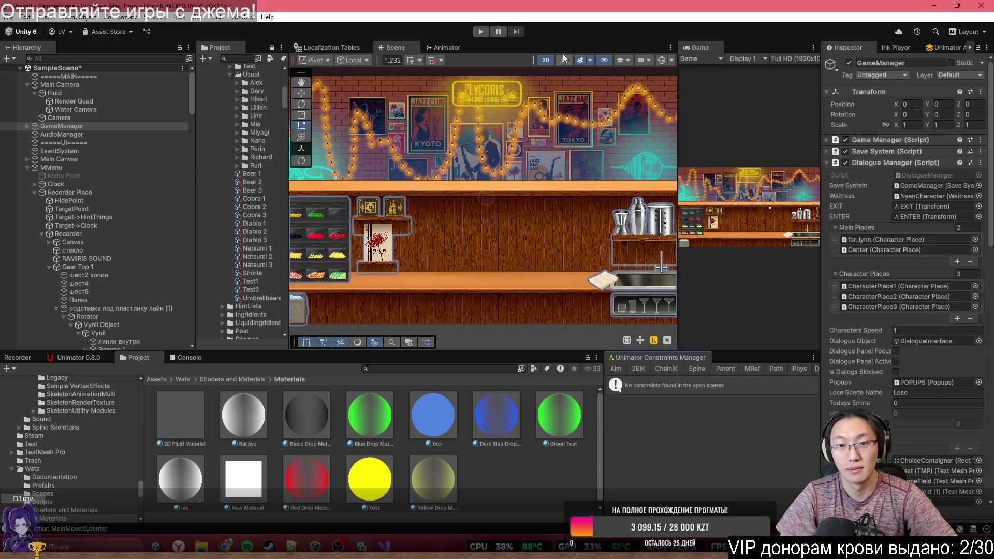
left_click(480, 31)
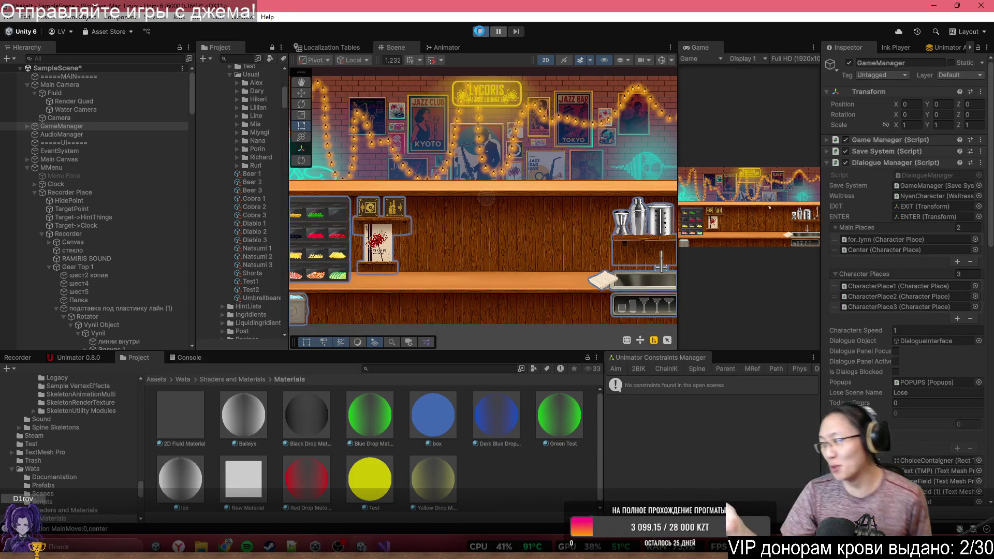
Step: Start from the Demo1 notebook, advance Lynn's intro, skip the tutorial and call a real customer
double_click(703, 47)
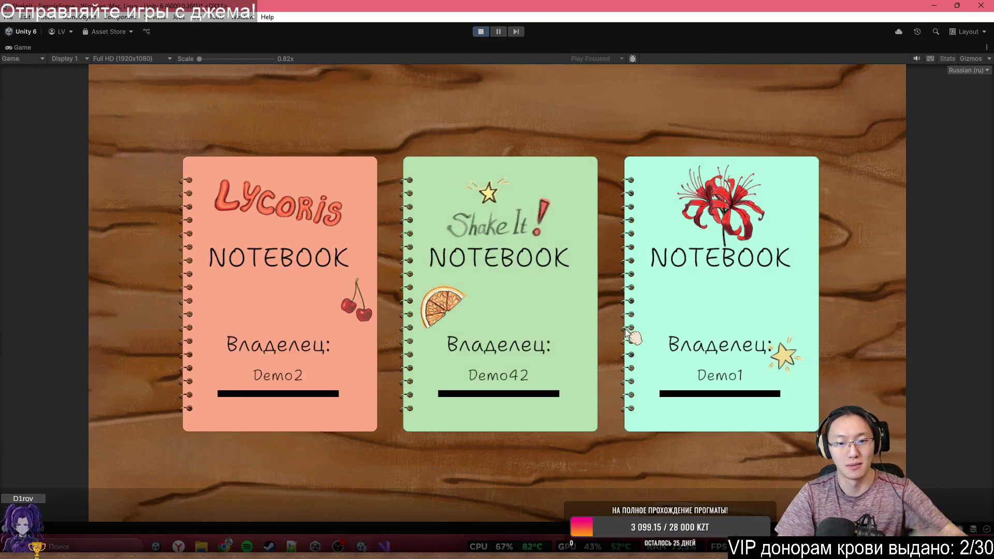
left_click(628, 333)
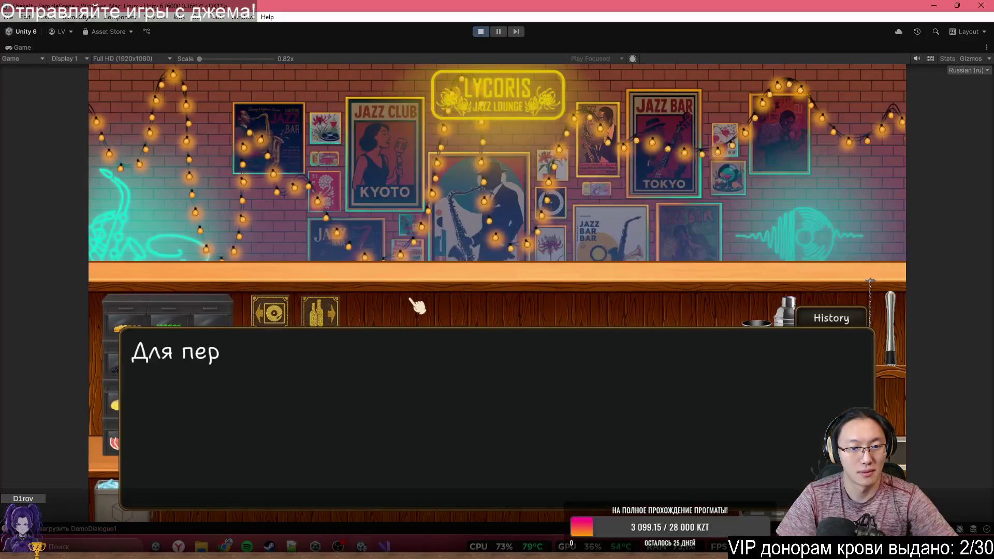
key("space")
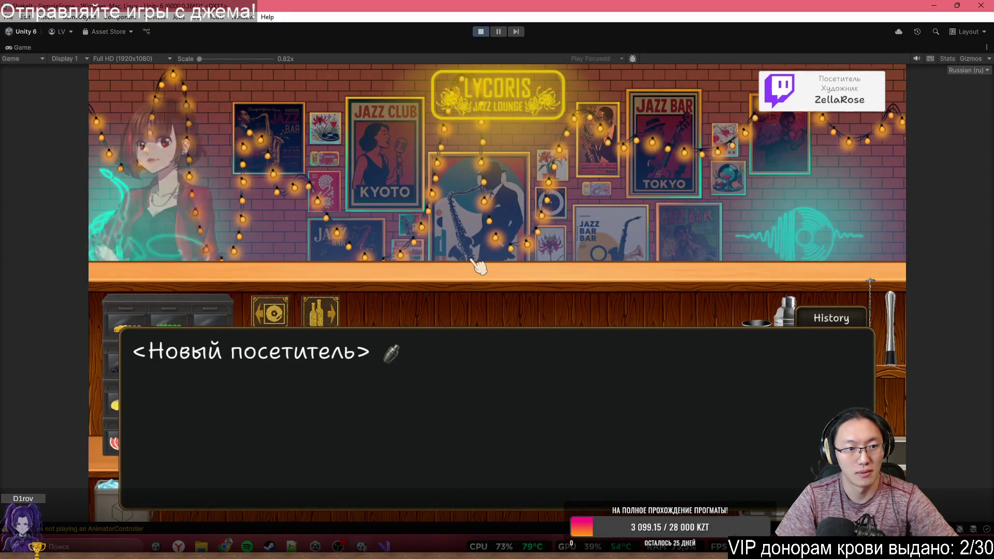
key("space")
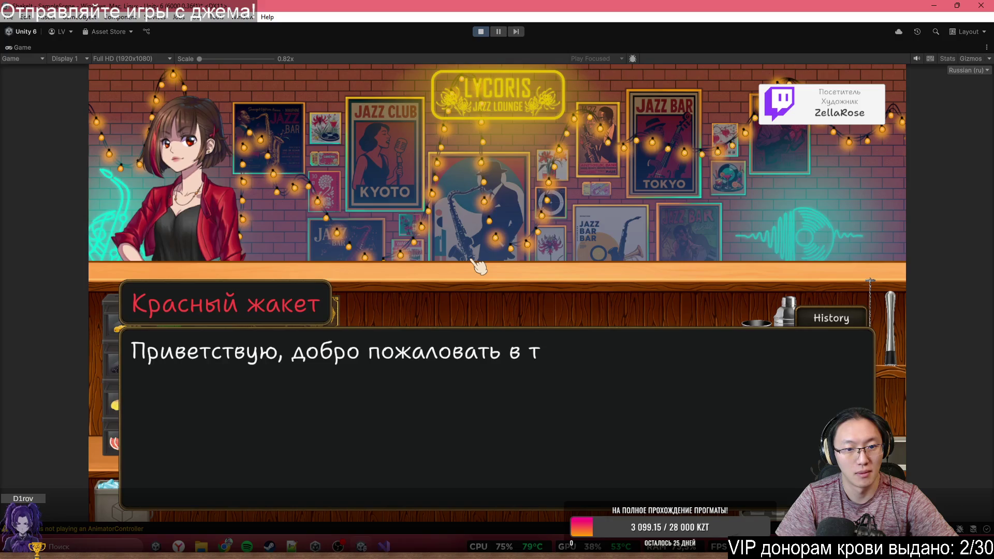
key("space")
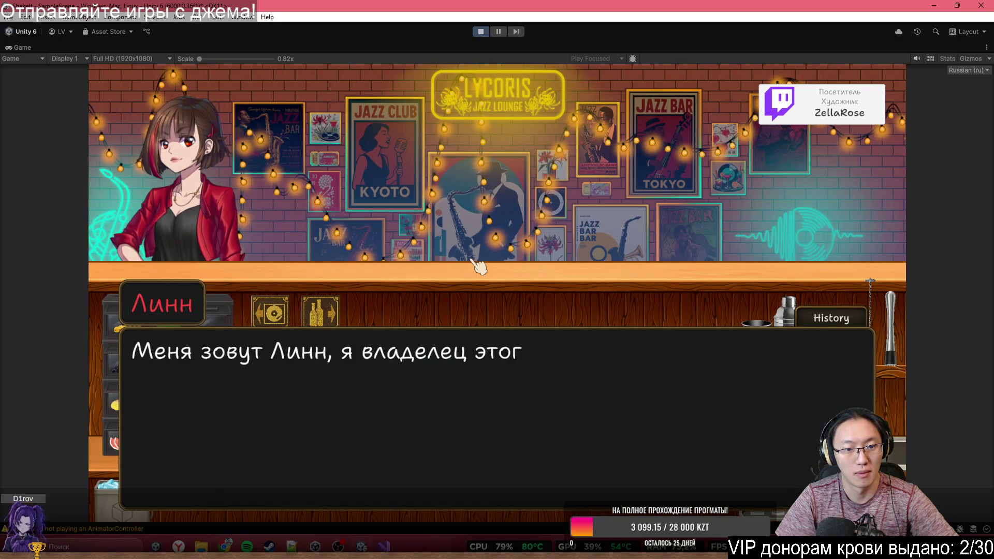
key("space")
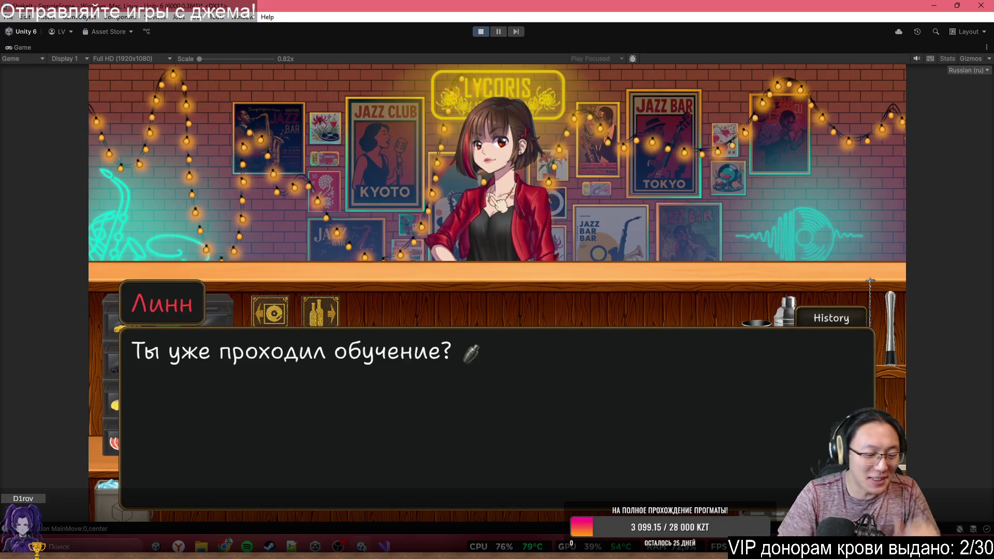
left_click(526, 286)
left_click(526, 285)
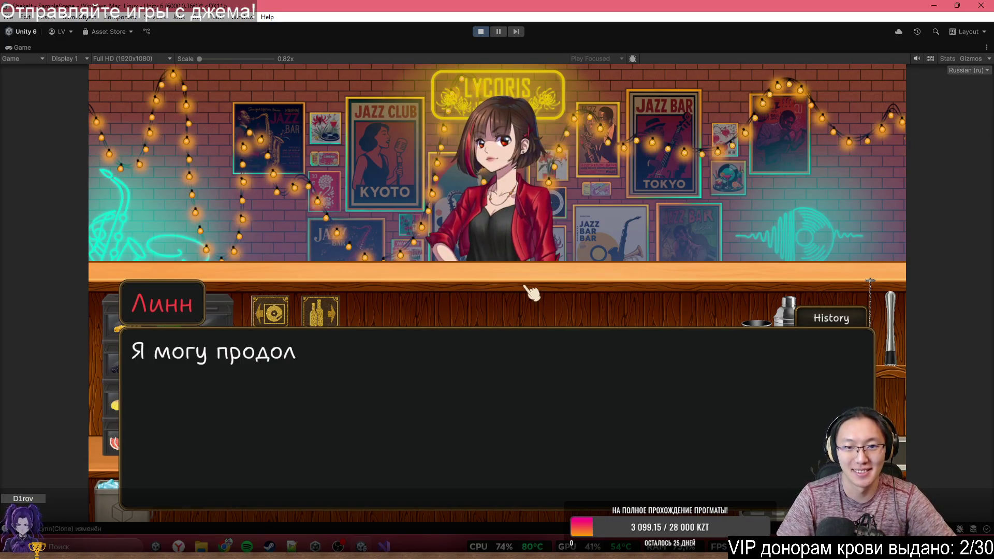
left_click(531, 293)
left_click(524, 288)
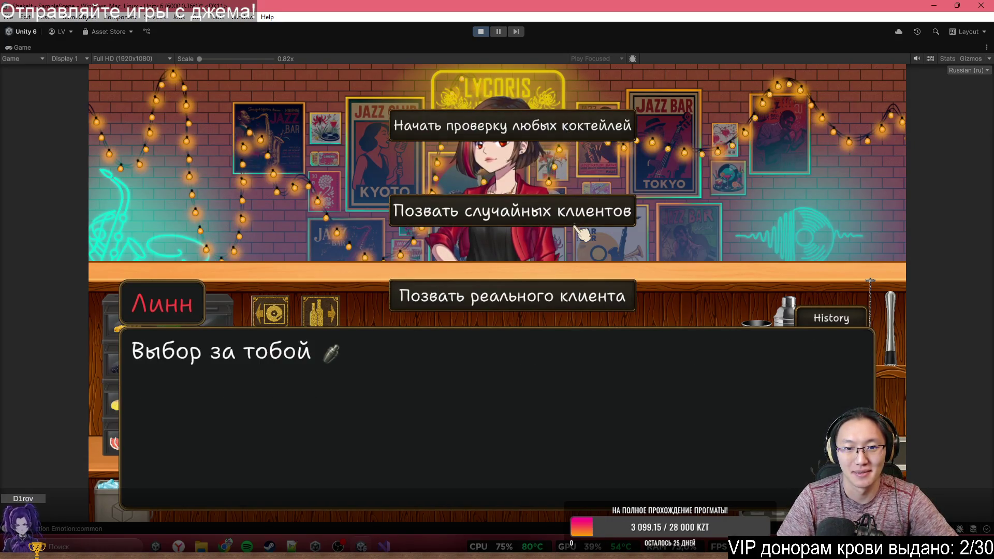
left_click(577, 294)
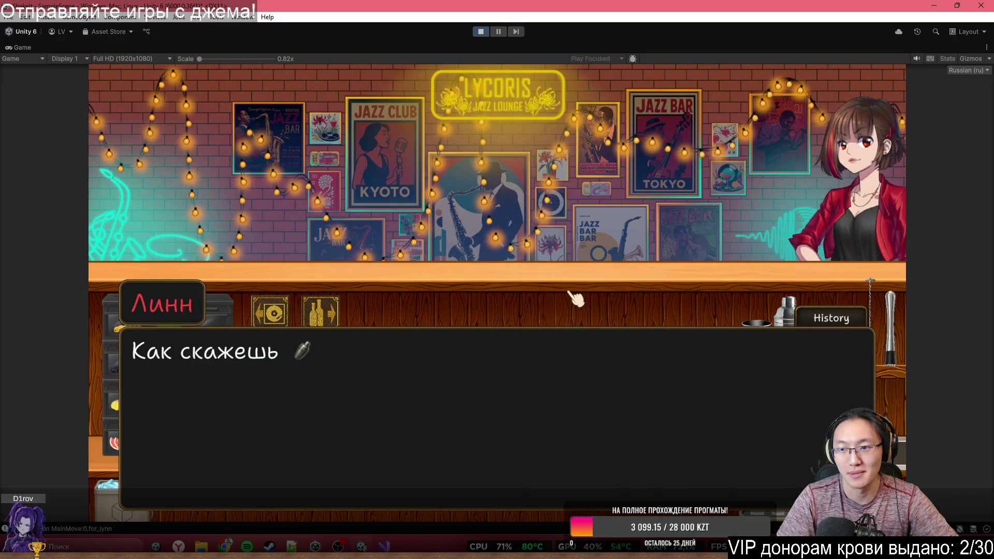
Step: Advance the dialogue as Lynn steps aside to read and the customer arrives
left_click(610, 274)
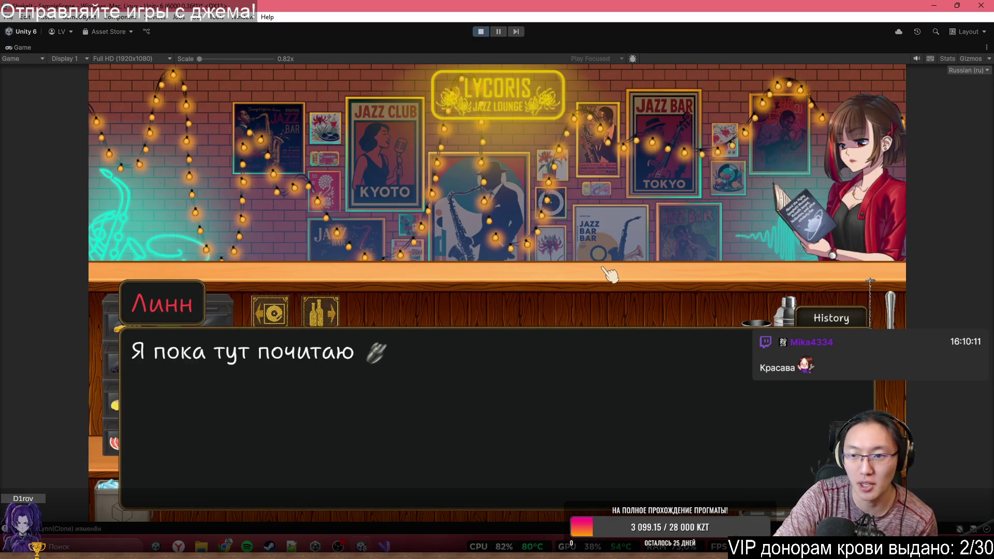
left_click(610, 274)
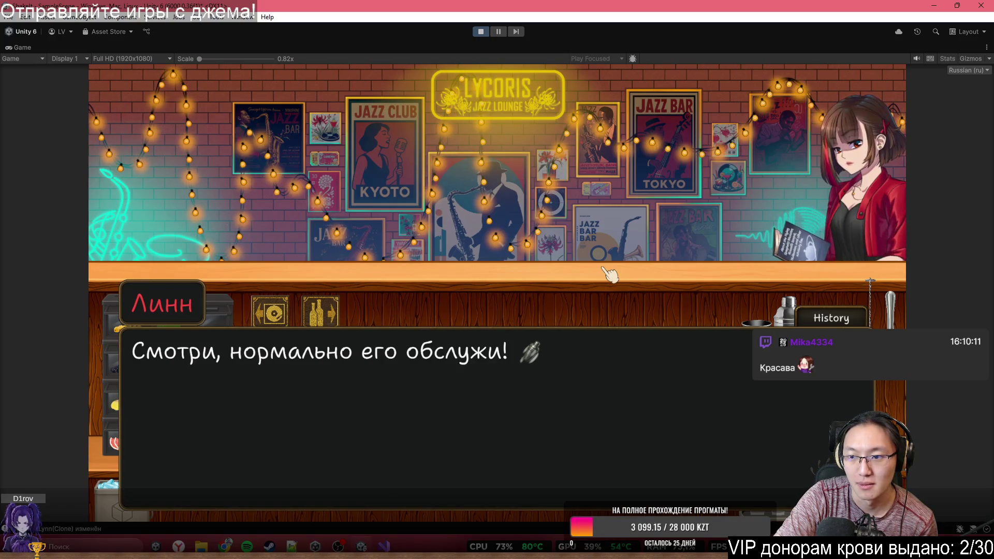
left_click(610, 274)
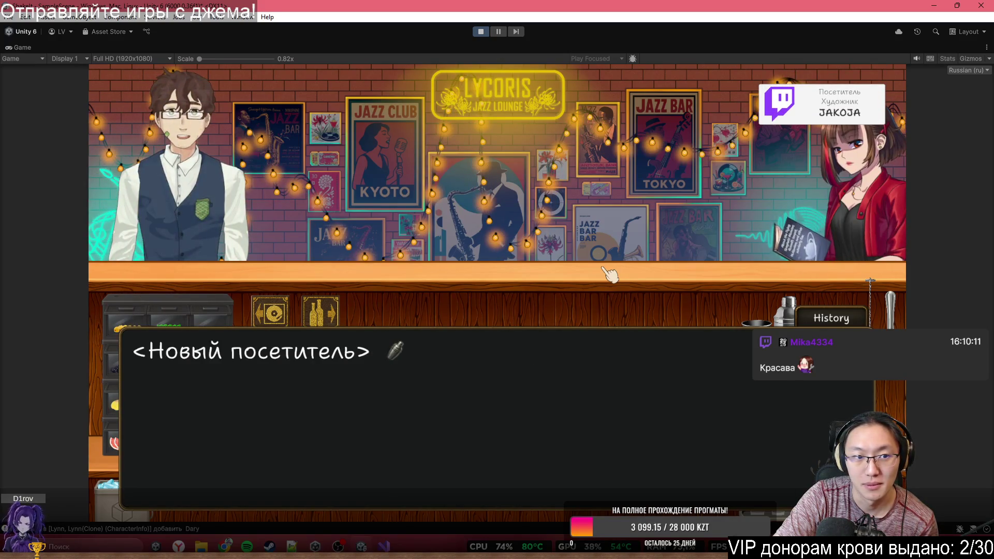
left_click(610, 275)
left_click(610, 274)
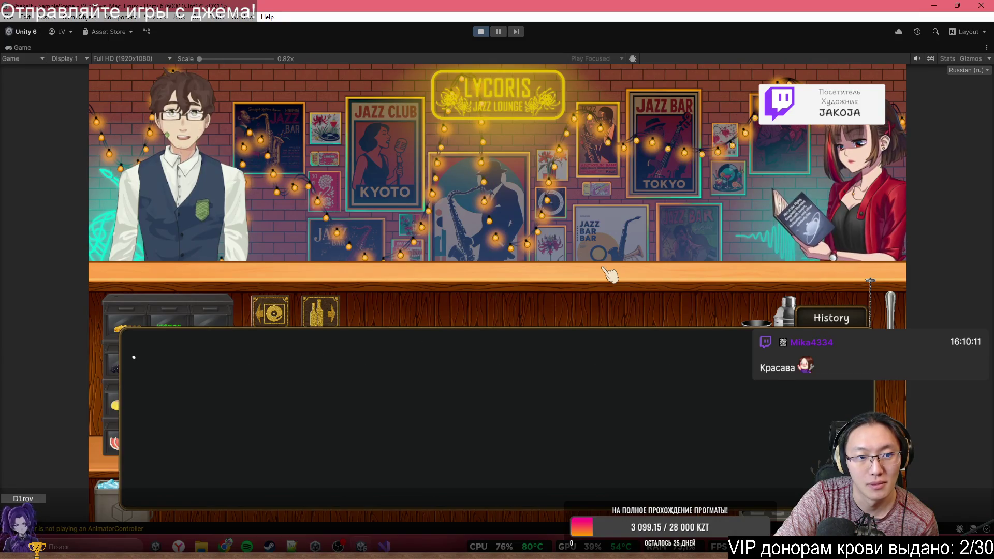
left_click(610, 275)
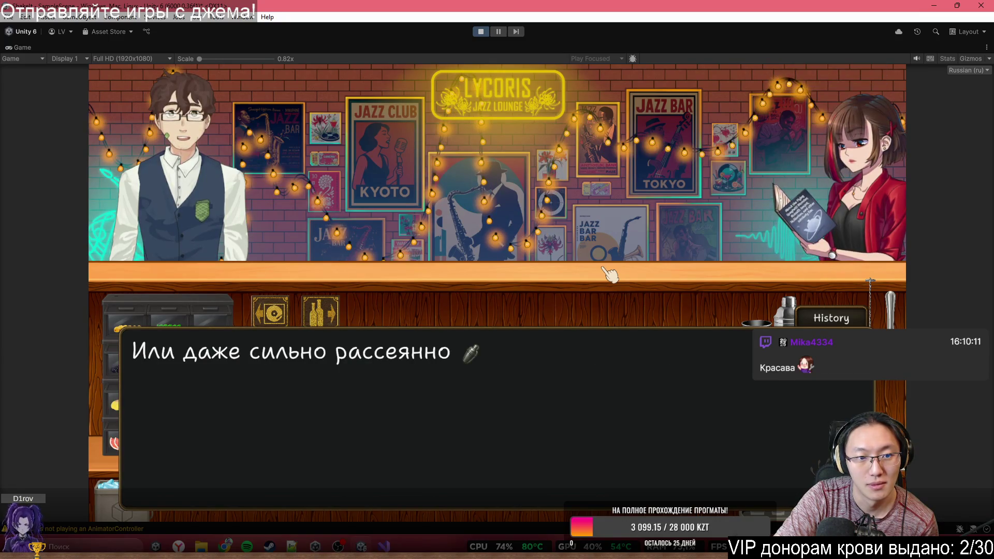
left_click(610, 274)
left_click(610, 274)
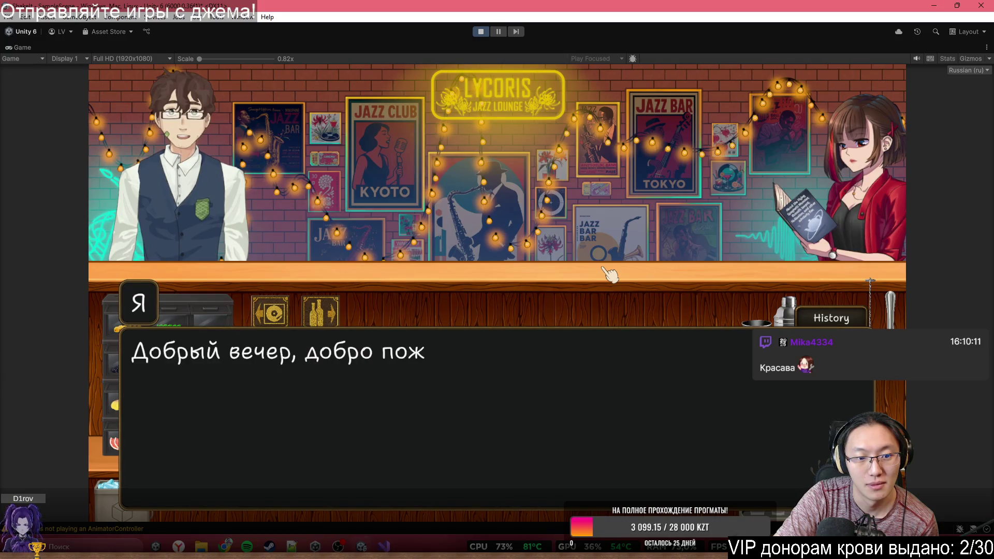
left_click(610, 274)
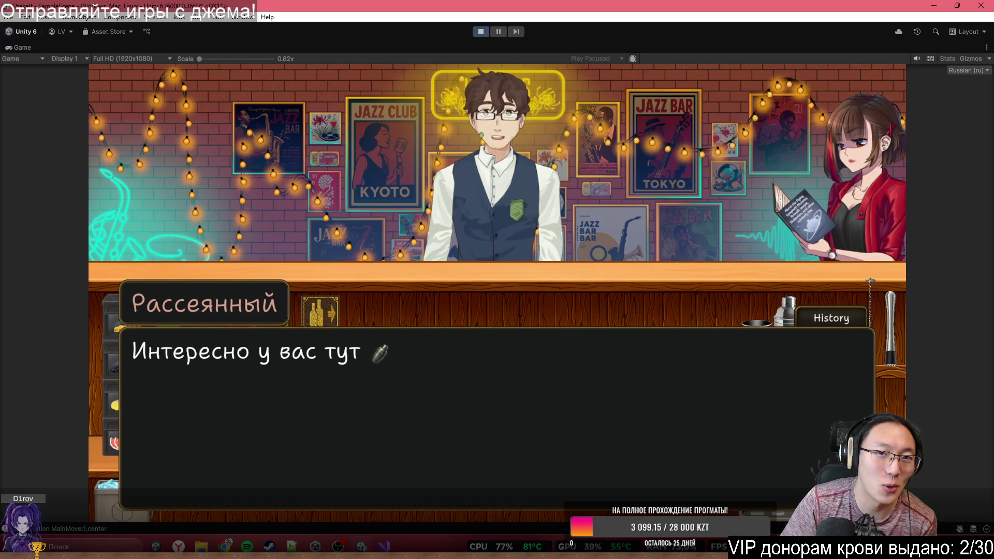
Step: Replay the intro from the bar, skip the tutorial, call a real customer, then stop
left_click(478, 33)
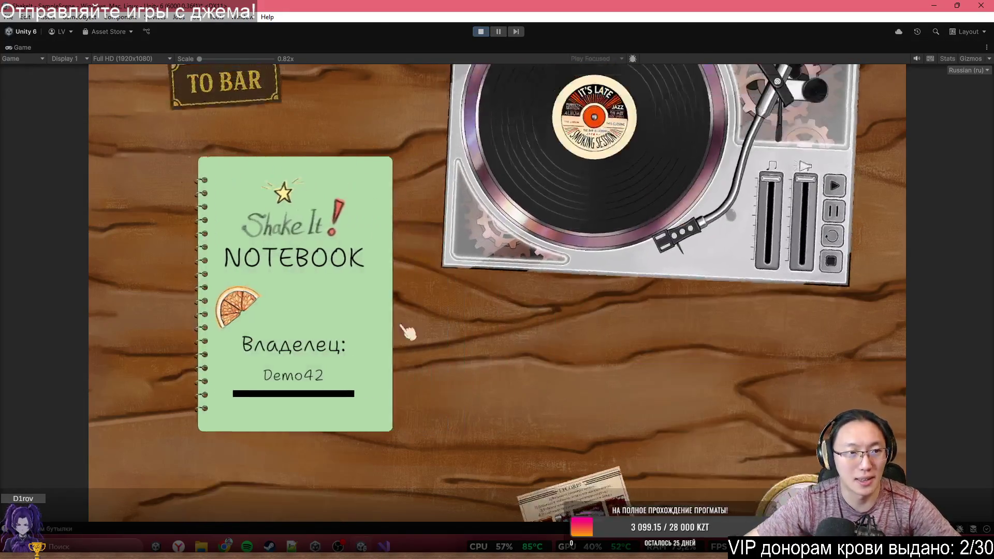
left_click(213, 112)
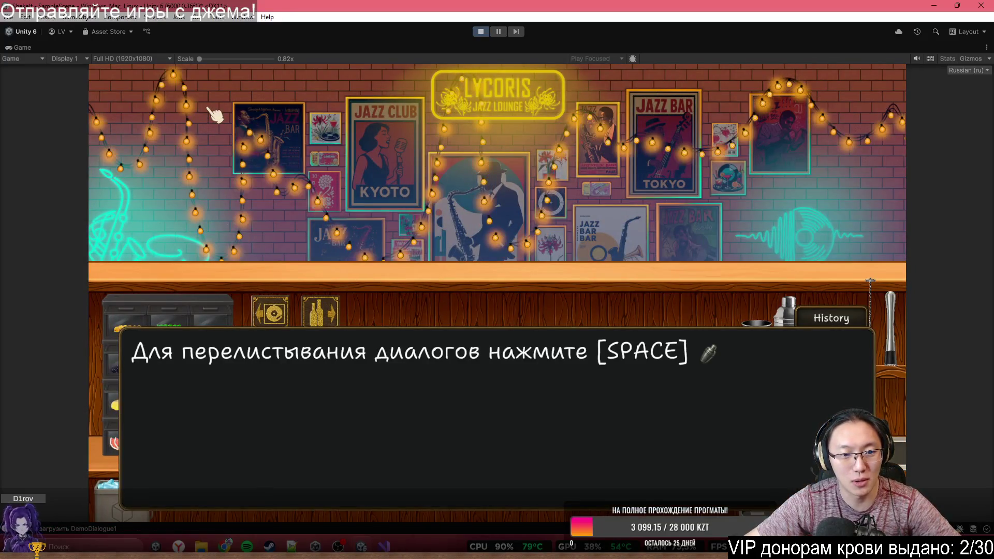
key("space")
key("space")
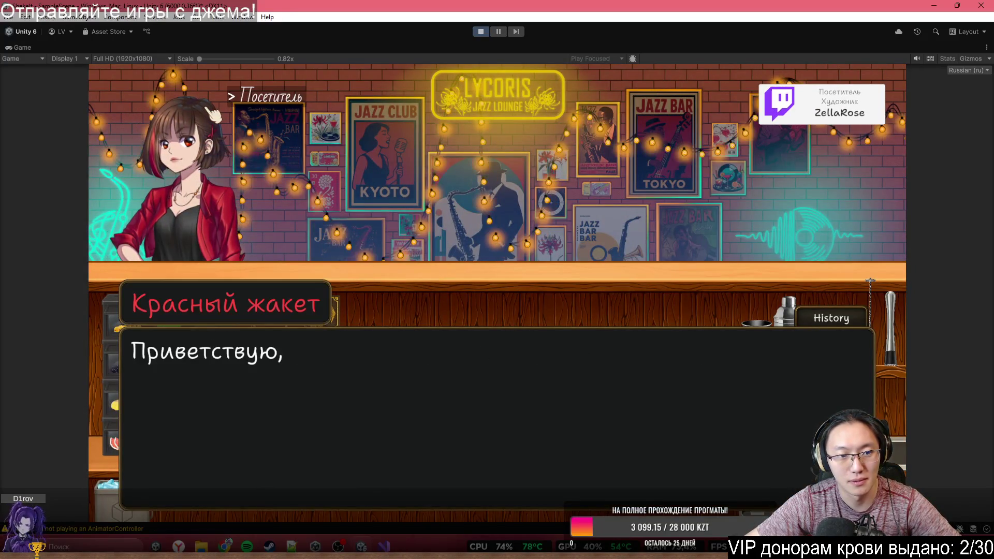
key("space")
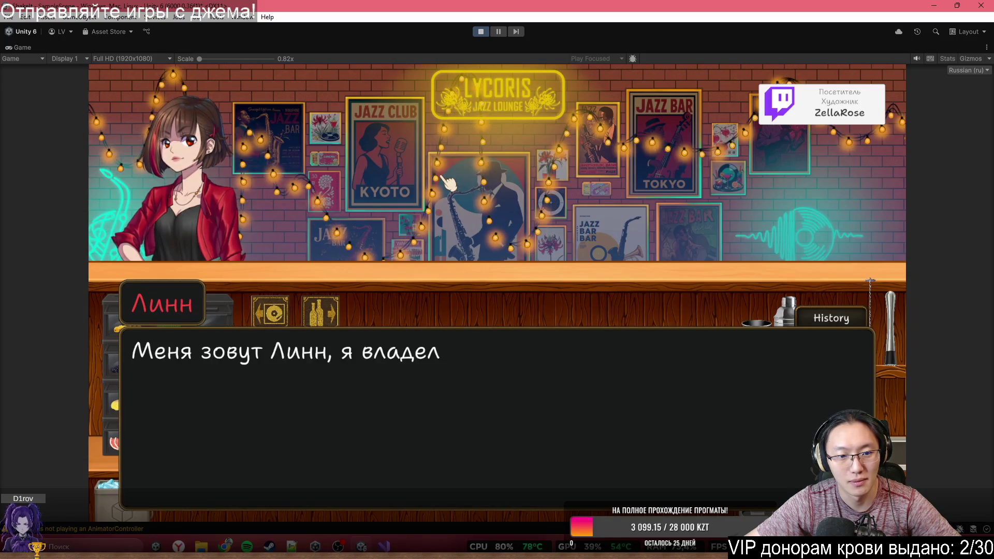
key("space")
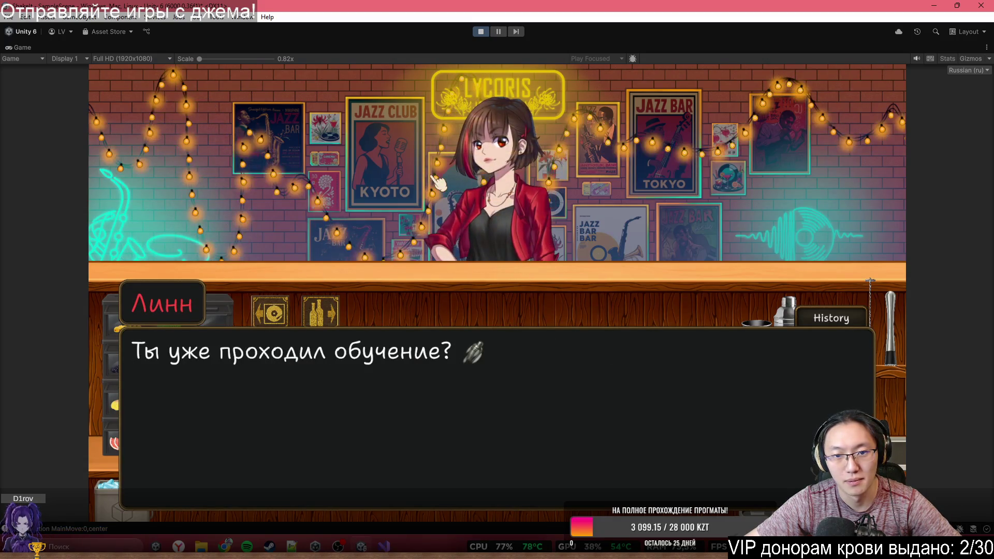
left_click(556, 284)
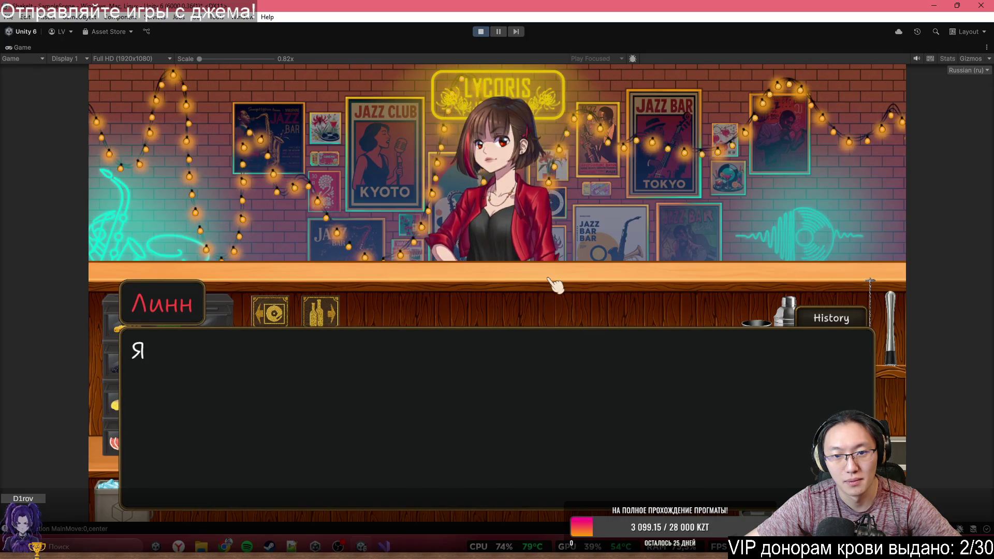
left_click(555, 284)
left_click(555, 284)
left_click(564, 306)
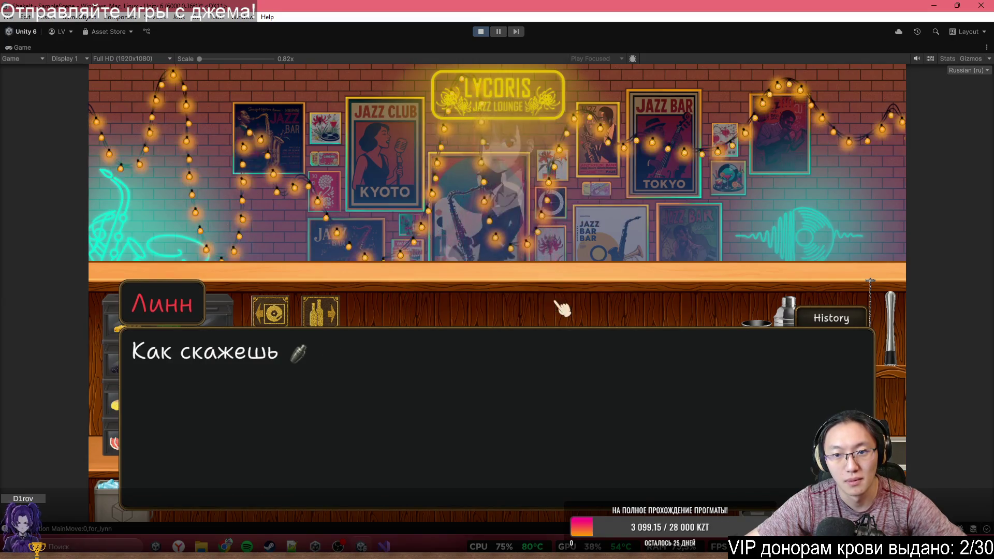
left_click(562, 307)
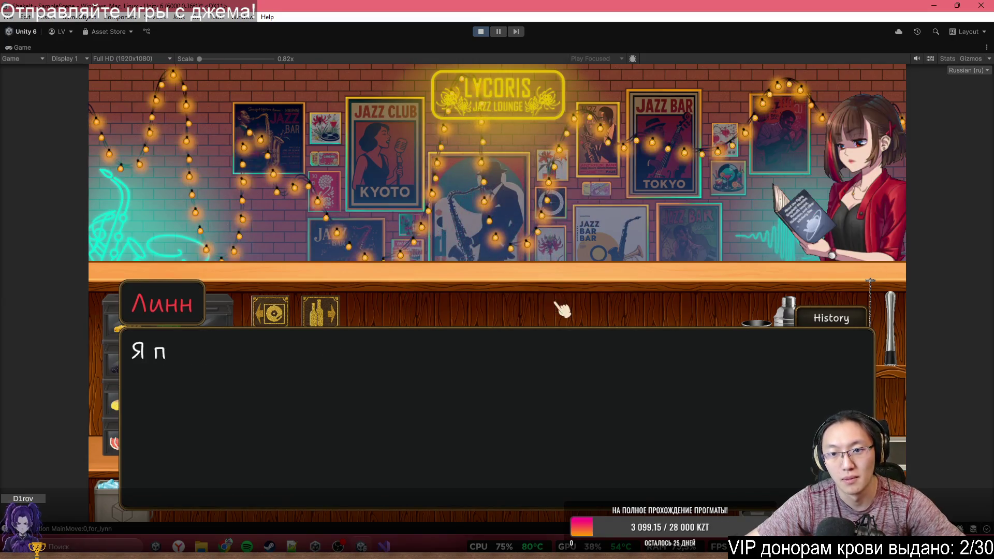
left_click(474, 32)
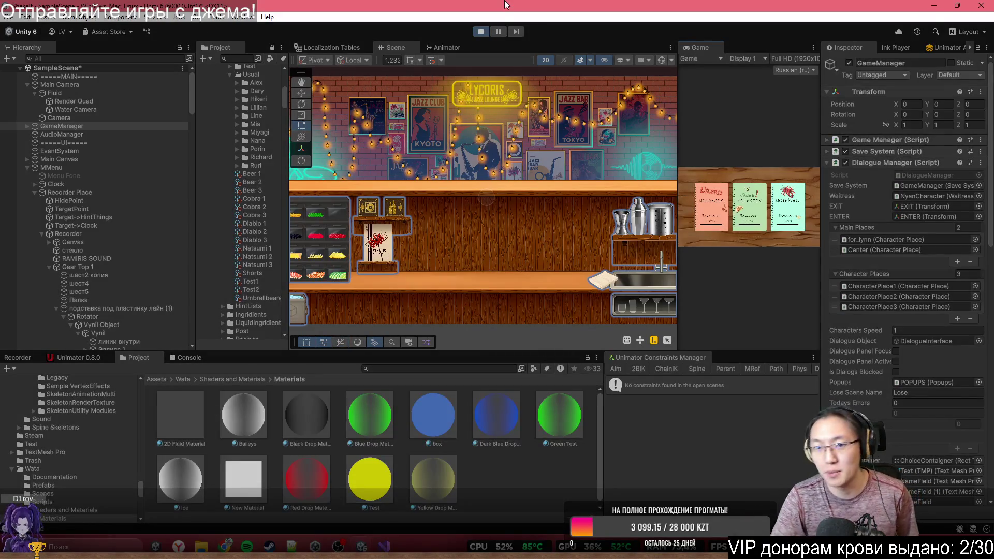
Step: Run Demo1 to the greeting and check that Lynn's jacket sprite куртка_4 is on CustomerFade
double_click(694, 47)
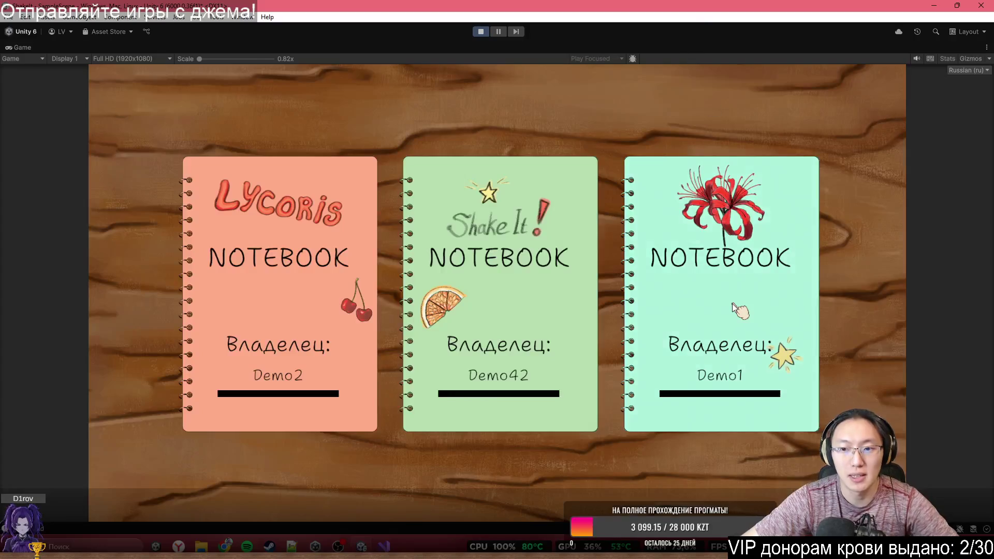
left_click(537, 193)
left_click(238, 117)
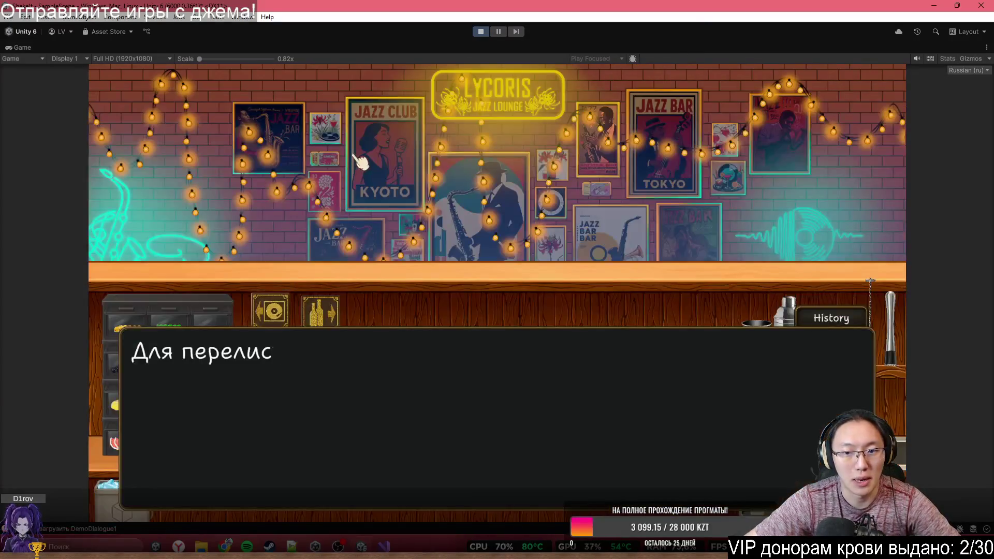
key("space")
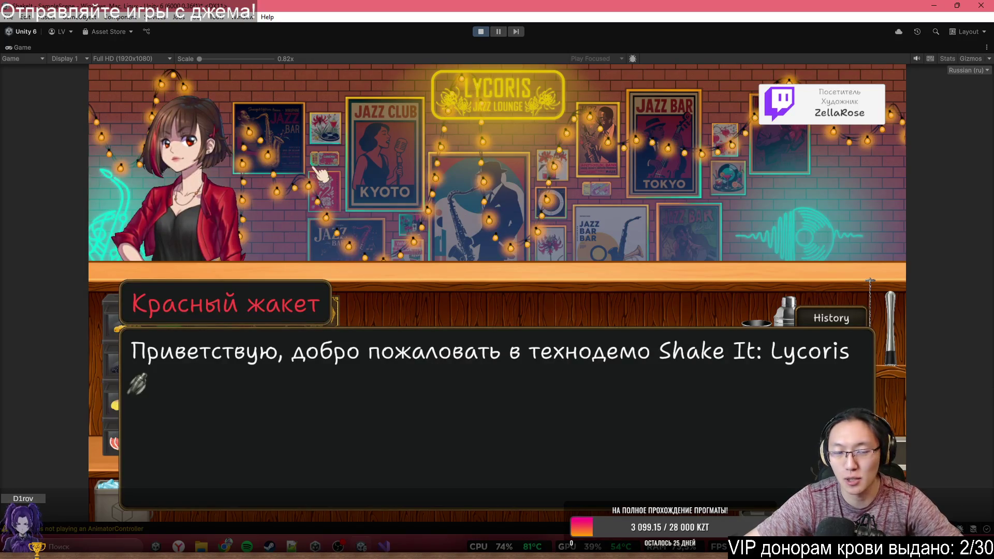
key("shift+space")
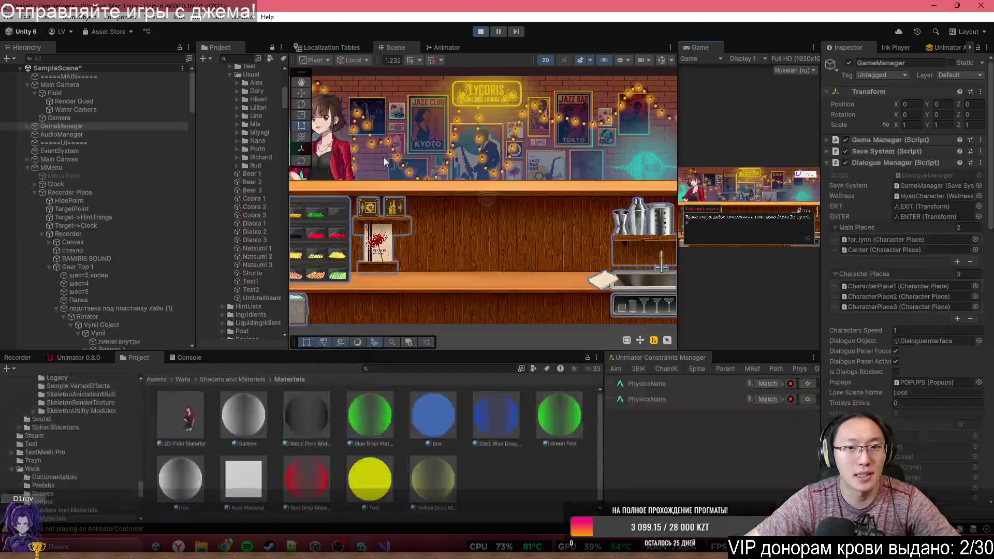
left_click(369, 174)
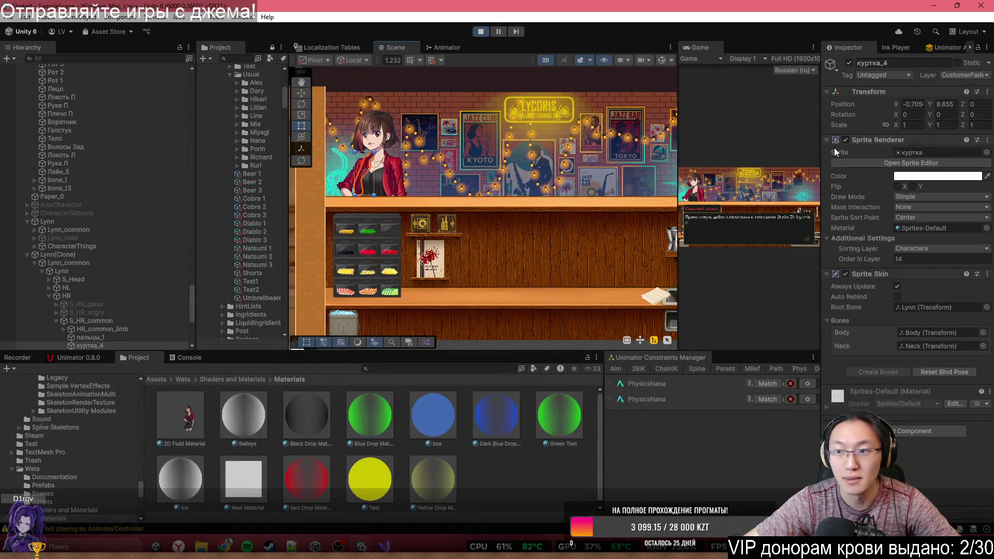
left_click(950, 76)
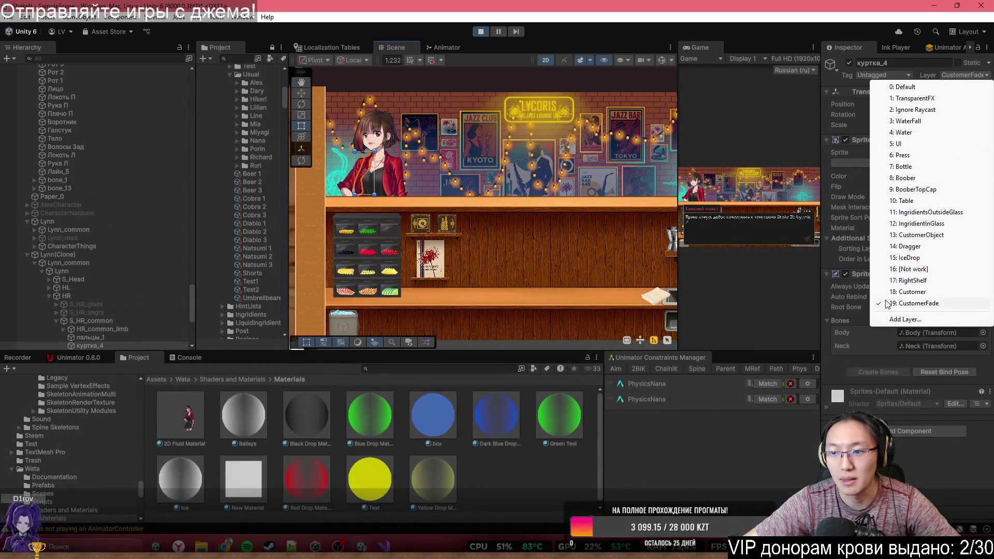
left_click(384, 547)
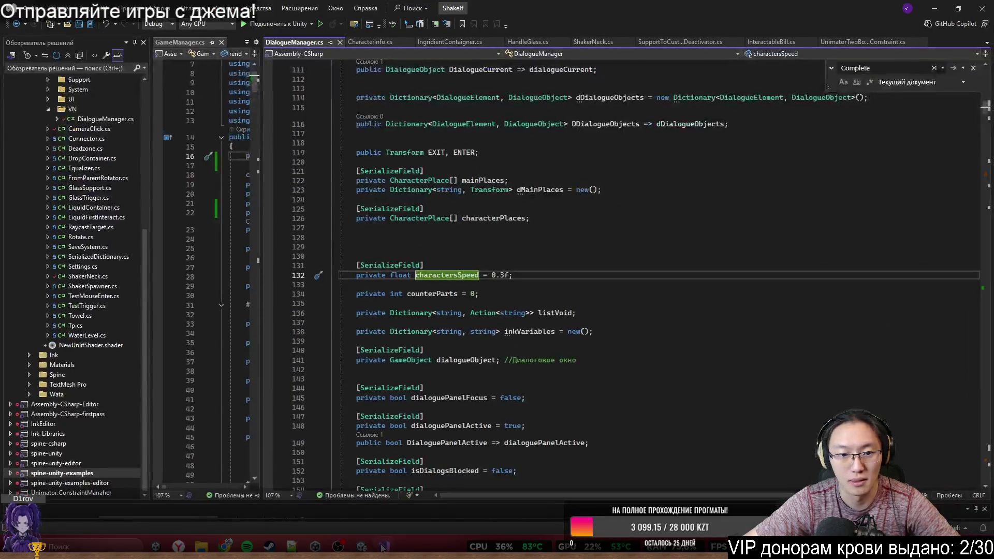
Step: Arrange the split panes to show CharacterInfo.cs on the right beside GameManager.cs
left_click_drag(986, 106, 988, 70)
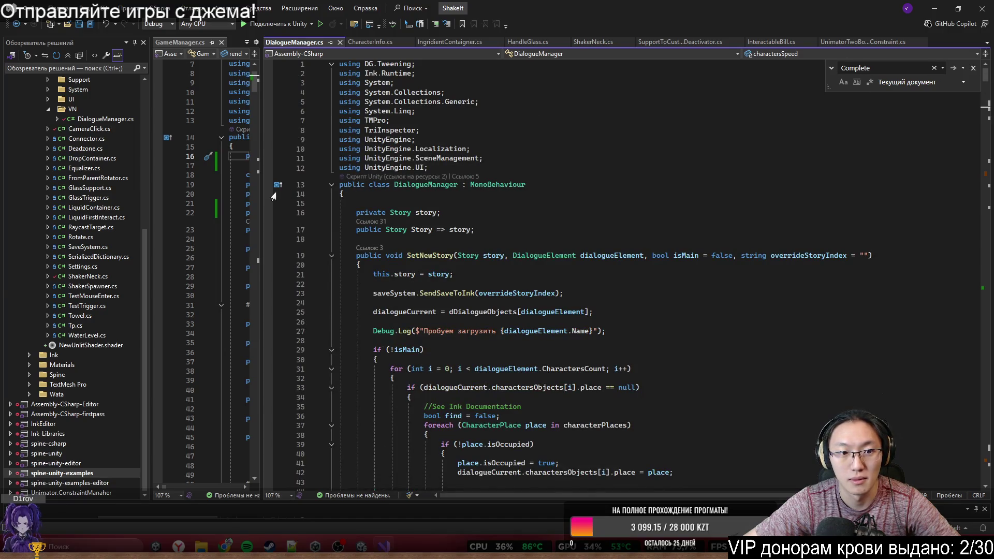
left_click_drag(262, 194, 651, 217)
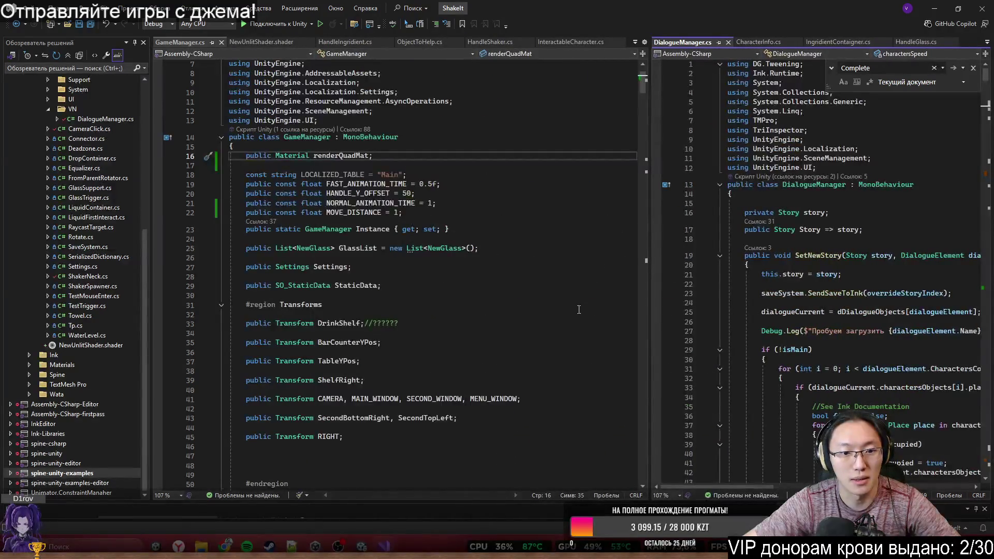
left_click_drag(651, 258, 430, 258)
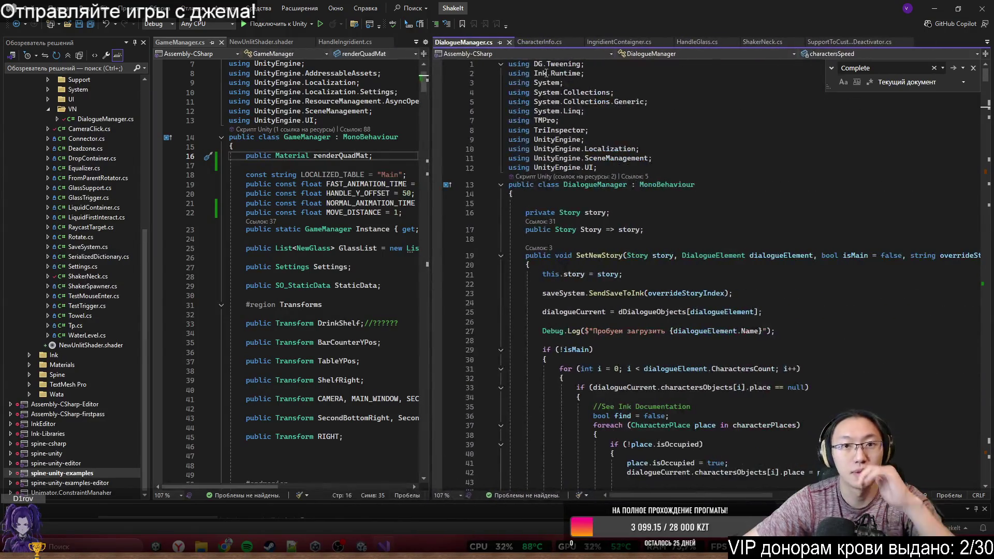
left_click(541, 42)
left_click_drag(987, 199, 988, 71)
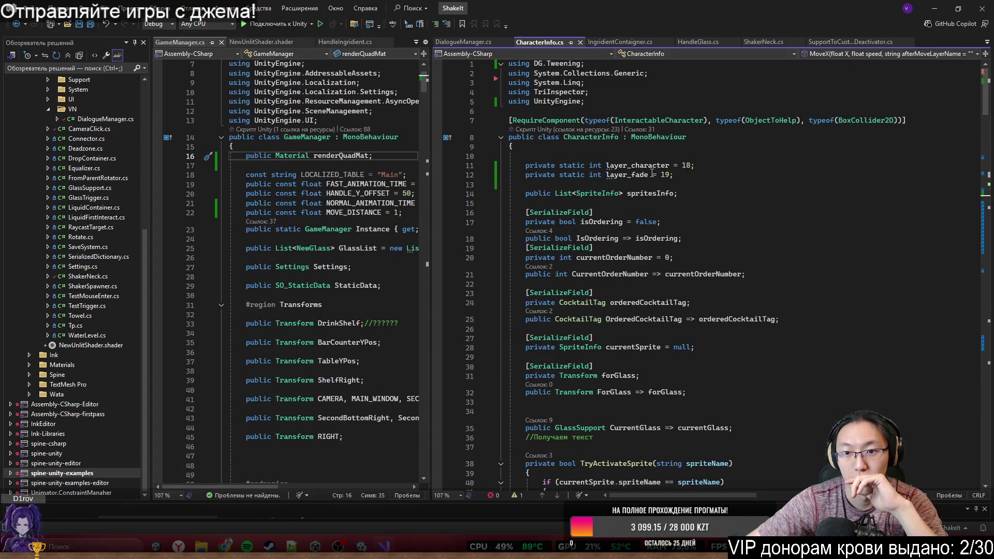
mouse_move(980, 82)
left_mouse_down()
mouse_move(976, 233)
mouse_move(951, 395)
mouse_move(974, 329)
left_mouse_up()
scroll(974, 321, "up", 20)
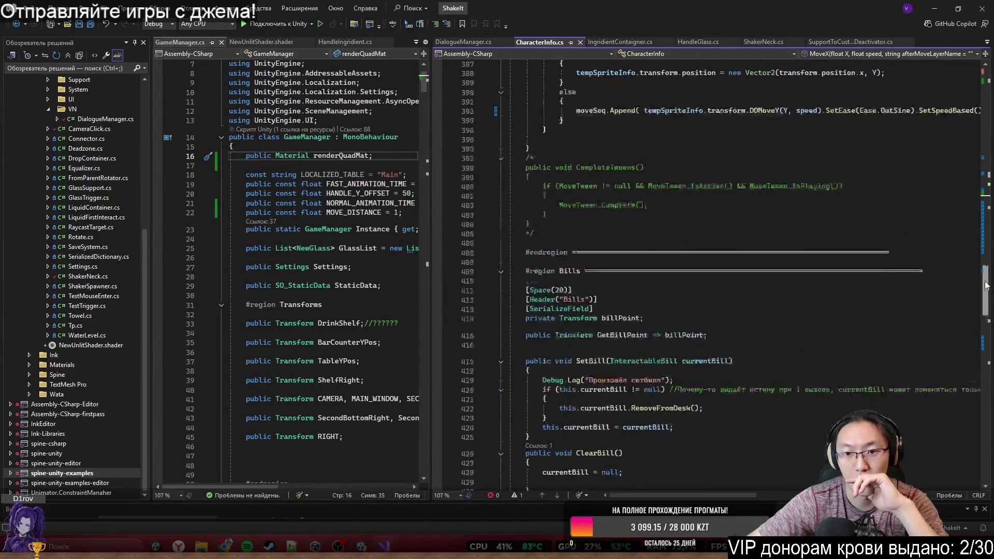
scroll(723, 343, "up", 1)
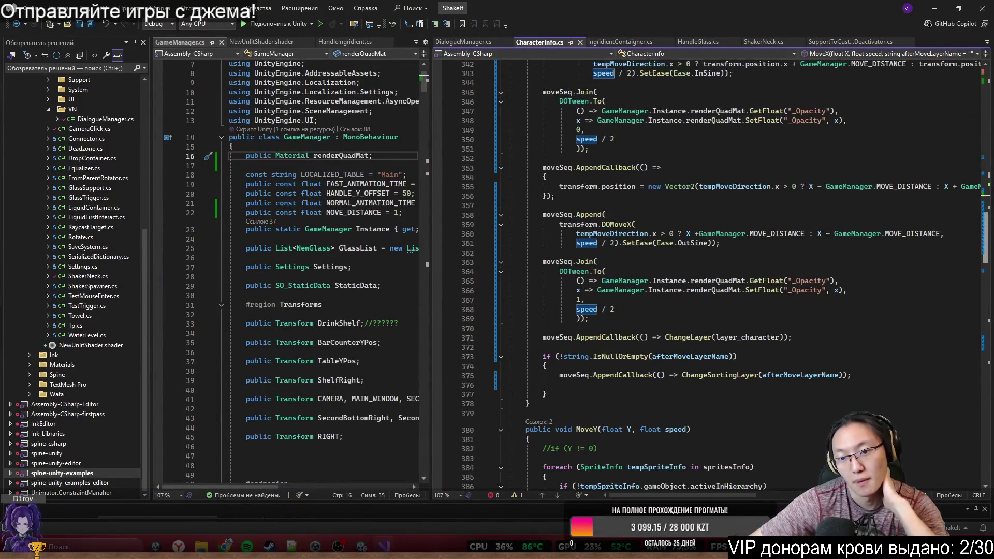
Step: Inspect layer_character usages and jump to the ChangeLayer(int id) definition from line 371
left_click(723, 339)
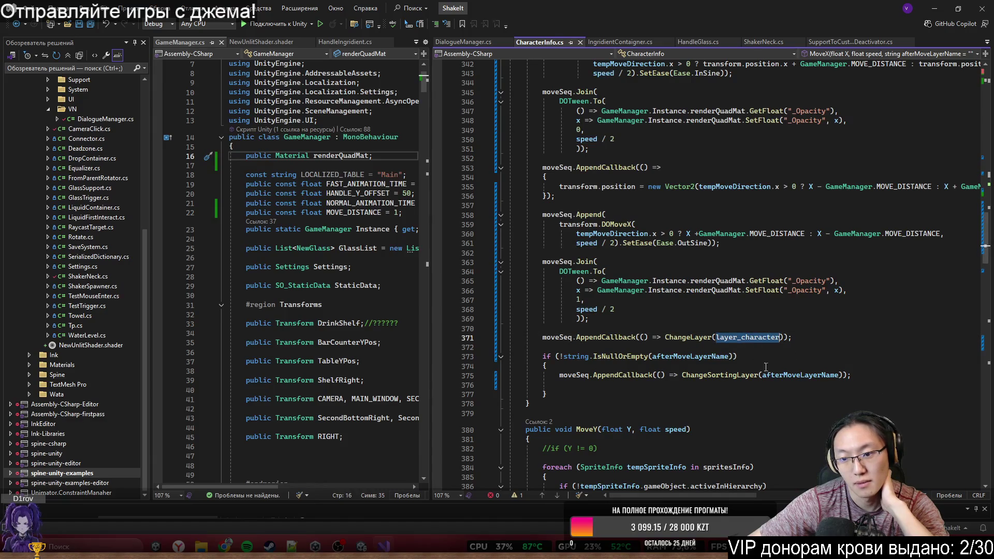
mouse_move(988, 243)
left_mouse_down()
mouse_move(987, 113)
mouse_move(990, 344)
mouse_move(992, 337)
mouse_move(986, 329)
mouse_move(968, 422)
mouse_move(972, 265)
left_mouse_up()
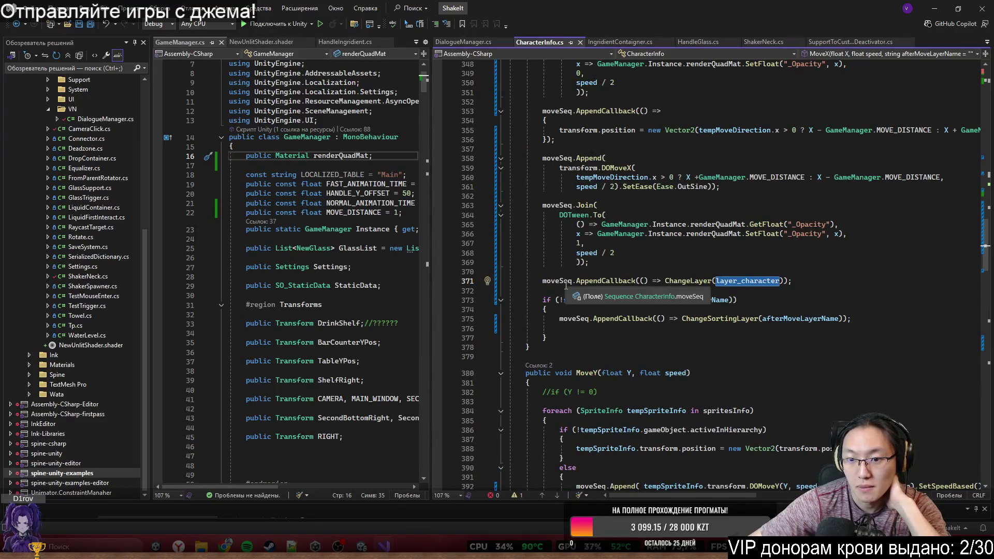
mouse_move(587, 285)
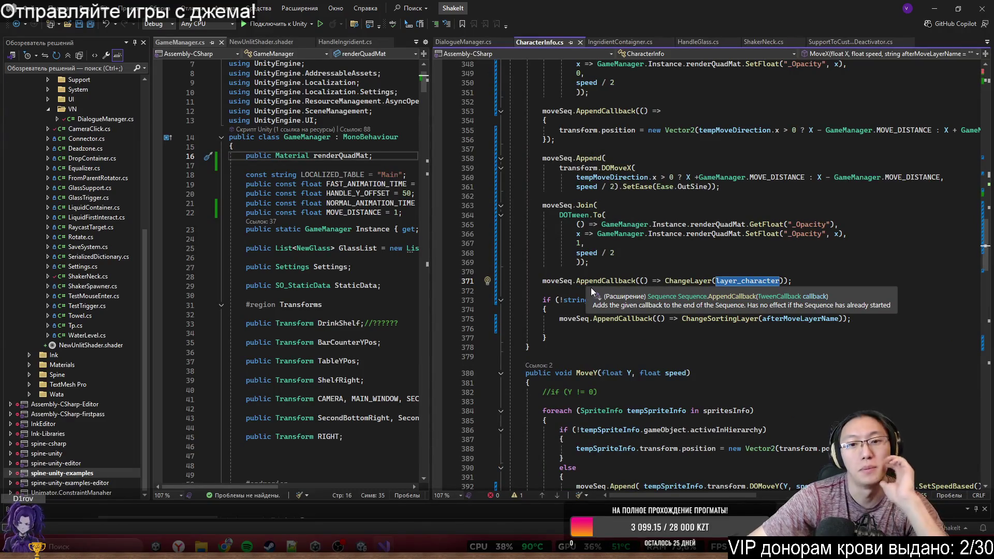
left_click(605, 281)
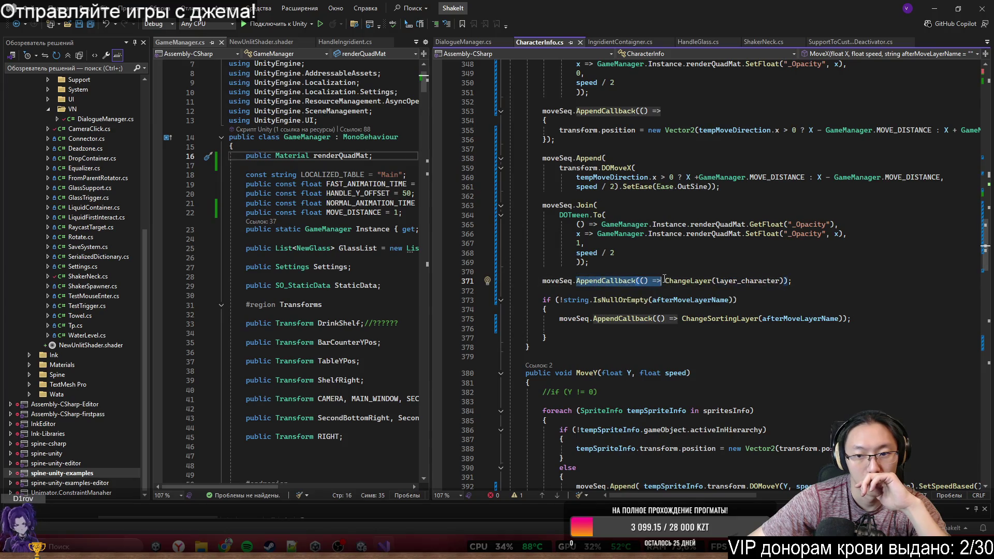
left_click(690, 276)
double_click(697, 282)
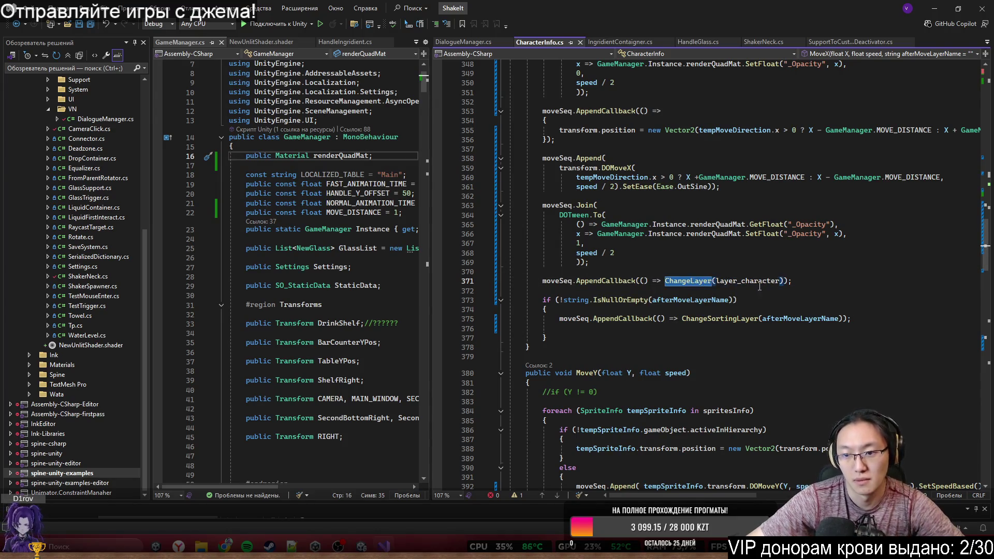
left_click(691, 282, "ctrl")
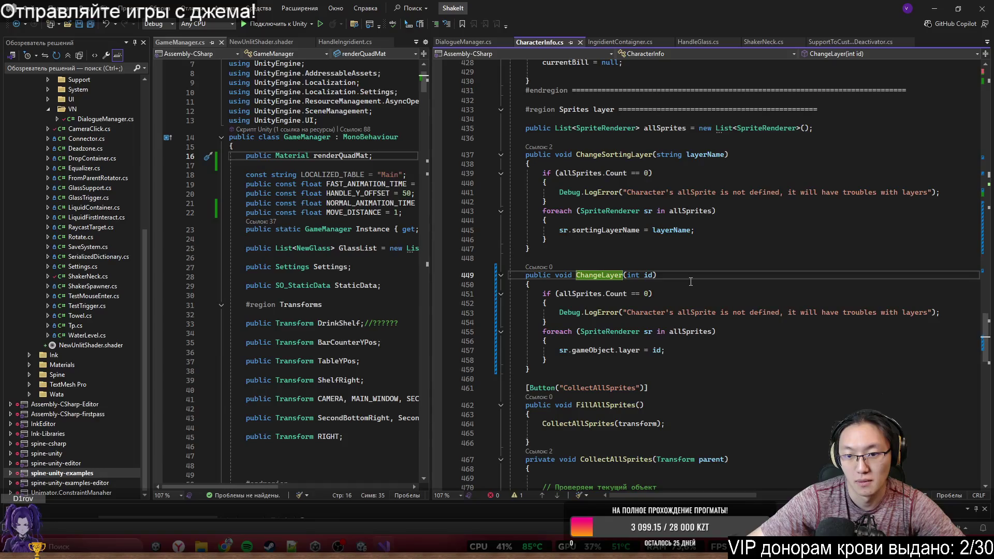
left_click(941, 4)
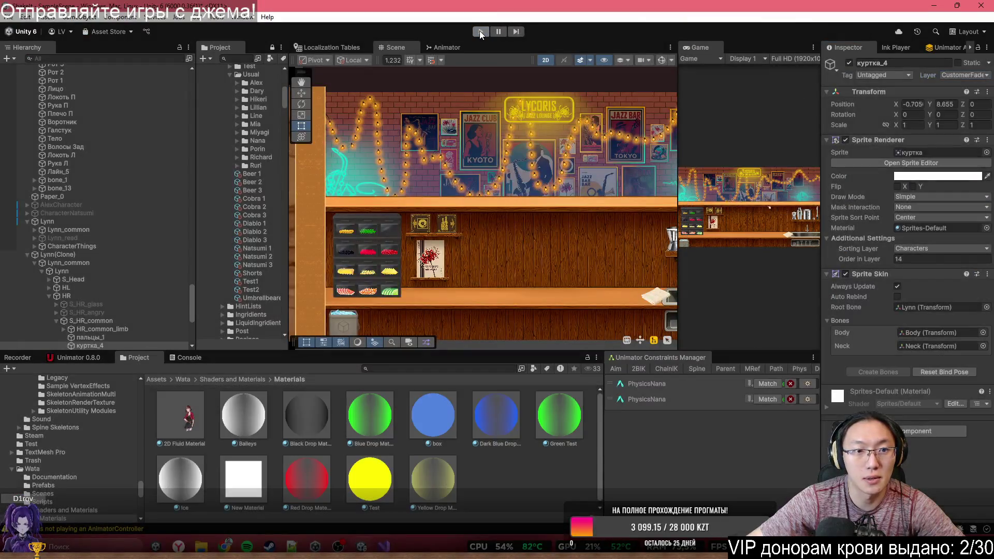
Step: Run the game and select Lynn's sleeve sprite рукав_1, now on the Customer layer
left_click(481, 31)
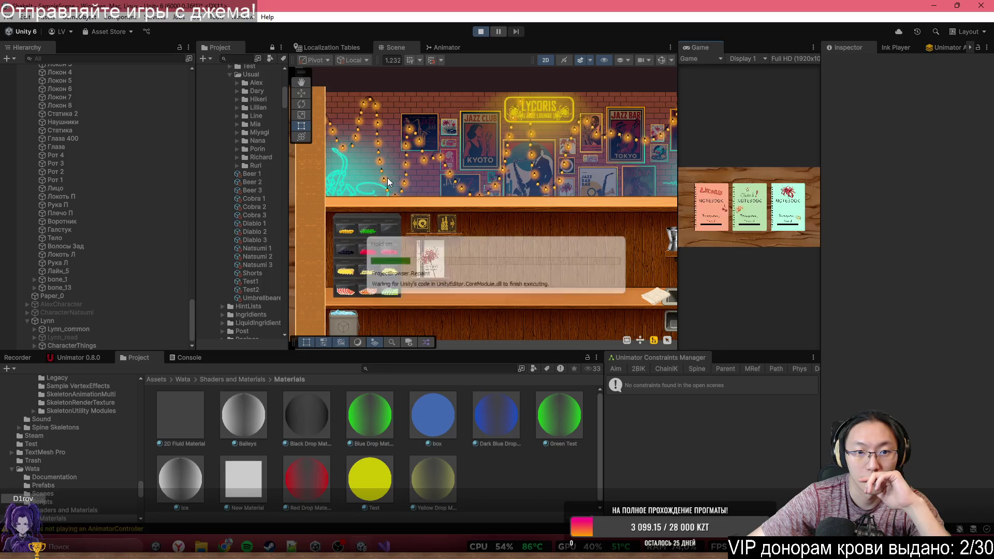
left_click_drag(421, 199, 467, 193)
left_click(478, 188)
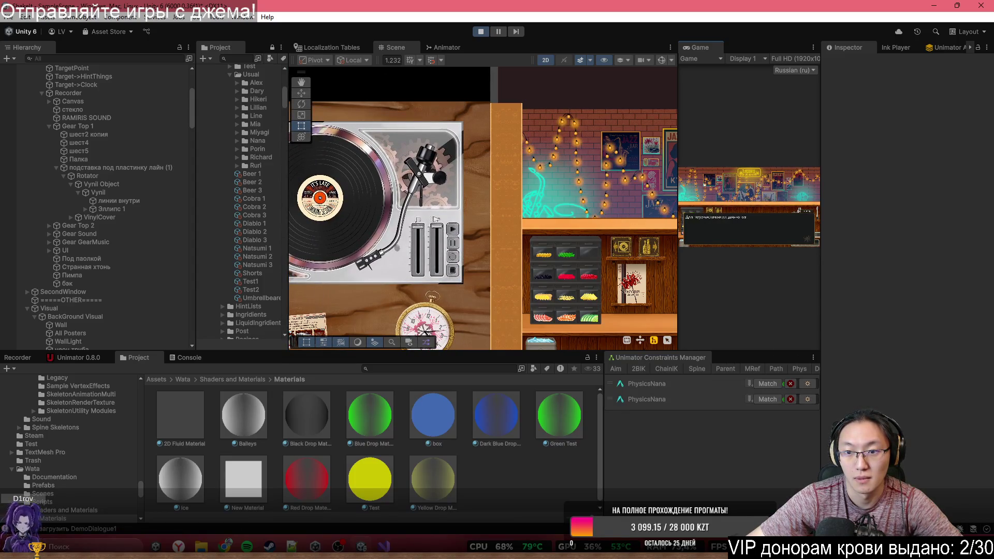
left_click(468, 230)
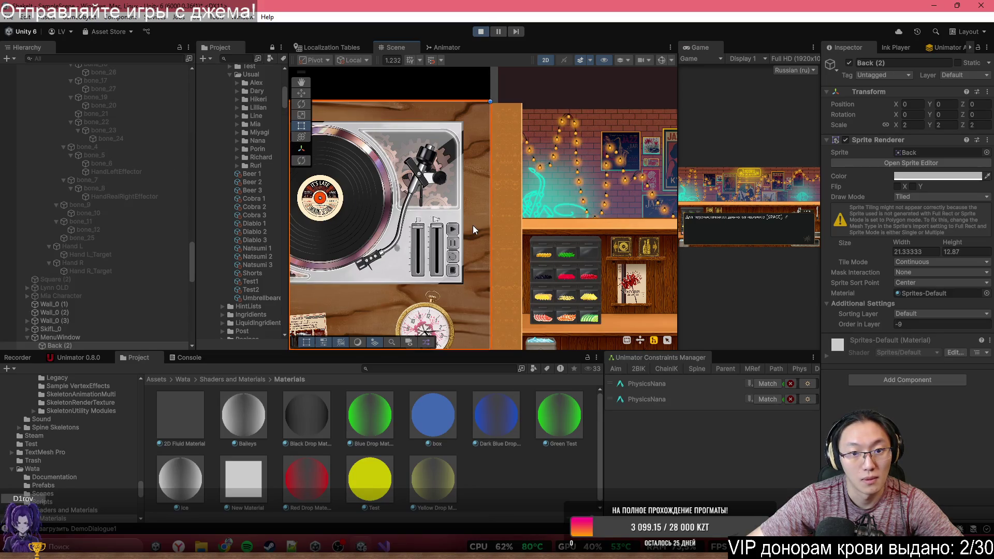
left_click(474, 265)
left_click(475, 268)
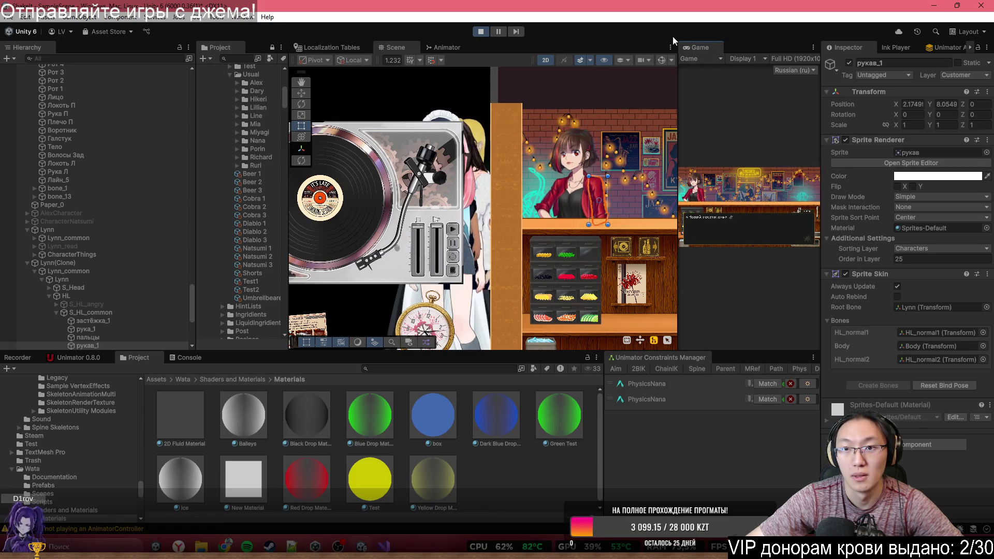
Step: Play the intro dialogue, reselecting рукав_1 to watch its layer change, then stop the game
double_click(705, 45)
double_click(602, 43)
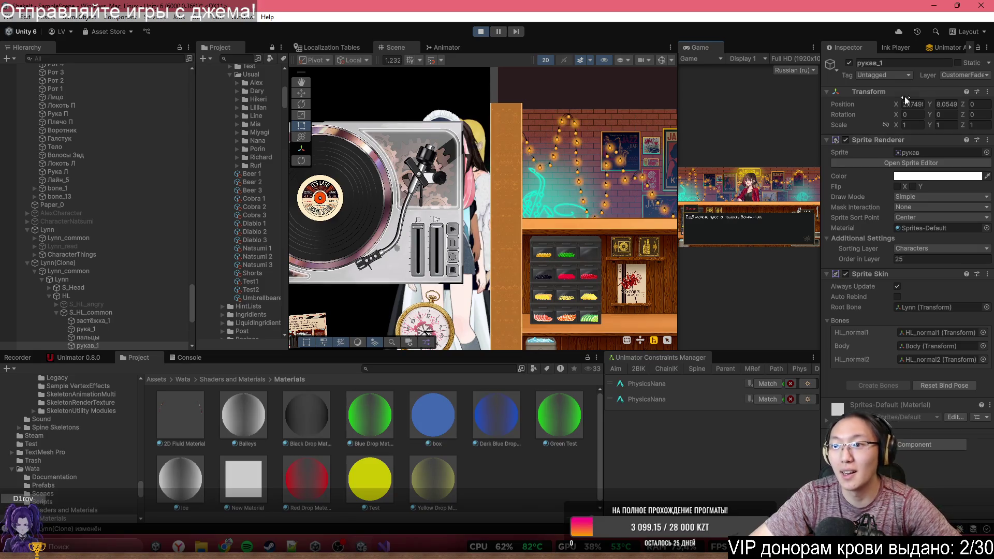
left_click(481, 33)
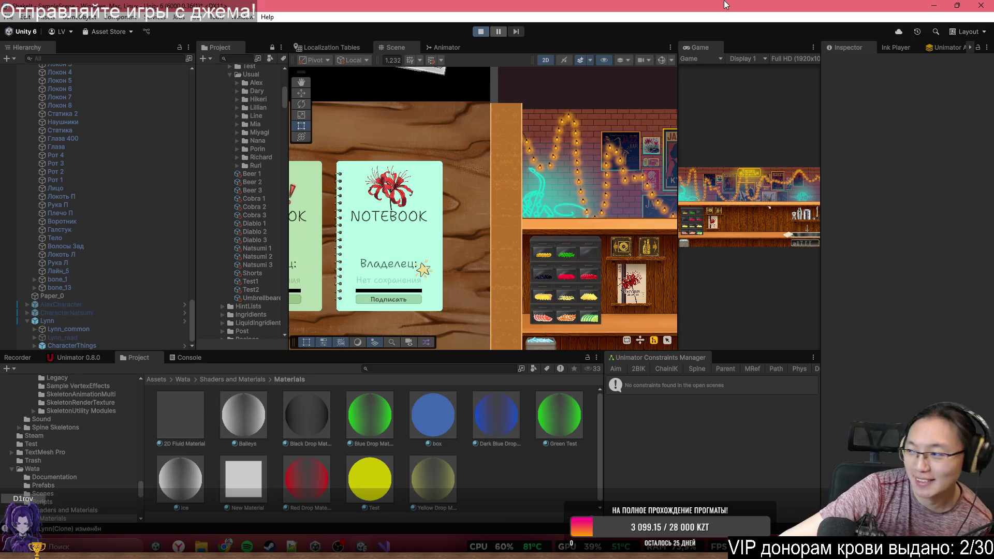
left_click(740, 189)
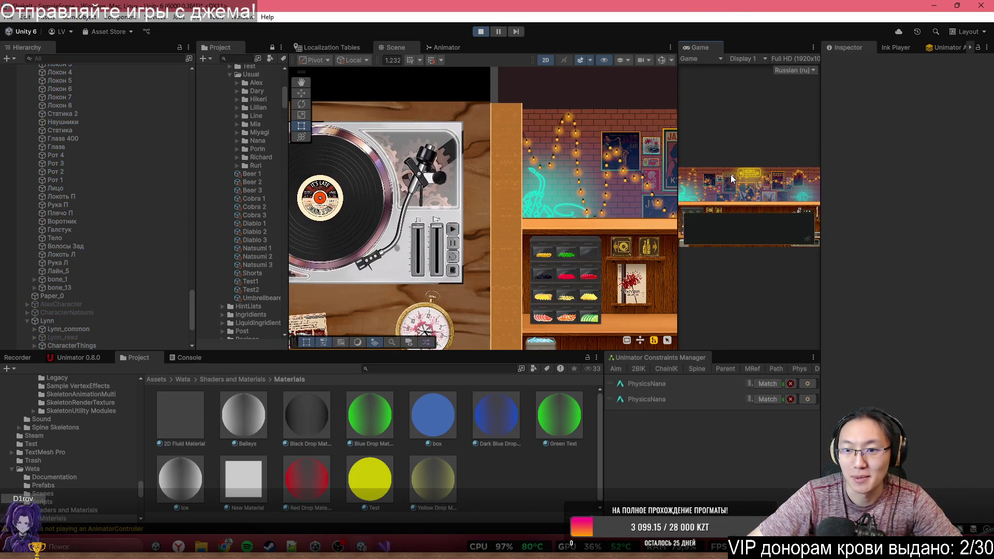
left_click(731, 171)
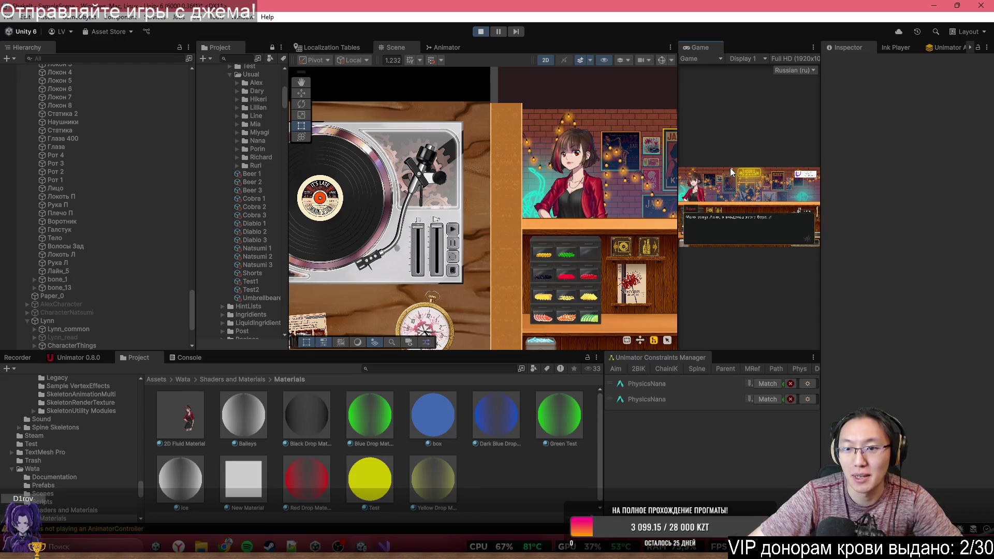
left_click(608, 172)
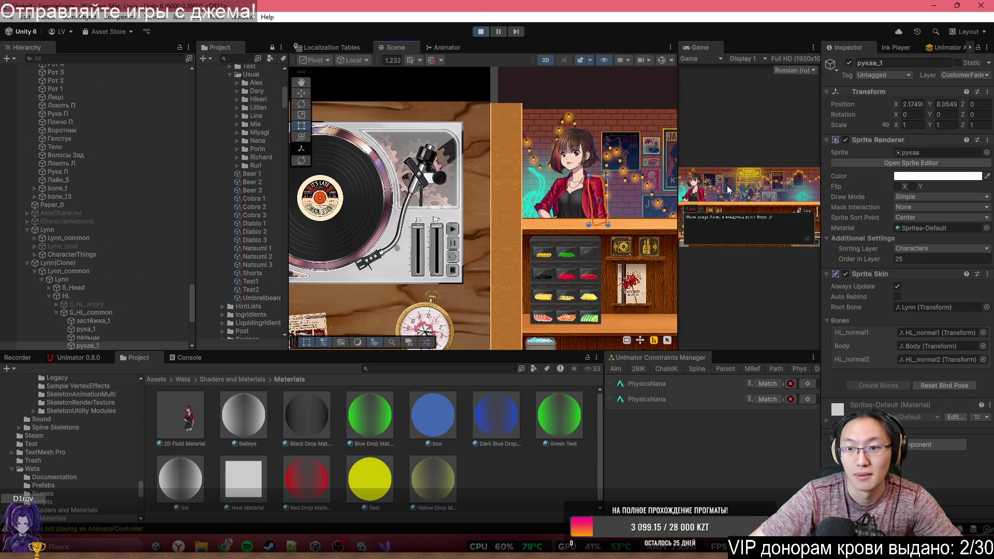
left_click(751, 228)
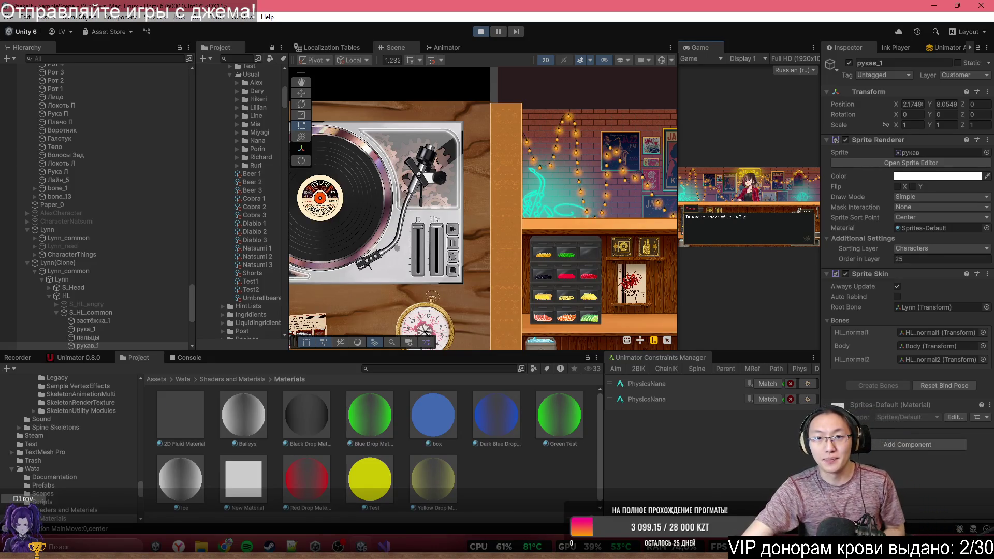
left_click(484, 31)
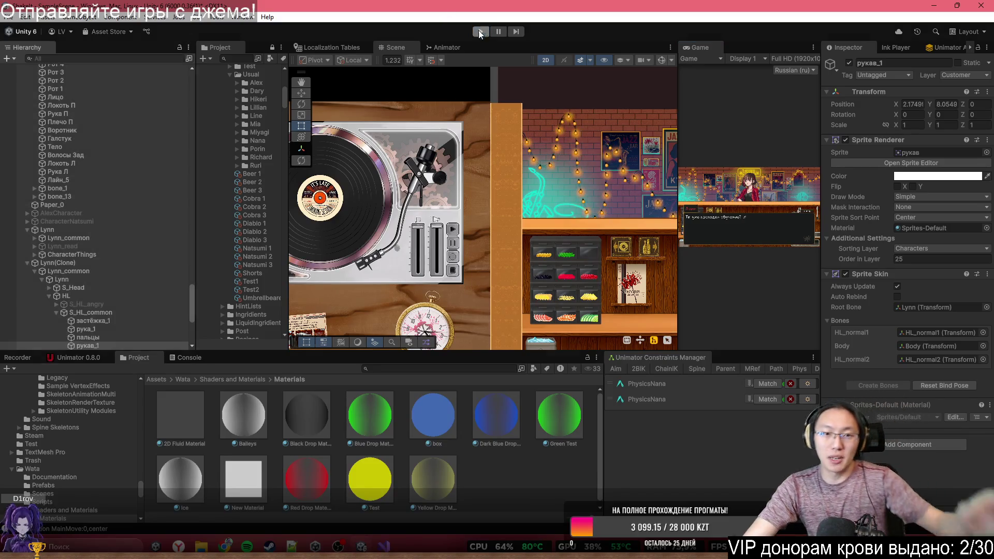
Step: Close the easing functions page and bring up the ChatGPT chat on DOTween opacity fades
key("alt+Tab")
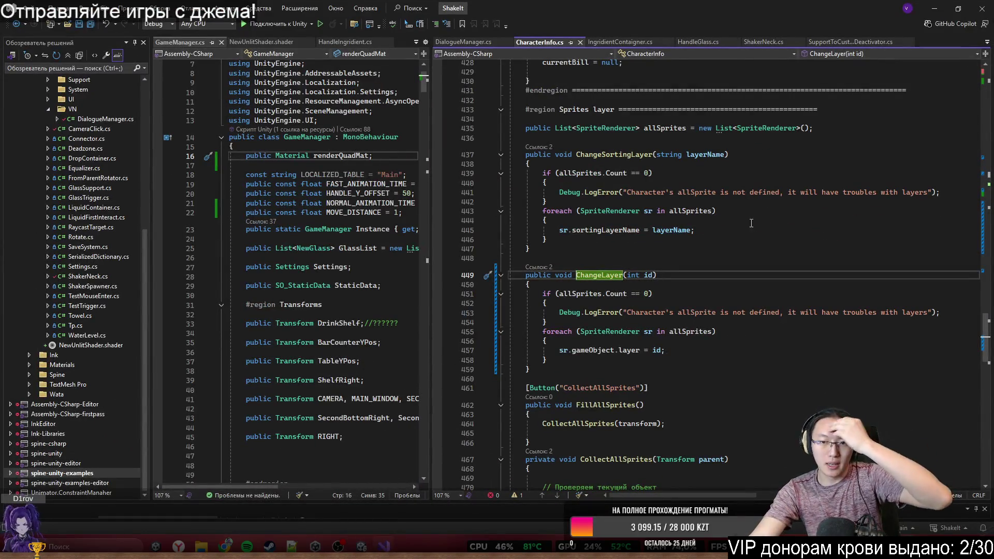
scroll(712, 222, "up", 5)
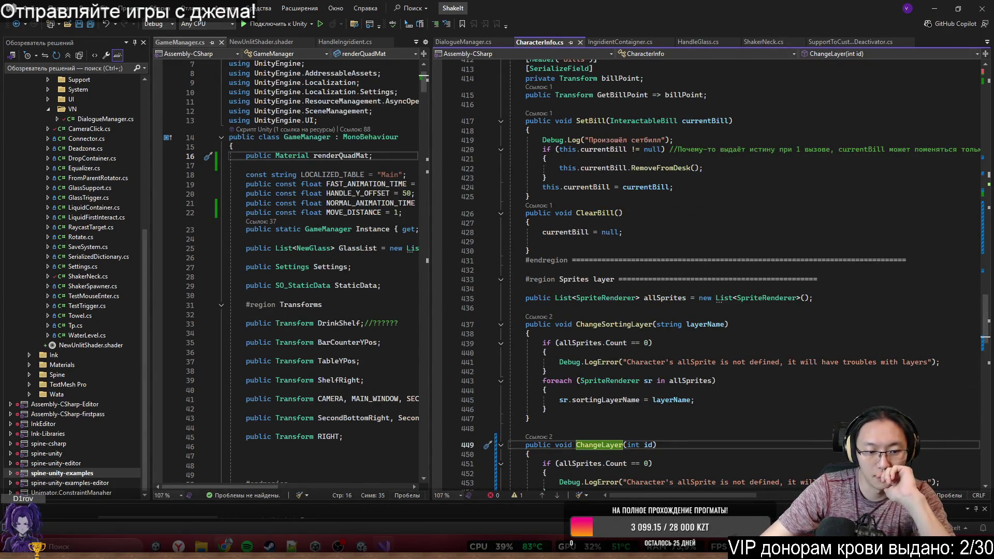
left_click(225, 546)
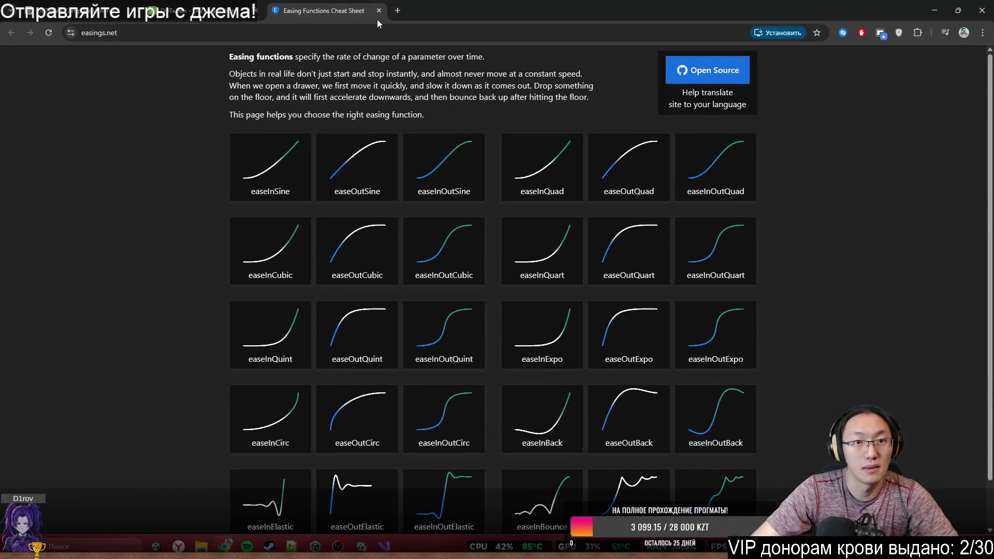
left_click(379, 10)
left_click(77, 10)
scroll(586, 219, "down", 10)
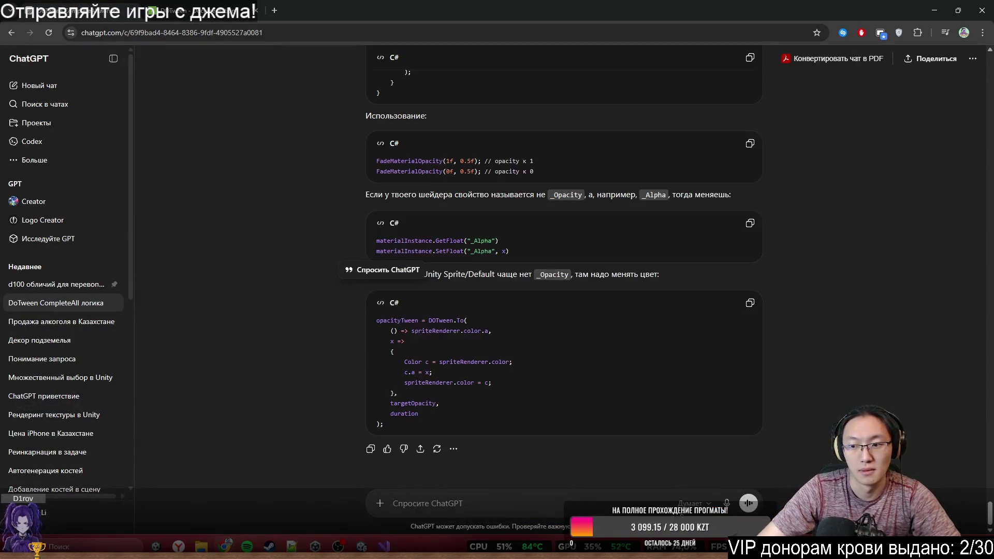
Step: Ask ChatGPT in Russian whether DOTween.CompleteAll() can skip a sequence's callbacks
left_click(503, 503)
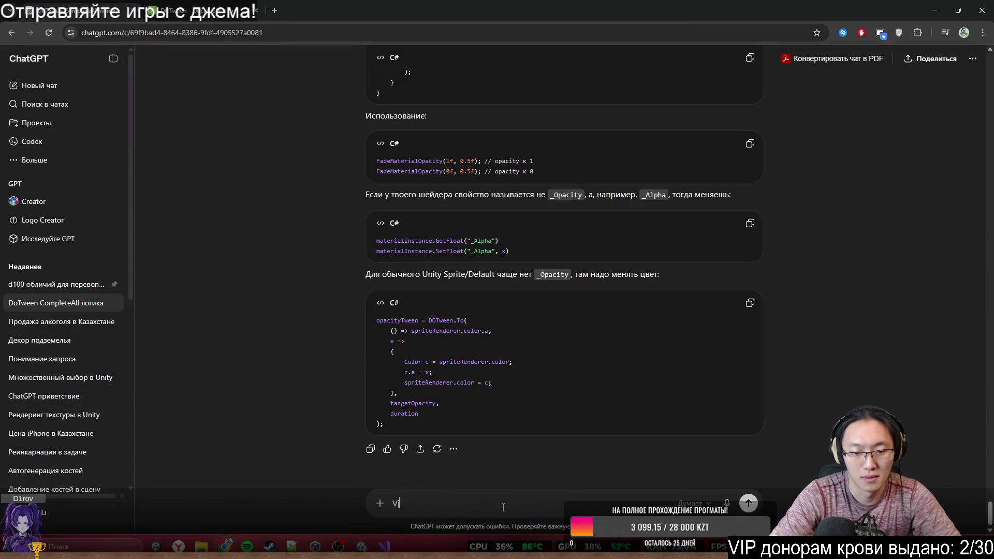
type("По")
key("BackSpace")
key("BackSpace")
type("Мо")
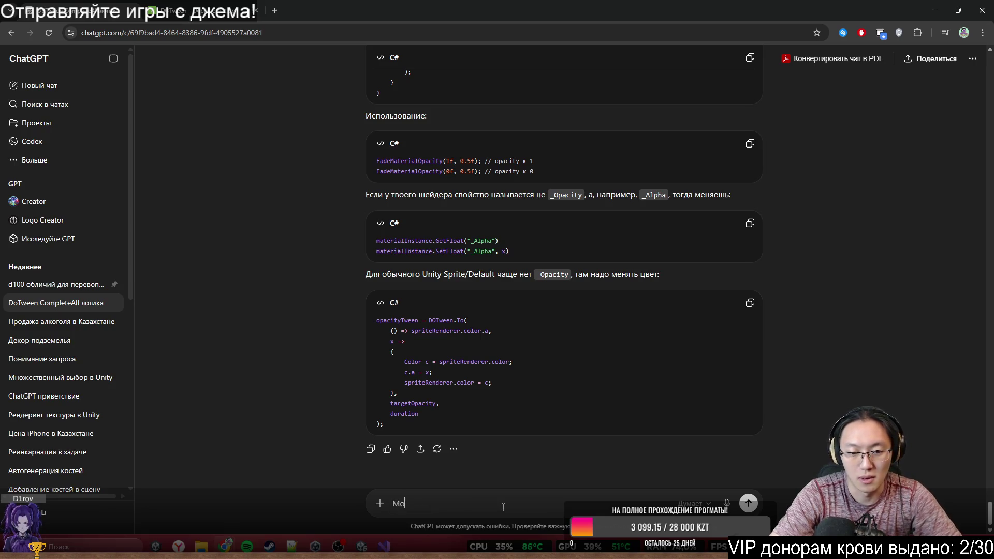
type("зжежет ли быть, что")
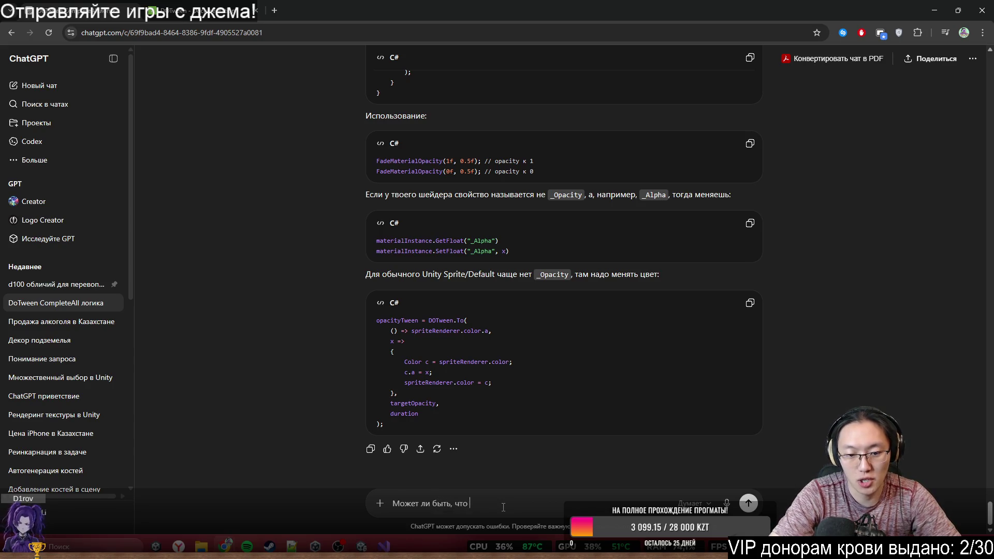
type("sequence")
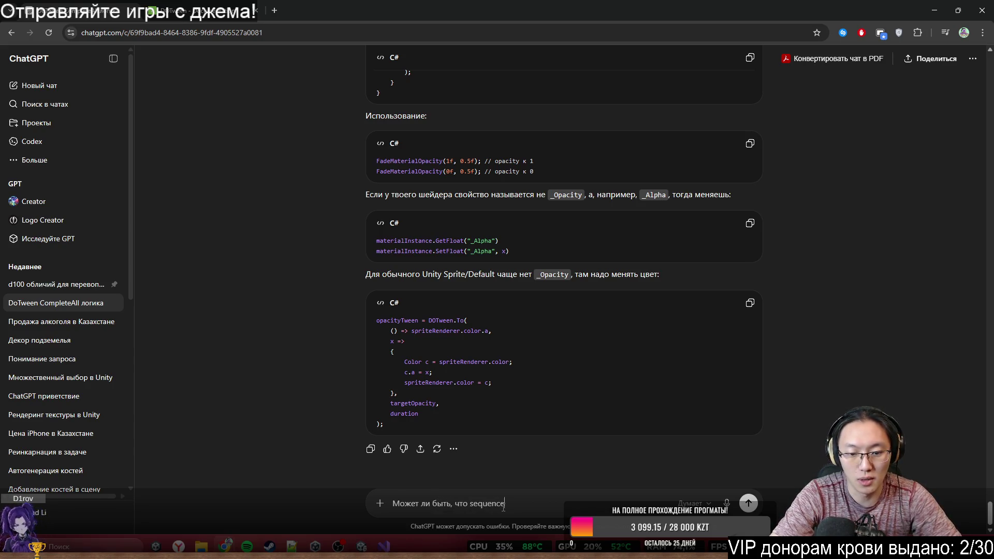
type(" при ")
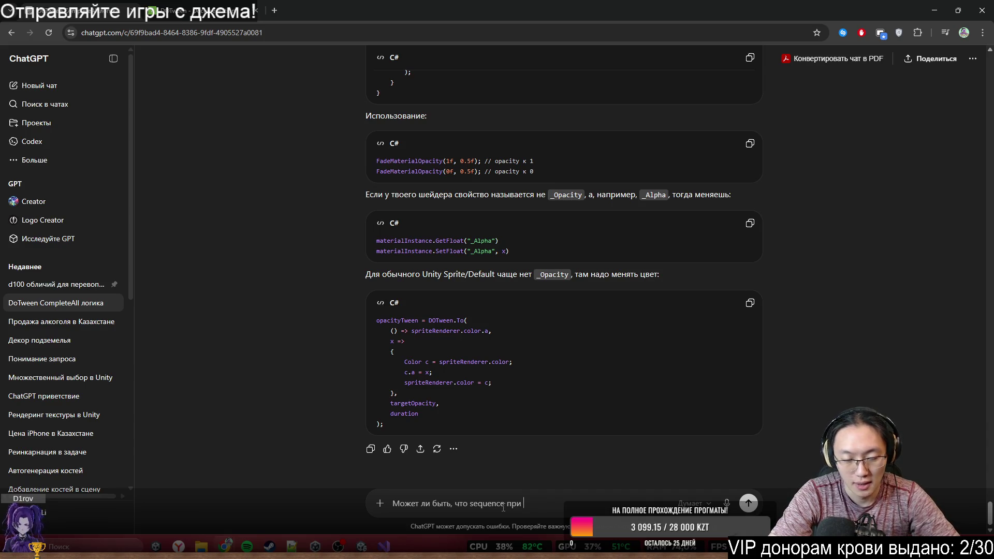
type("DoT")
type("n")
key("BackSpace")
type("CompleteAll() не акт")
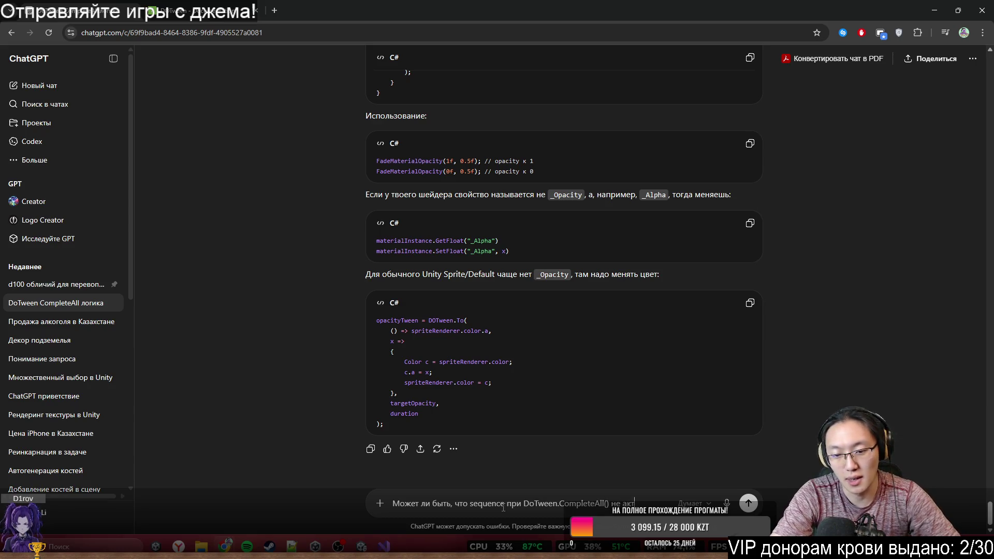
type("колбеки из seque")
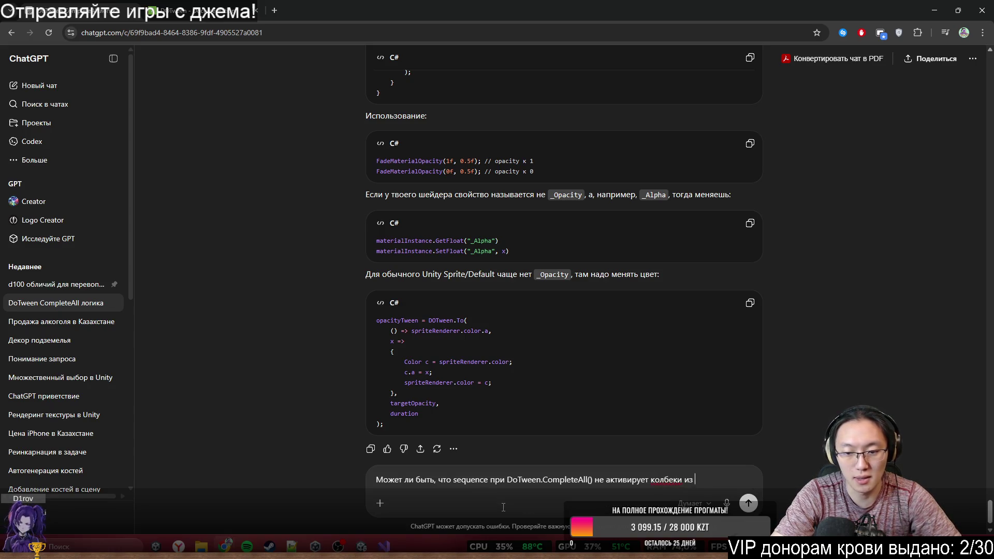
type("nce?")
key("Return")
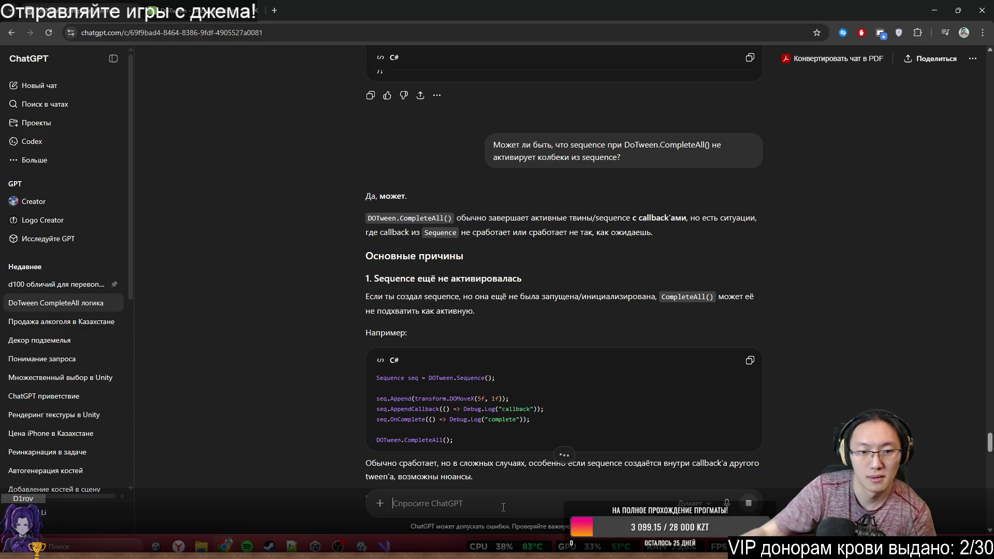
Step: Read down ChatGPT's reply, briefly highlighting the phrase 'Обычно сработает'
scroll(632, 323, "down", 4)
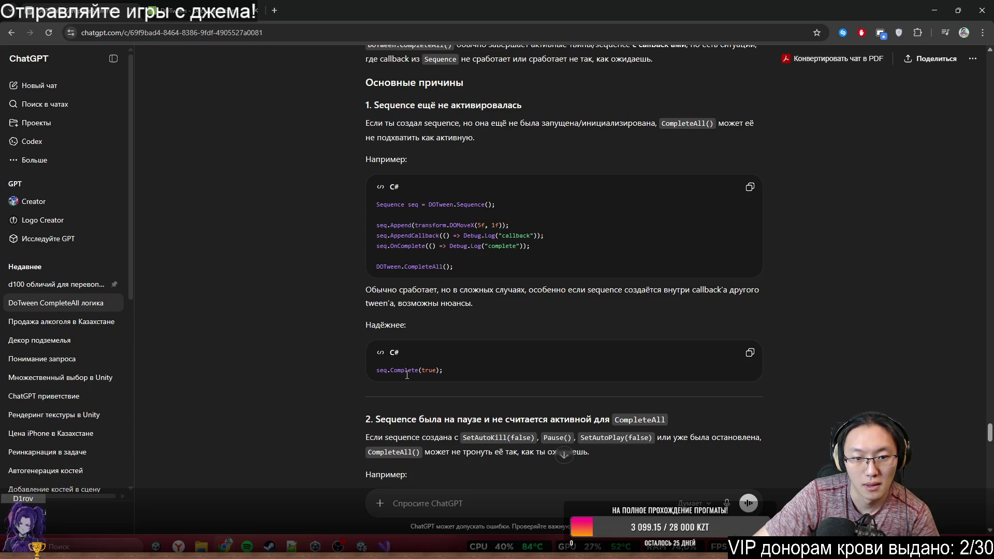
double_click(395, 285)
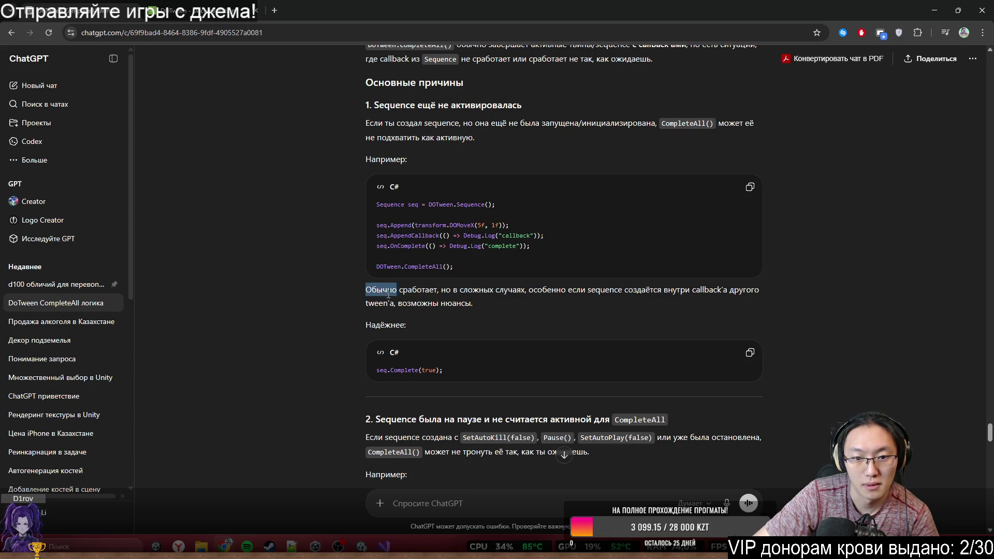
left_click_drag(394, 285, 434, 289)
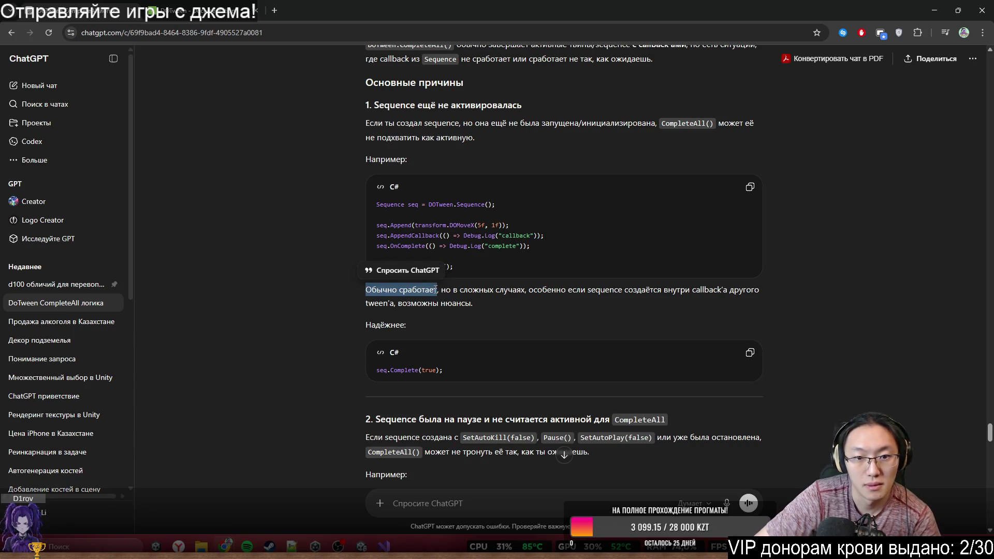
left_click(451, 299)
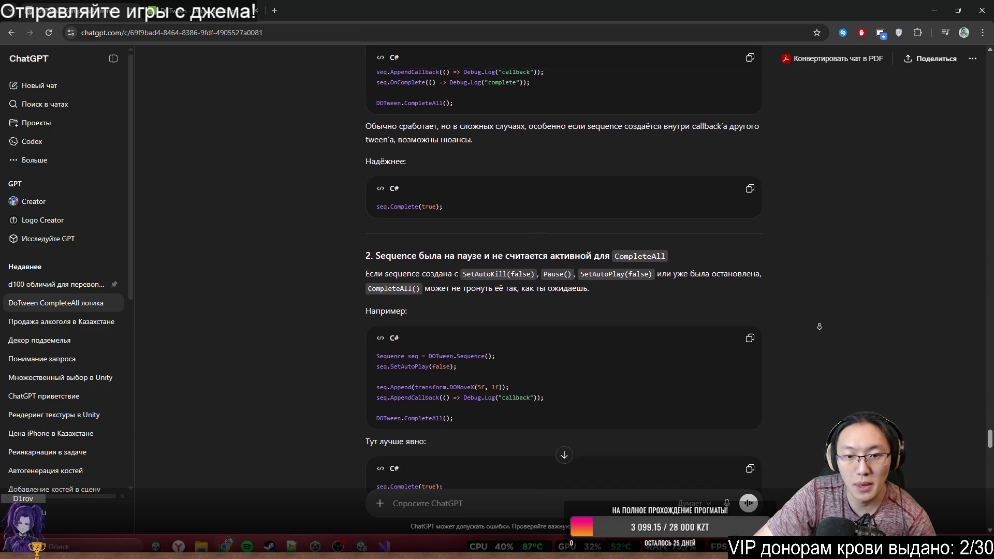
Step: Scroll to the third cause, highlight CompleteAll(false), and return to Visual Studio
middle_click(820, 325)
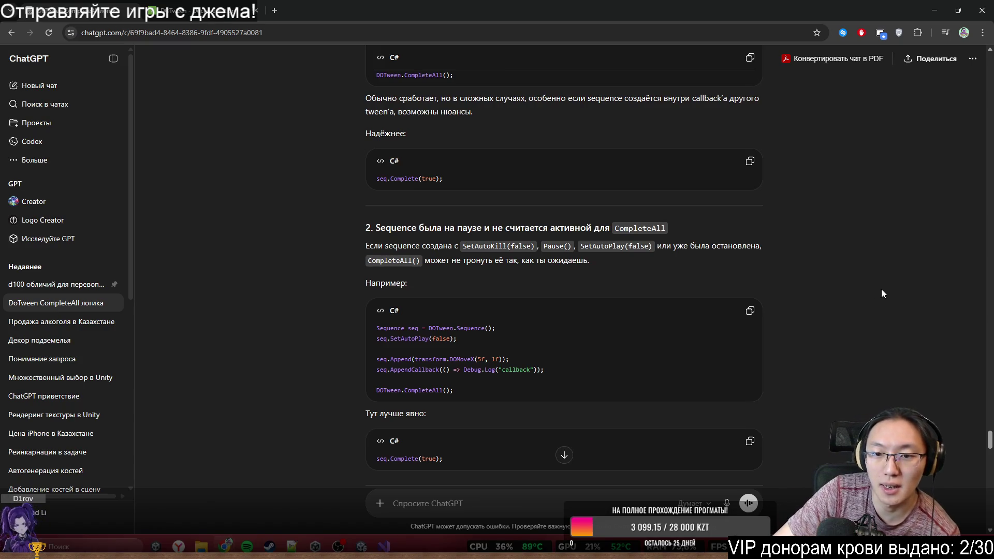
scroll(878, 258, "down", 3)
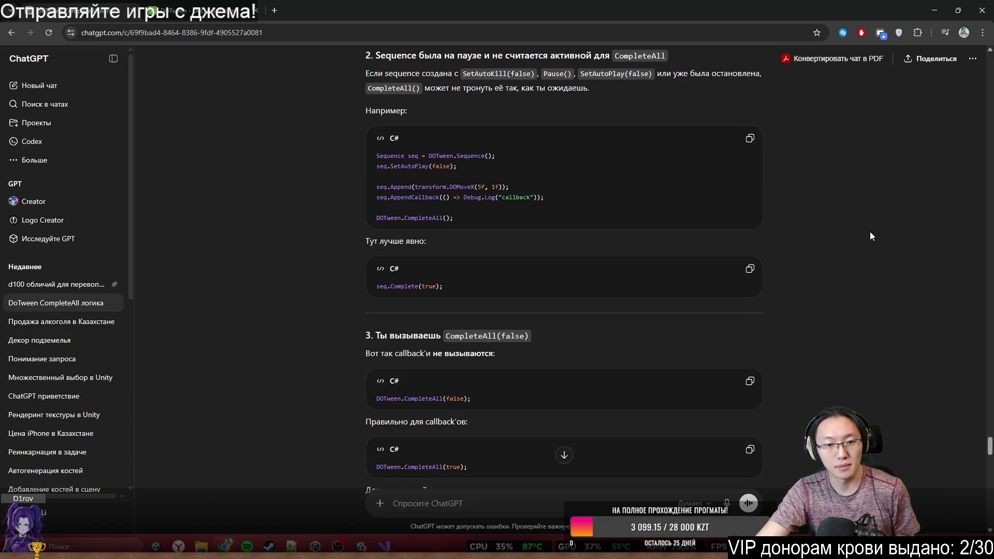
scroll(865, 216, "down", 3)
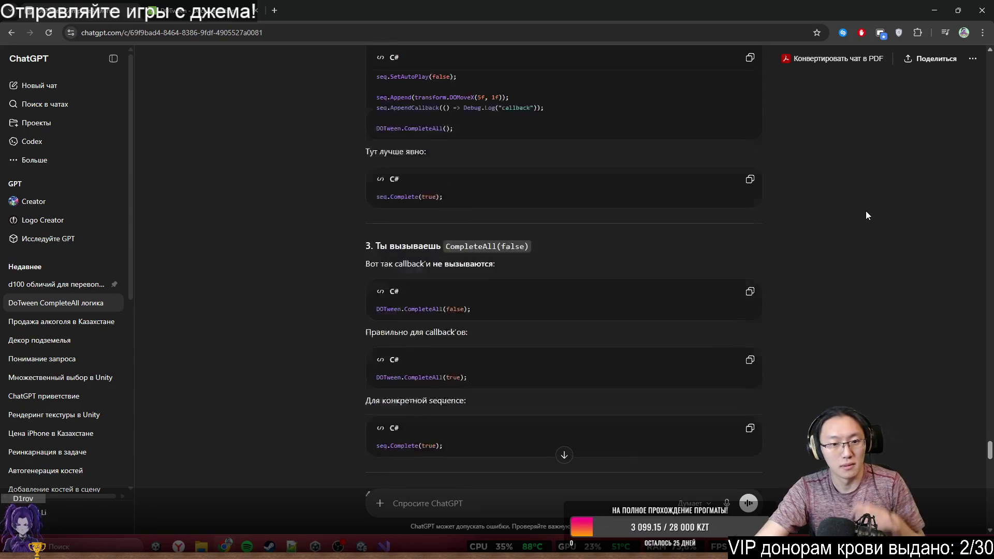
mouse_move(446, 163)
left_mouse_down()
mouse_move(533, 172)
mouse_move(532, 163)
left_mouse_up()
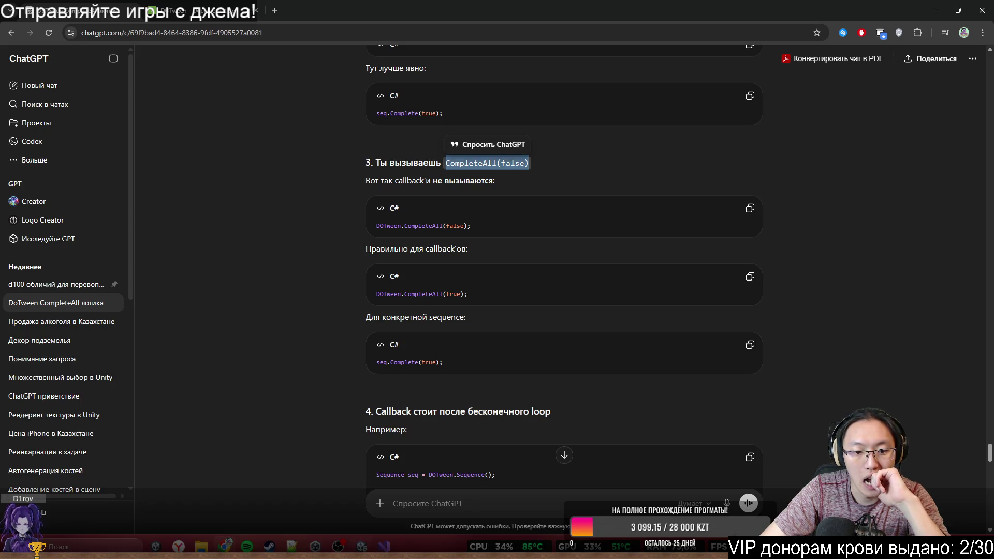
key("alt+Tab")
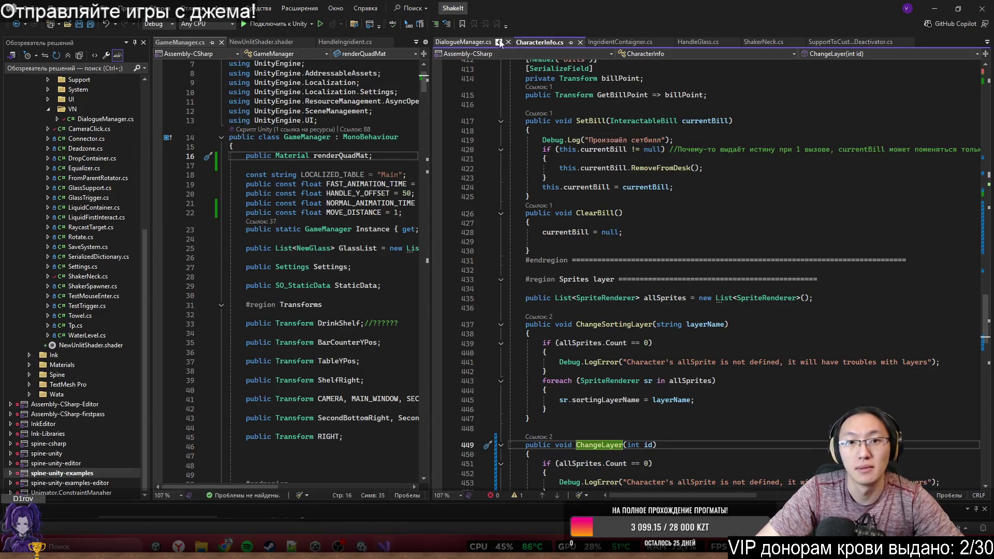
Step: In DialogueManager.cs, change the CompleteAll call on line 357 to CompleteAll(true)
left_click(464, 41)
key("ctrl+f")
type("Complete")
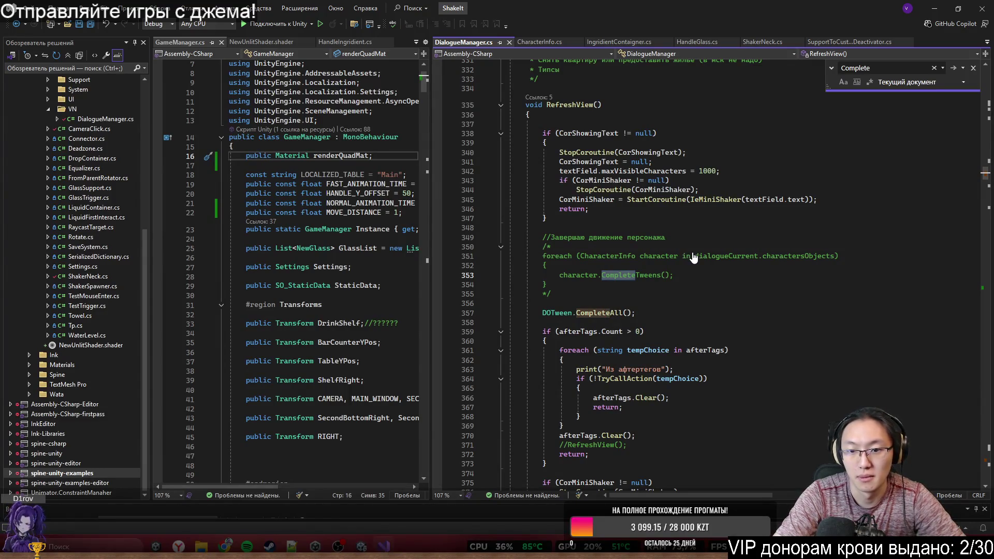
type("All")
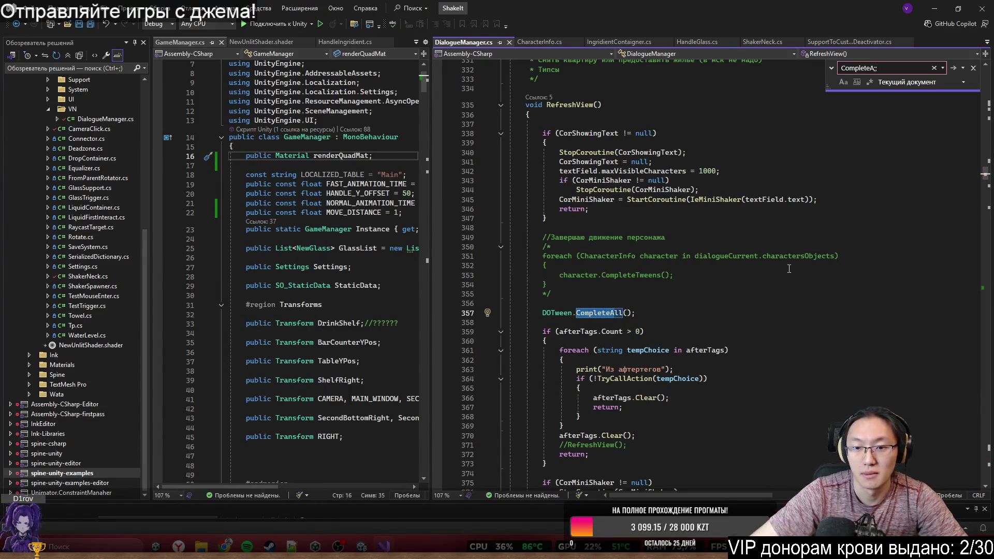
left_click(627, 312)
type("true")
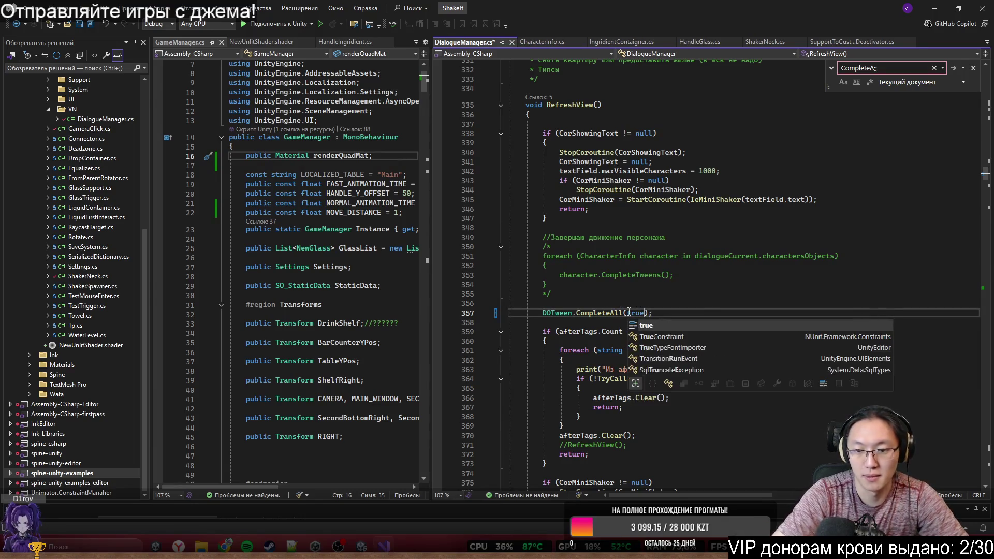
Step: Check the ChatGPT answer and DOTween documentation, then start the game in Unity Play mode
left_click(934, 8)
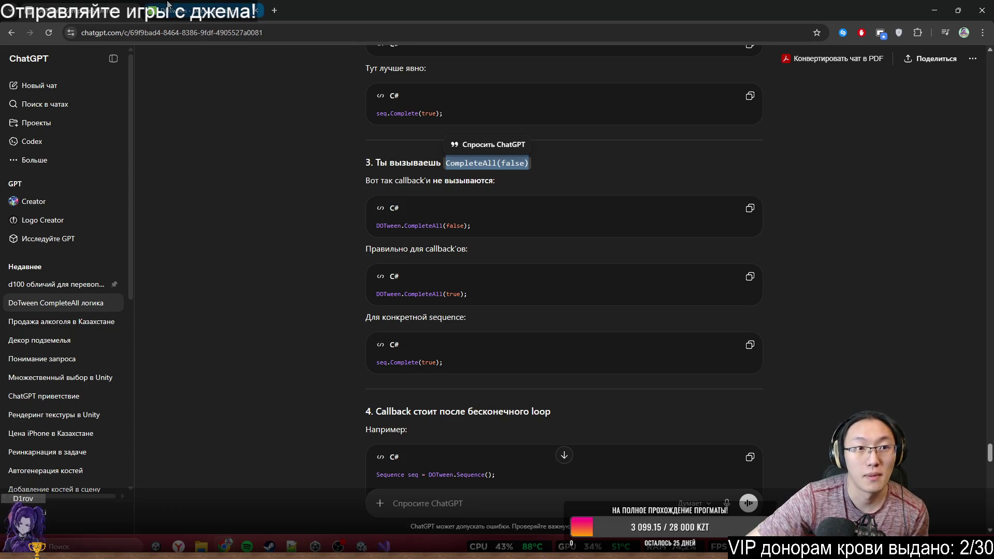
left_click(202, 11)
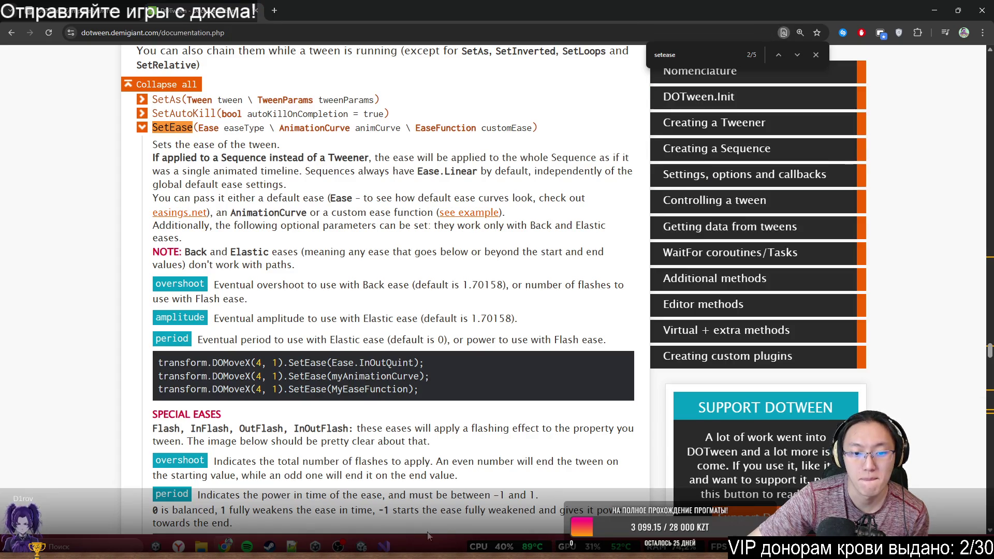
key("alt+Tab")
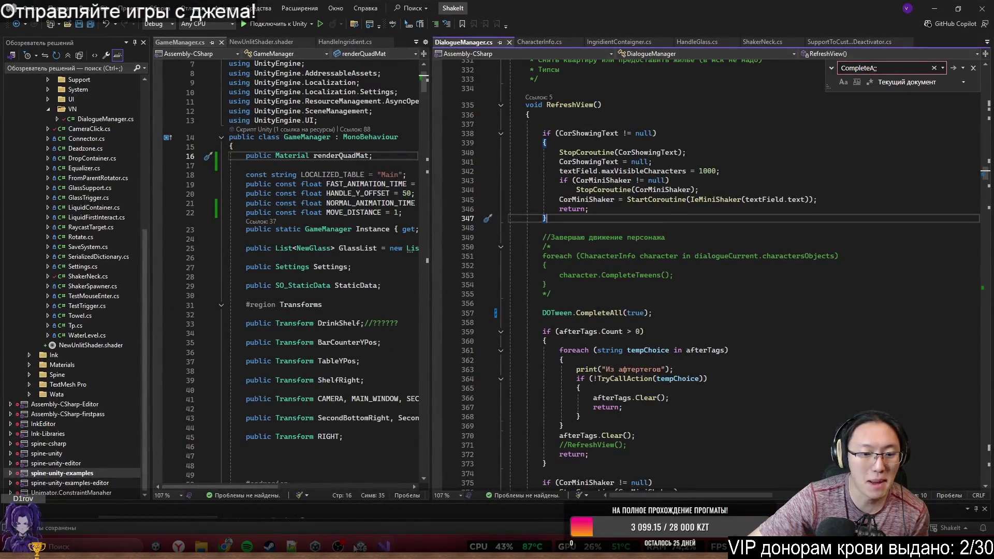
left_click(363, 547)
left_click(480, 31)
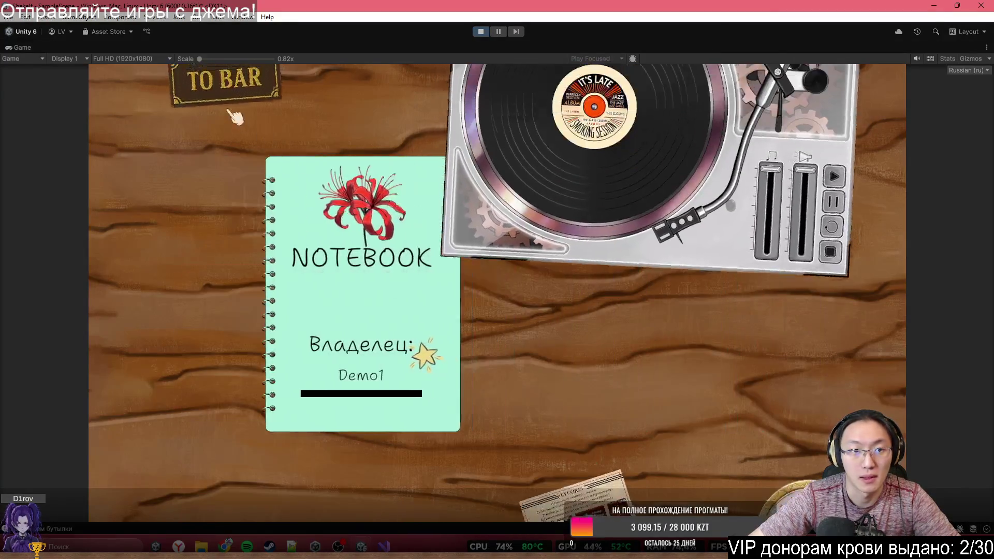
Step: Play to the bar dialogue and inspect the red-jacket character's jacket sprite: Characters layer, order 24
left_click(234, 115)
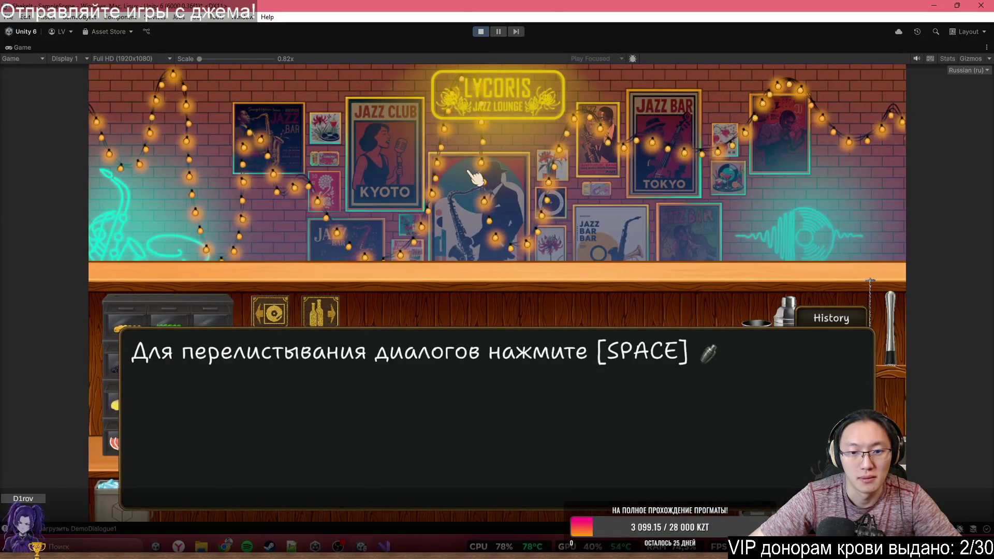
key("space")
key("space")
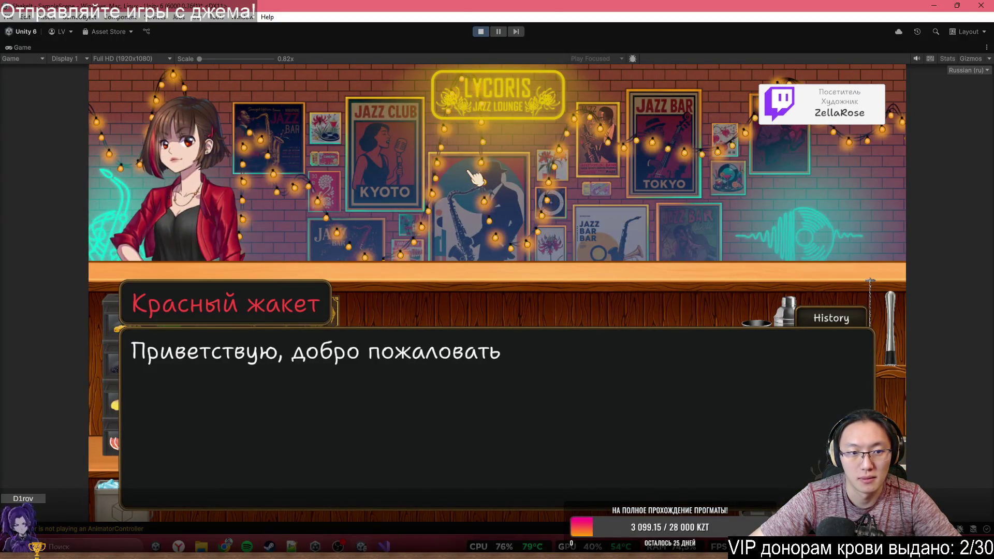
double_click(395, 52)
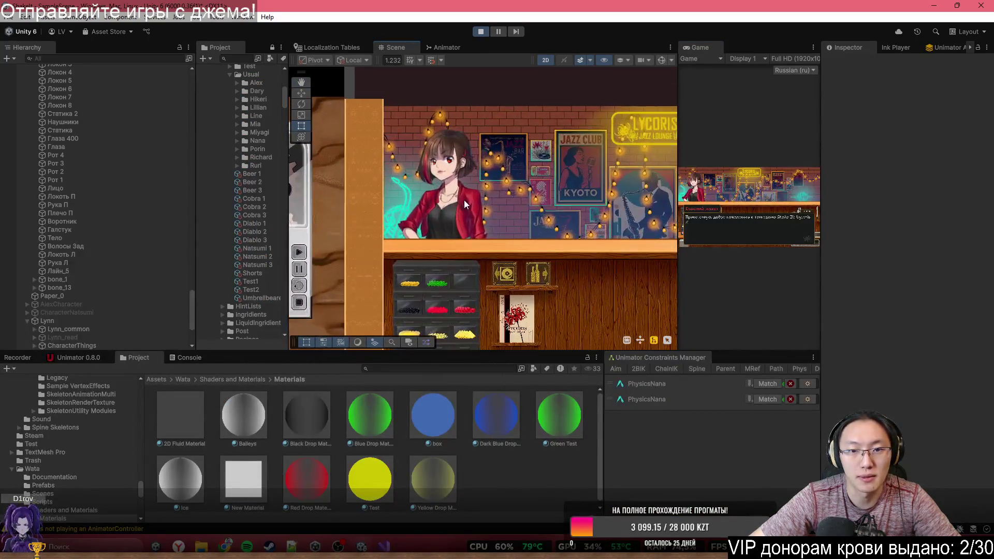
left_click(465, 199)
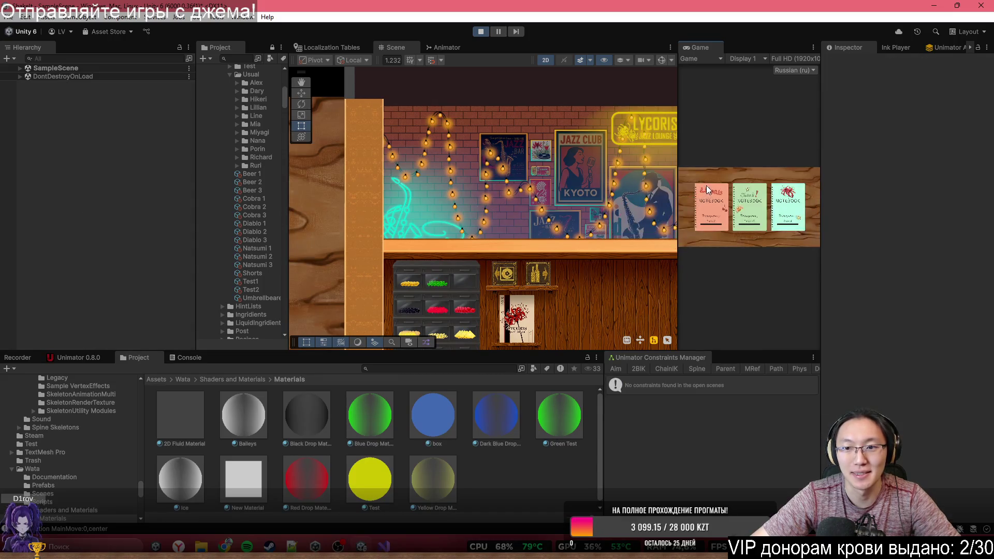
left_click(708, 189)
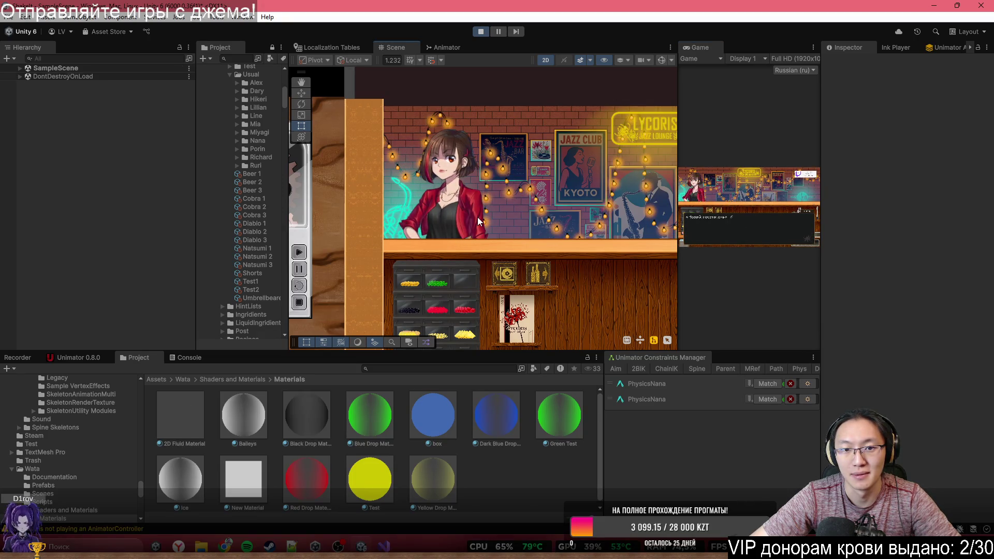
left_click(478, 222)
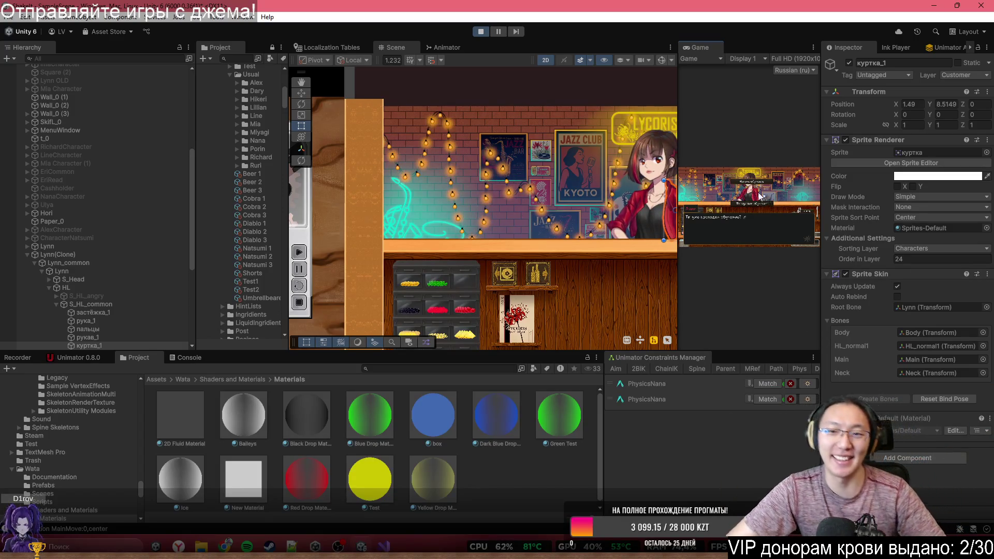
Step: Widen the Game view and click through the distracted customer's arrival dialogue
left_click_drag(678, 165, 540, 176)
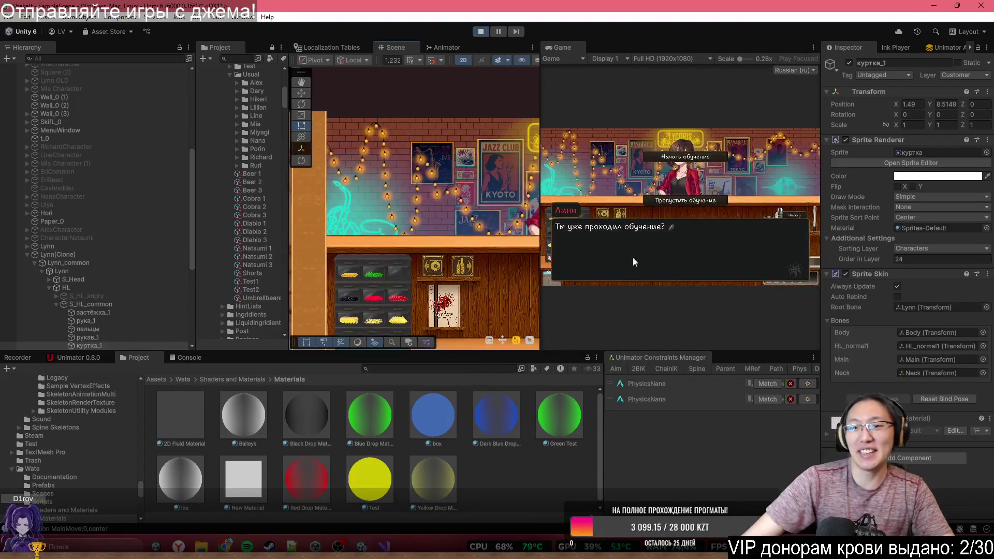
left_click(720, 199)
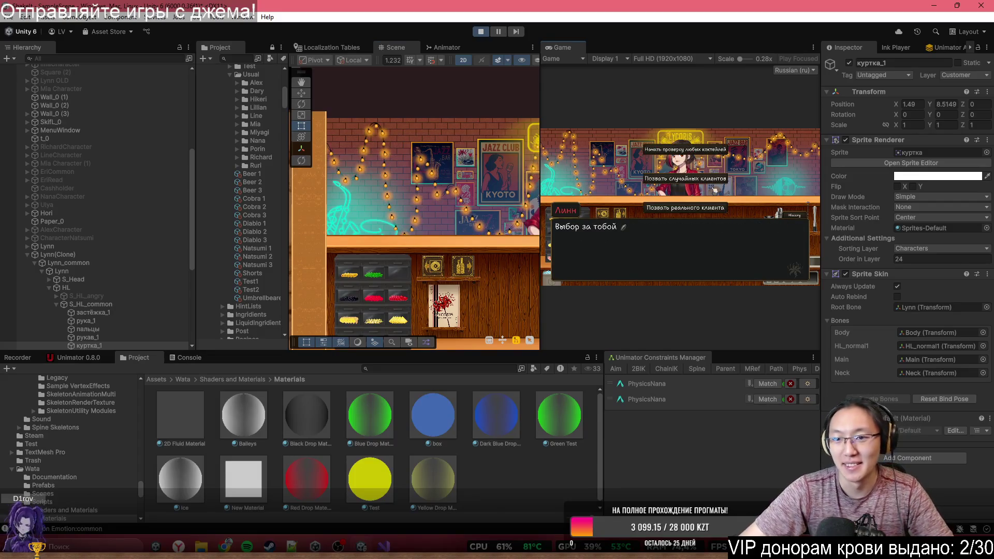
left_click(712, 207)
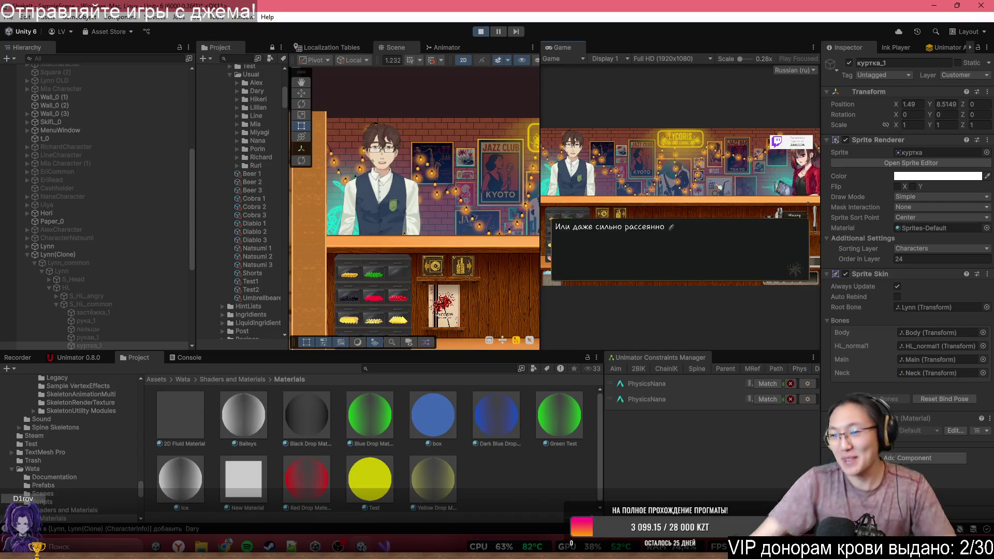
key("space")
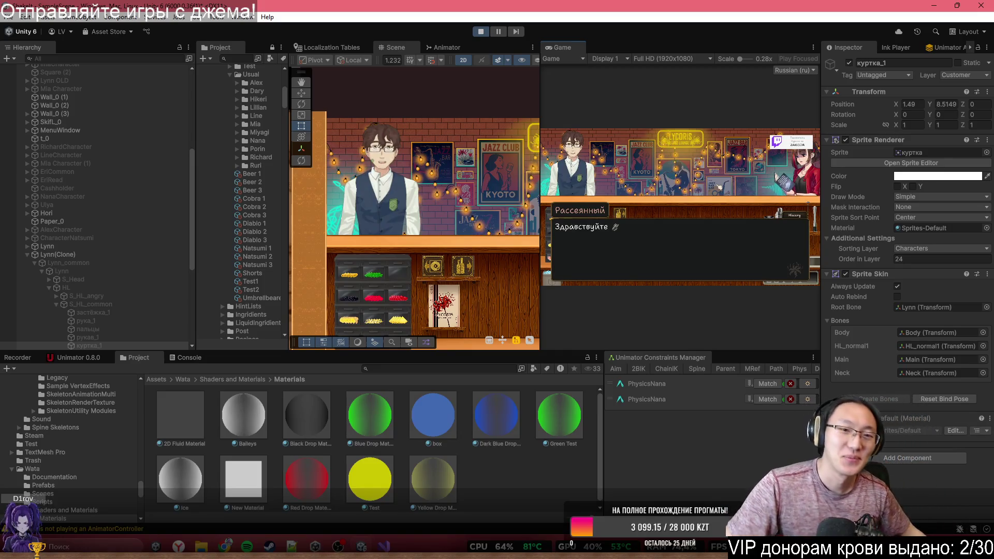
left_click(707, 136)
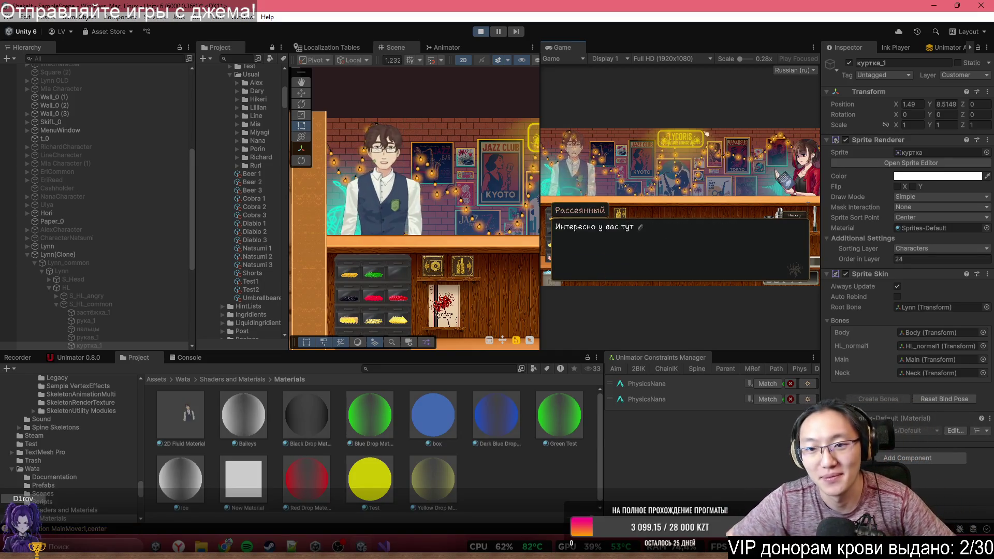
left_click(707, 136)
left_click(707, 135)
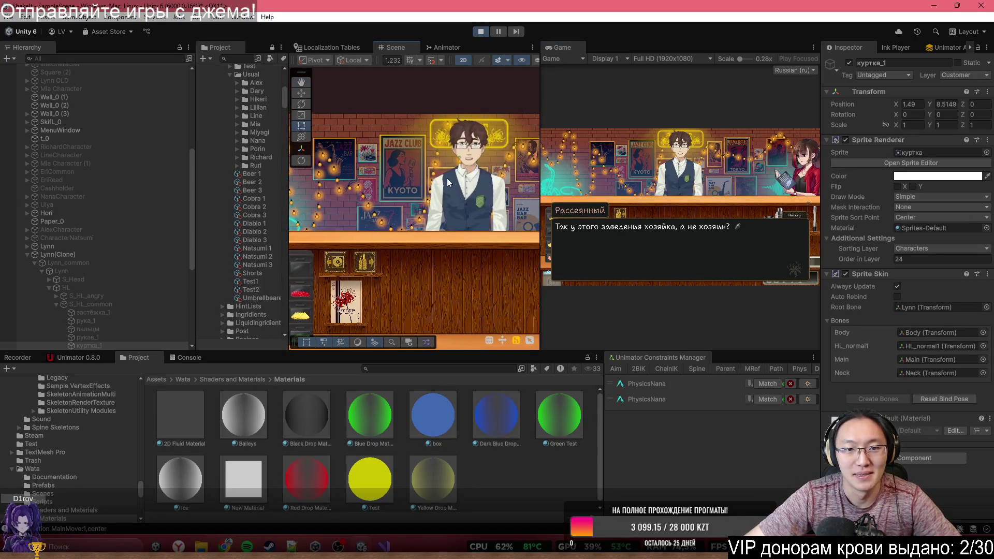
Step: Select the customer's torso sprite, maximize the Game view, and return to notebook selection
scroll(448, 183, "up", 2)
left_click(466, 180)
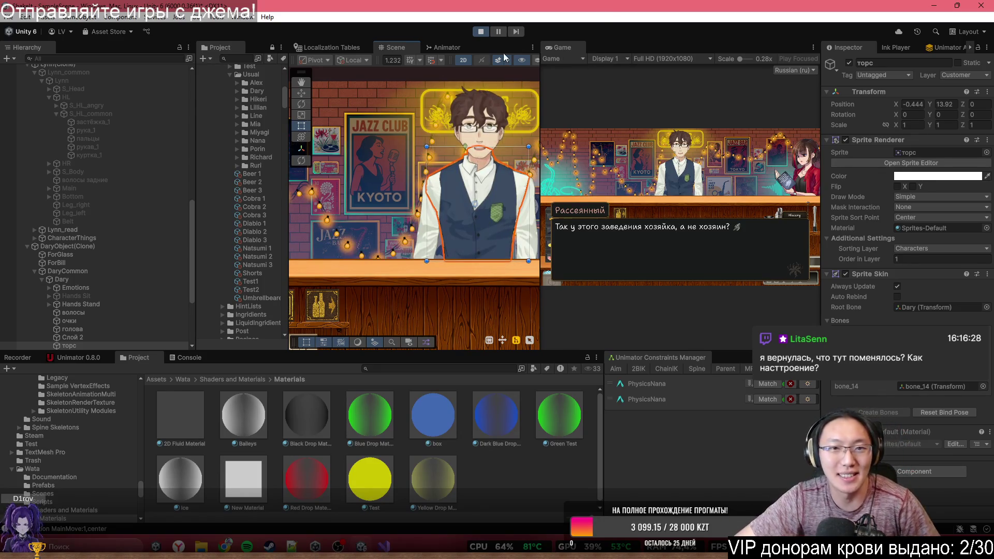
scroll(30, 157, "up", 10)
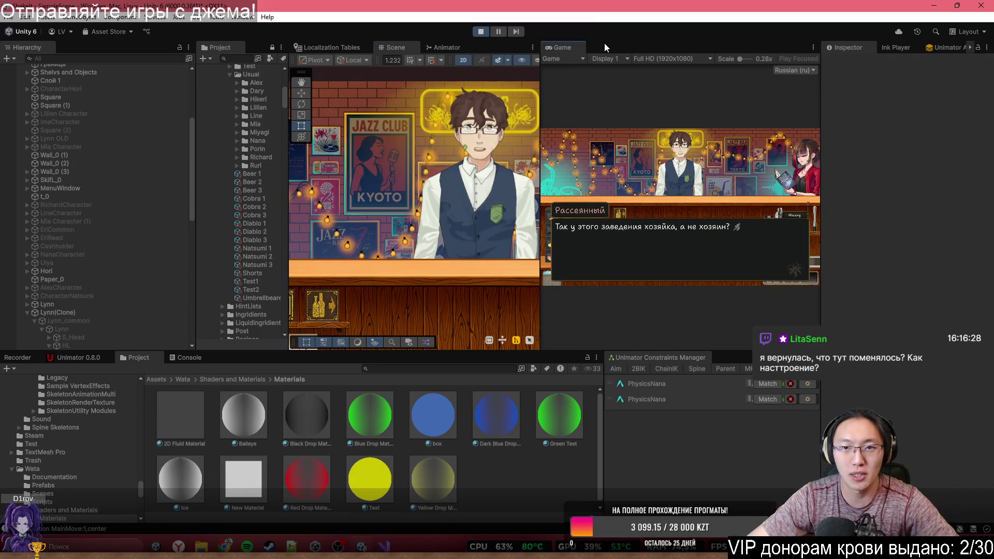
double_click(570, 46)
left_click(601, 196)
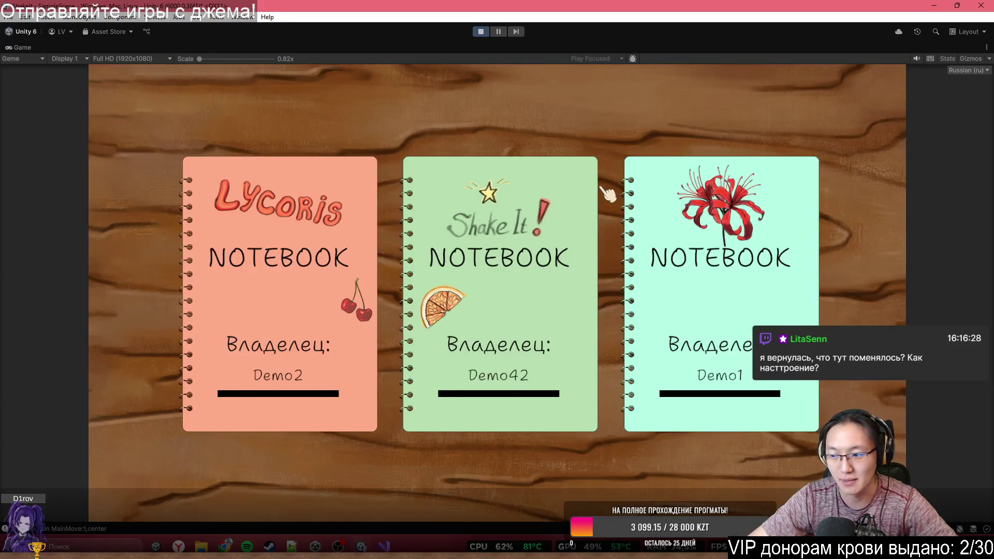
Step: Load the Demo42 save, go to the bar with Lynn, then stop play mode
left_click(575, 228)
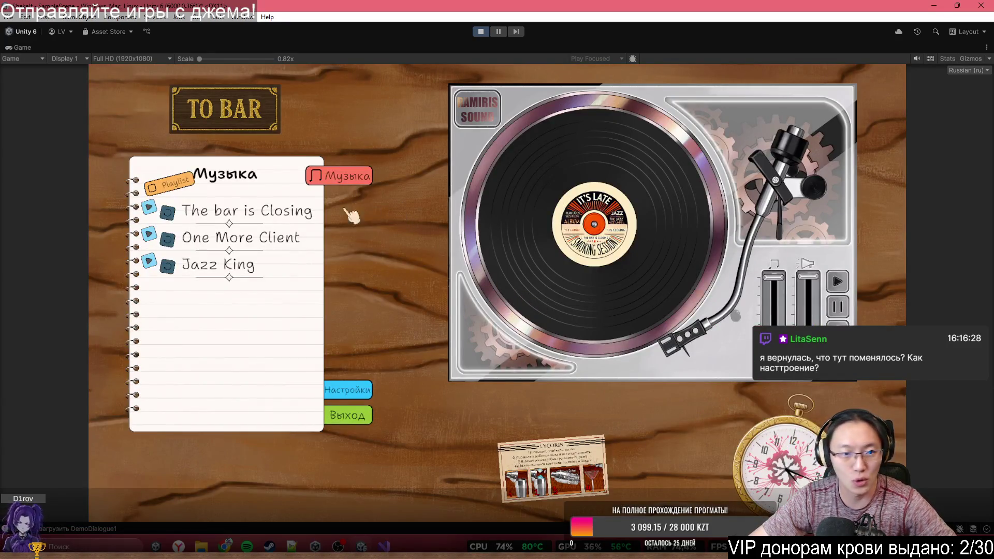
left_click(276, 109)
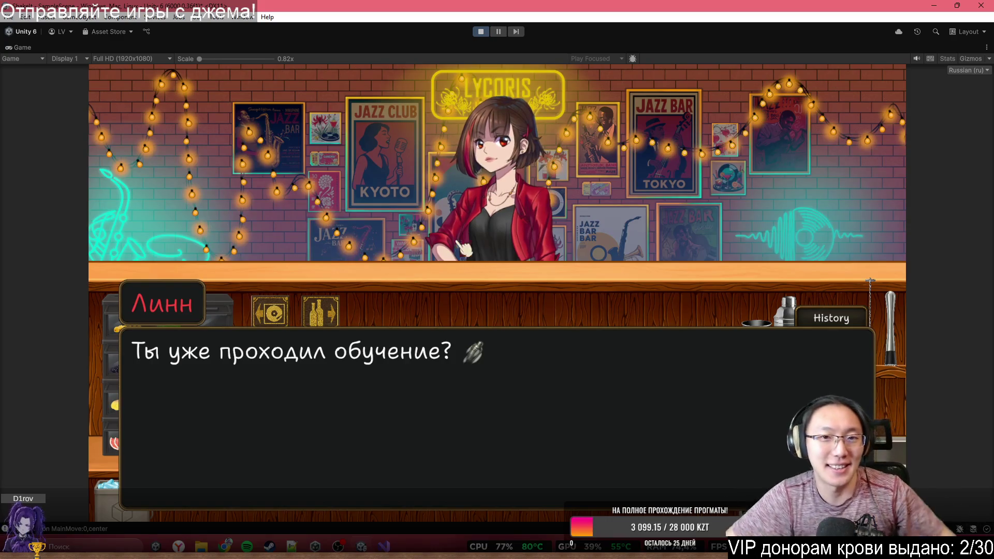
left_click(480, 32)
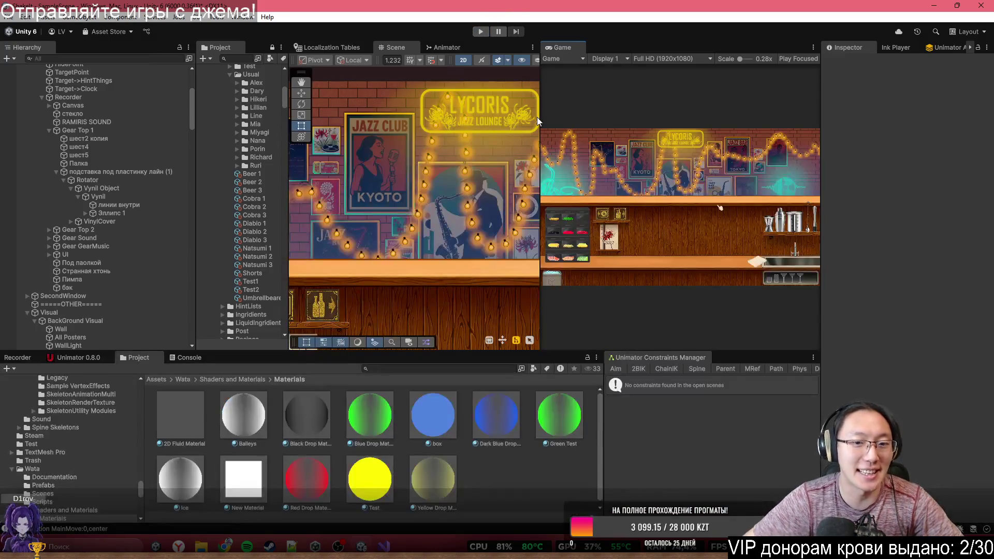
Step: Look over the MOVE_DISTANCE constant on line 22 of GameManager.cs, then restart Play mode
left_click(384, 546)
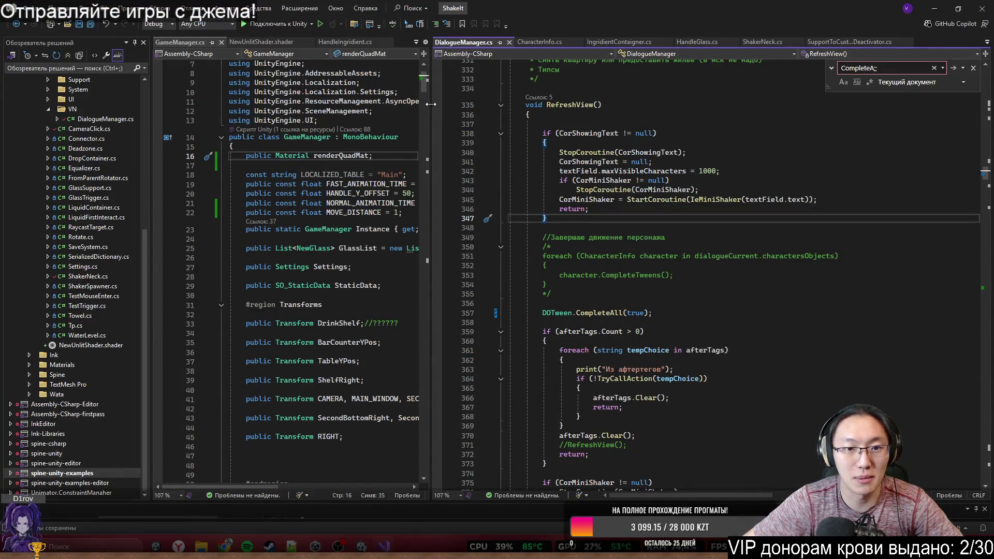
left_click_drag(430, 104, 581, 113)
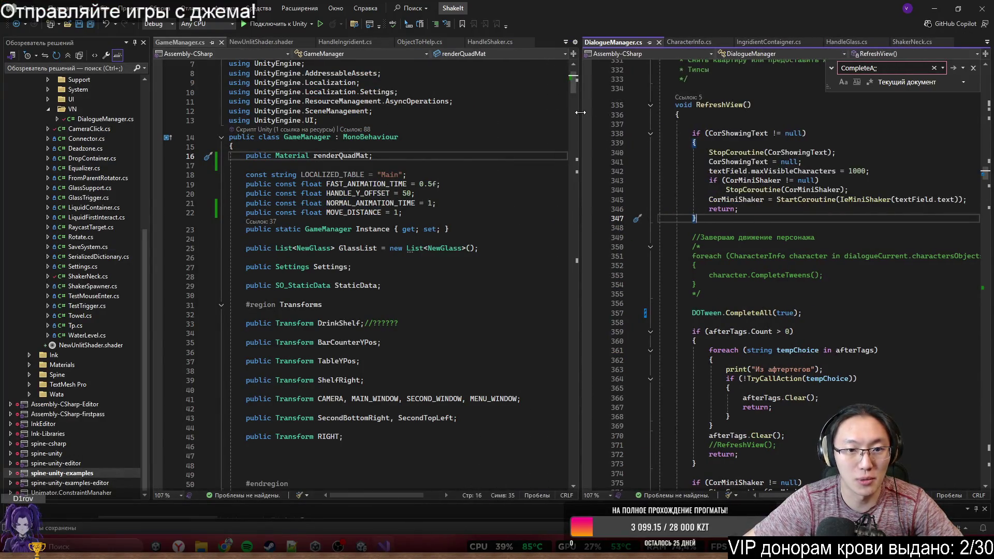
left_click(403, 213)
key("alt+Tab")
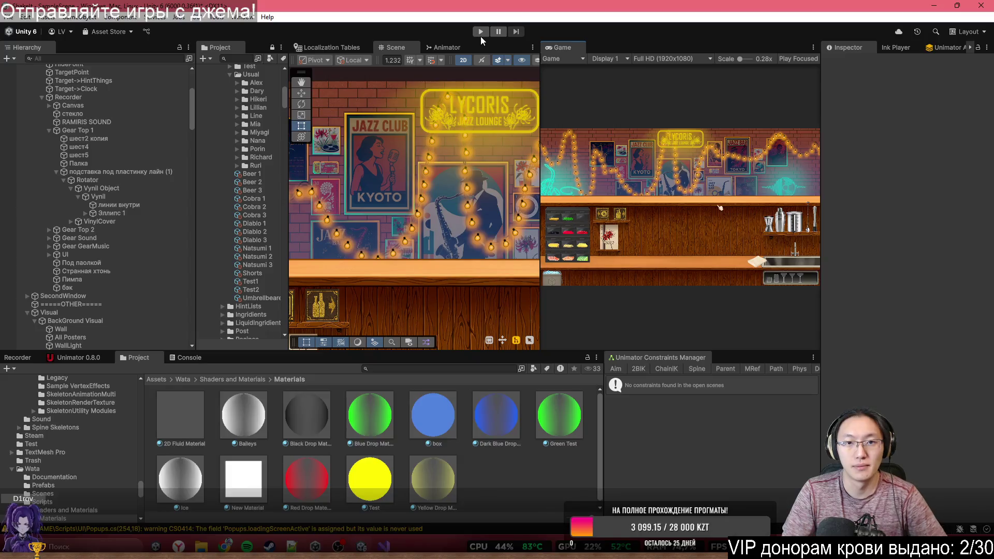
left_click(481, 35)
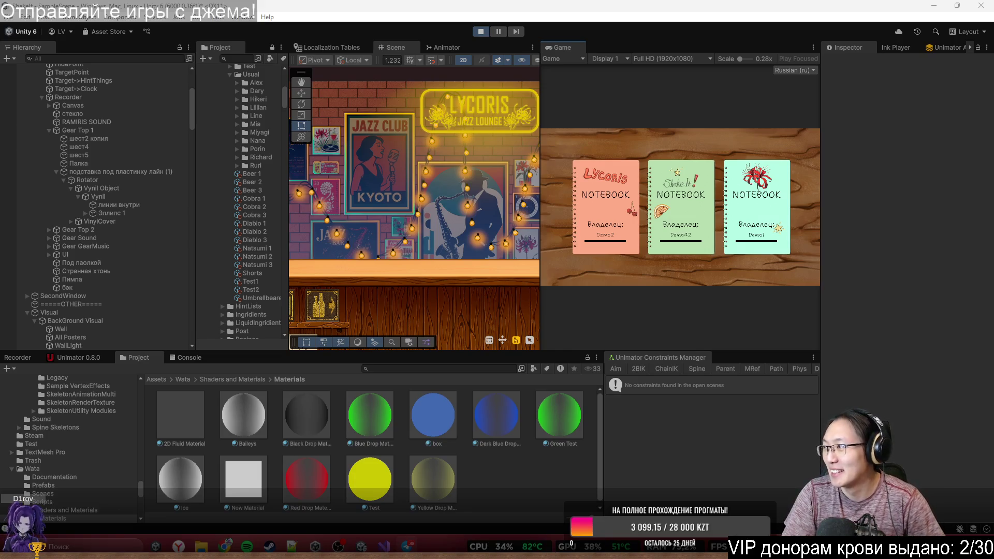
Step: Maximize the Game view, load a notebook, enter the bar and advance four lines to Lynn's tutorial question
left_click(214, 4)
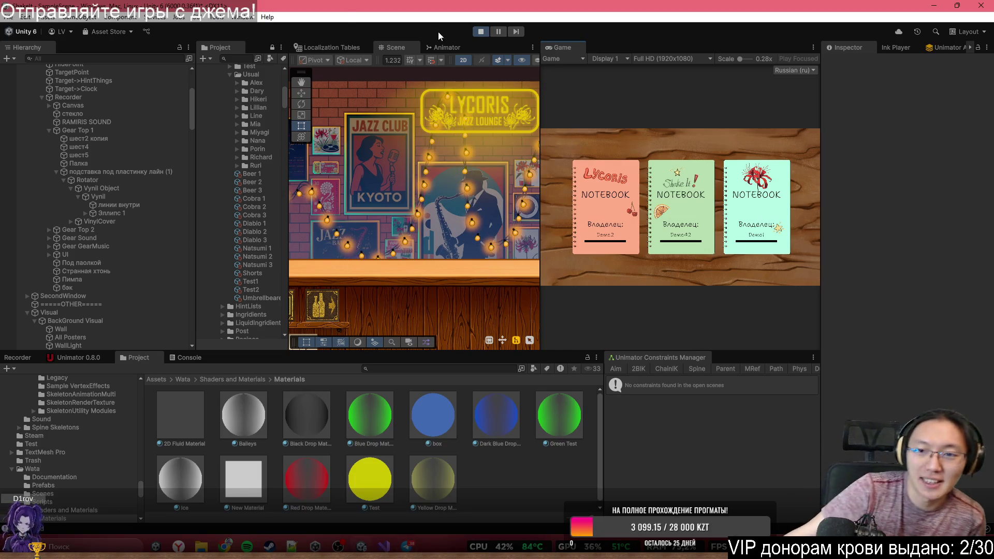
double_click(607, 48)
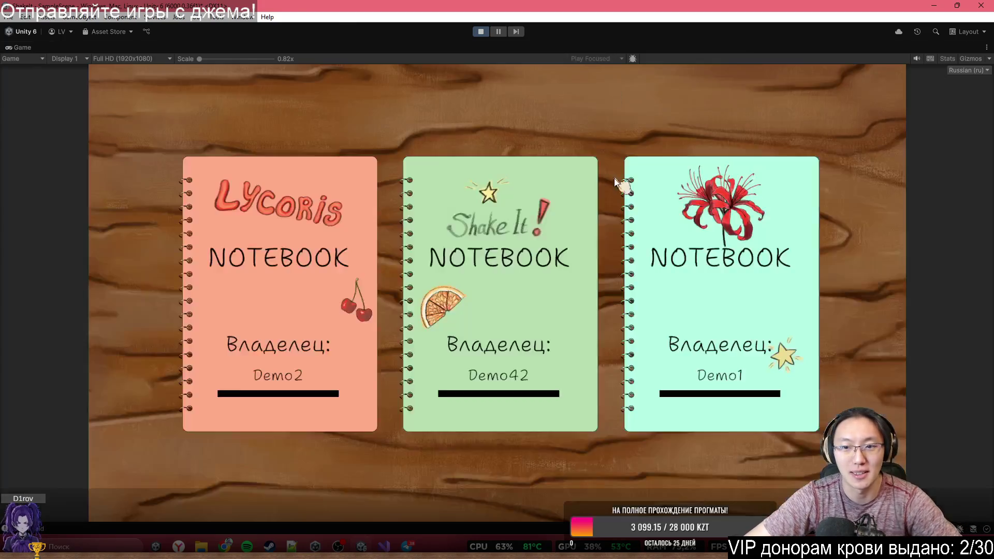
left_click(479, 270)
left_click(218, 102)
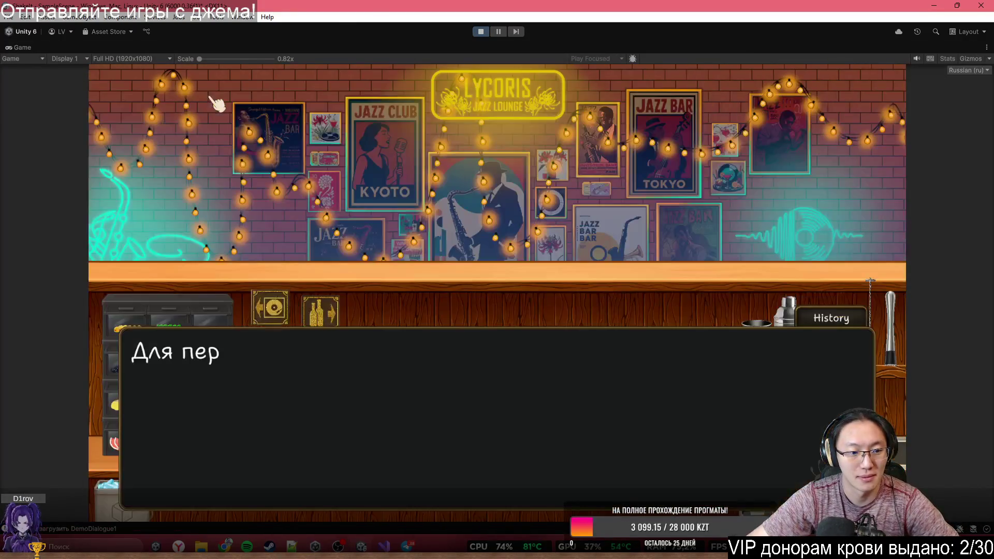
key("space")
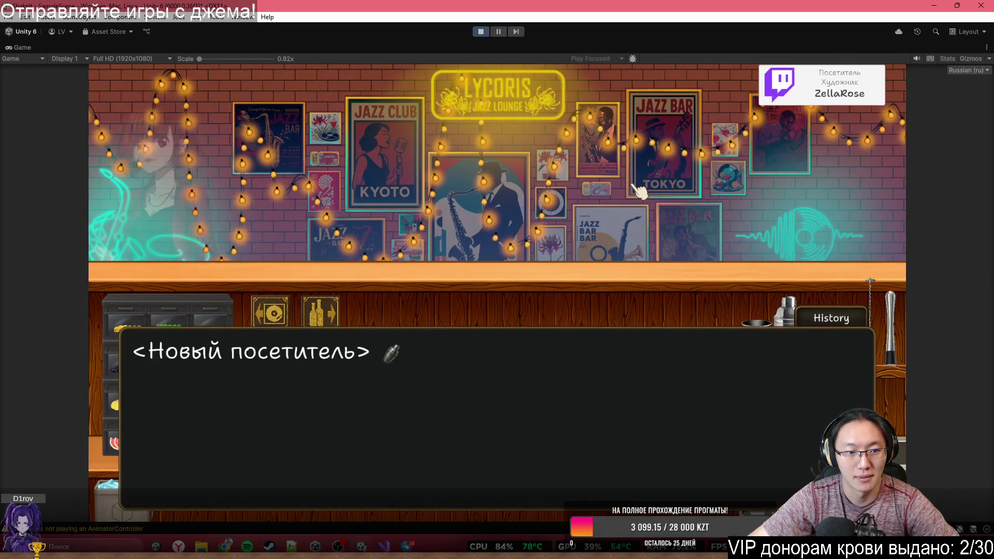
key("space")
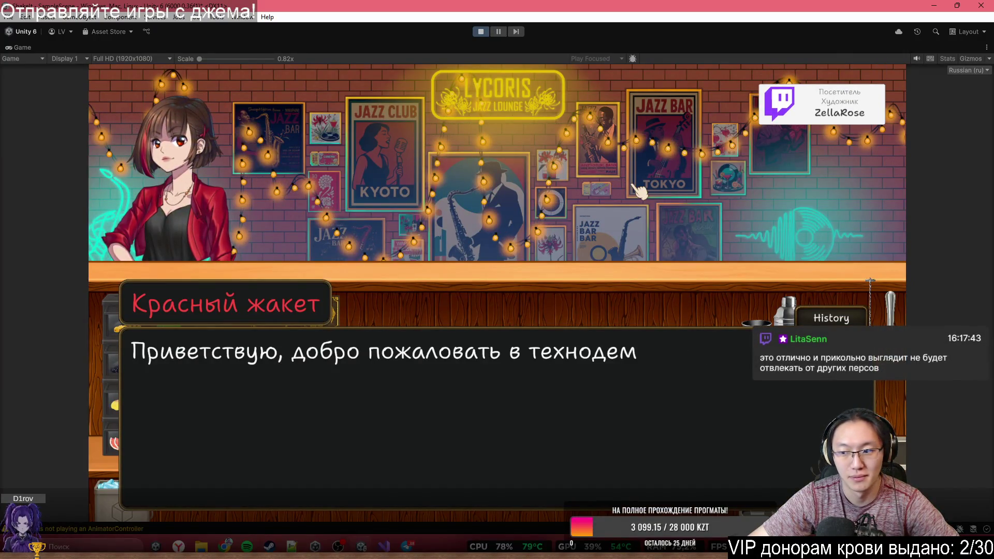
key("space")
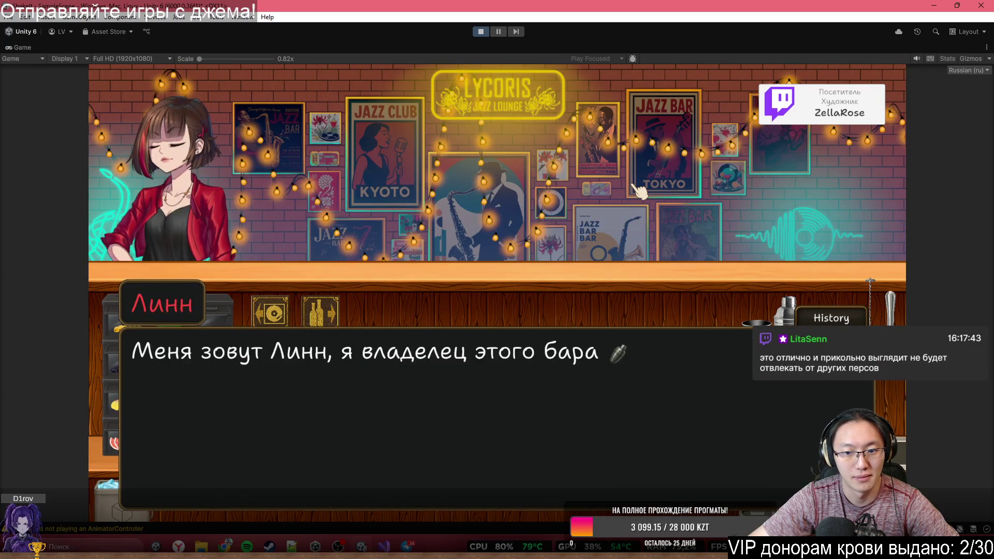
key("space")
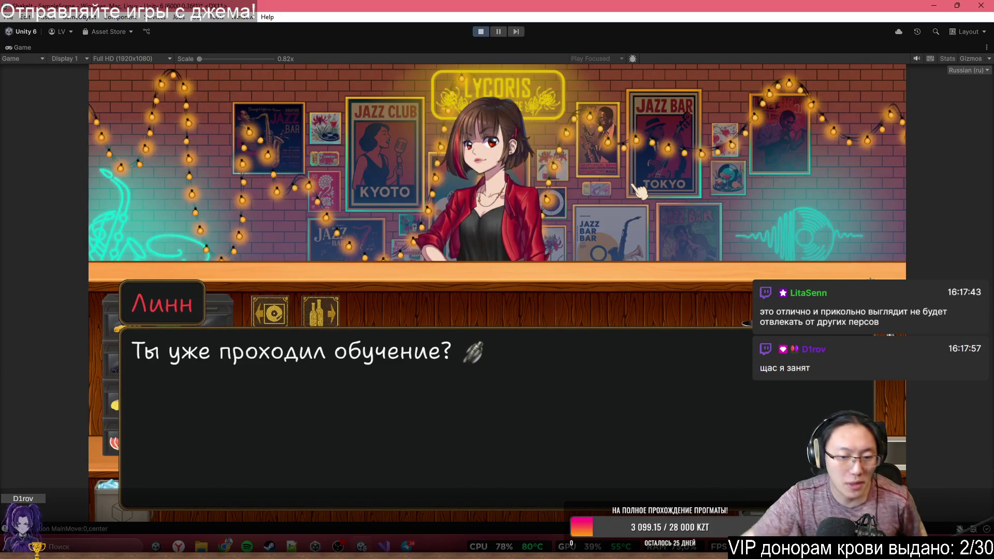
key("alt+Tab")
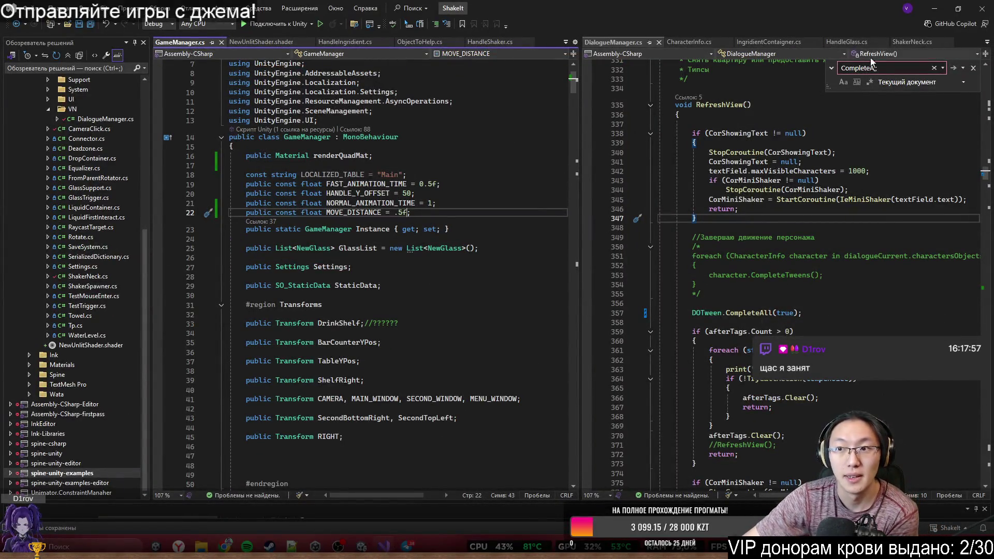
Step: Stop the game, then select and frame Lynn in the Scene view
left_click(933, 14)
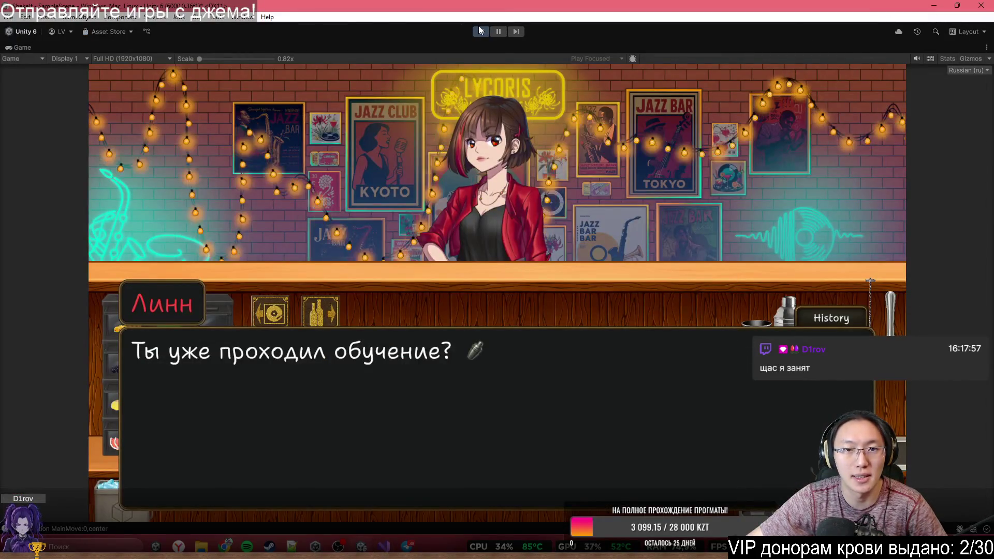
left_click(482, 31)
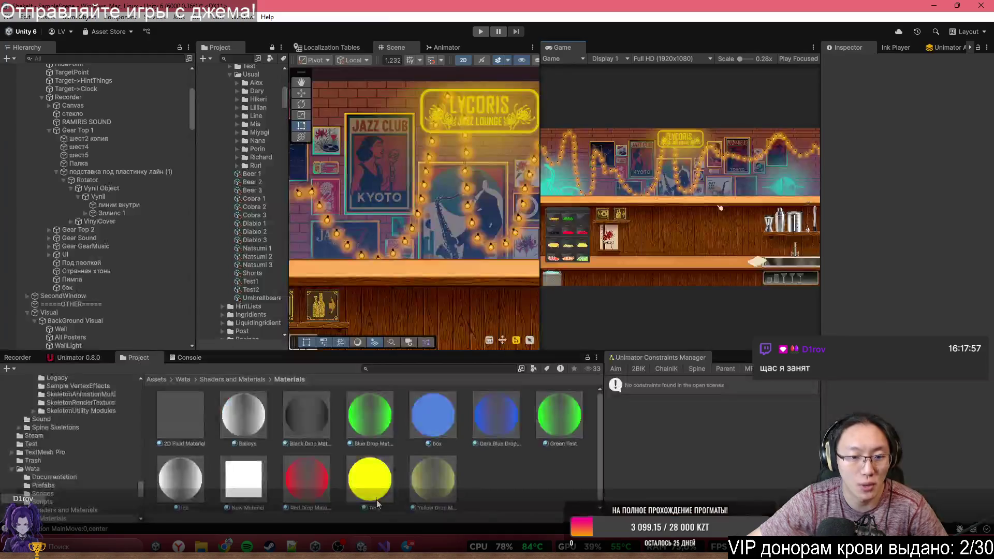
scroll(441, 221, "down", 5)
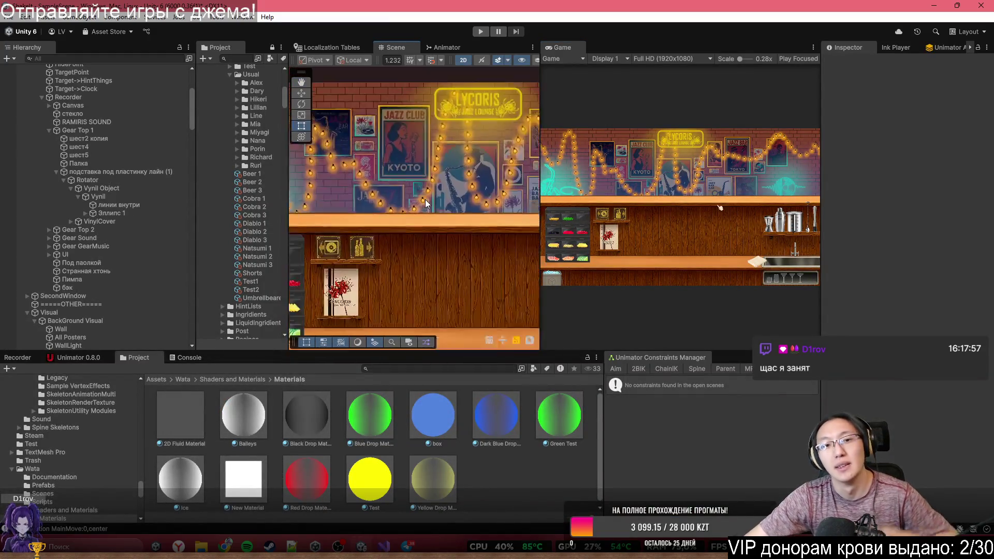
scroll(441, 221, "down", 3)
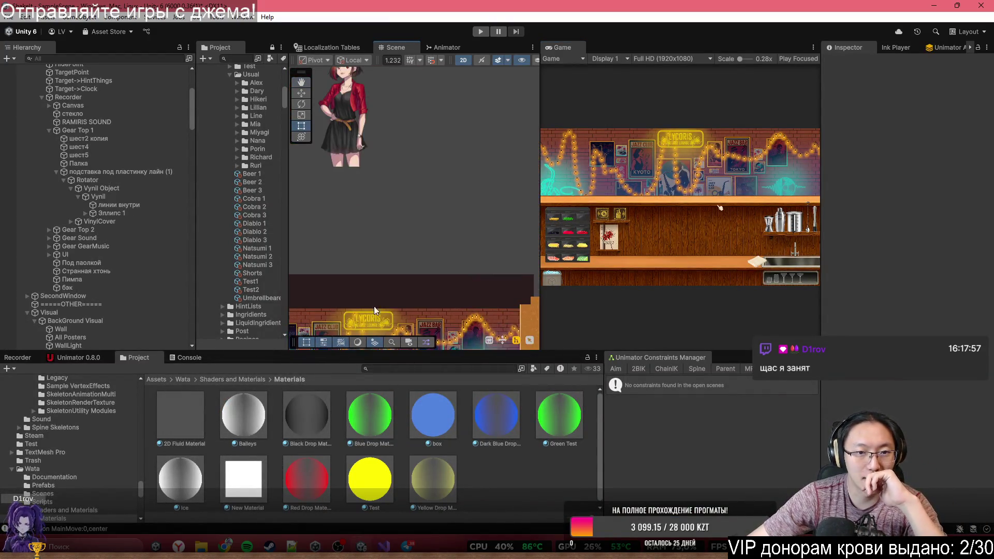
scroll(441, 259, "up", 3)
scroll(372, 179, "up", 3)
left_click(374, 181)
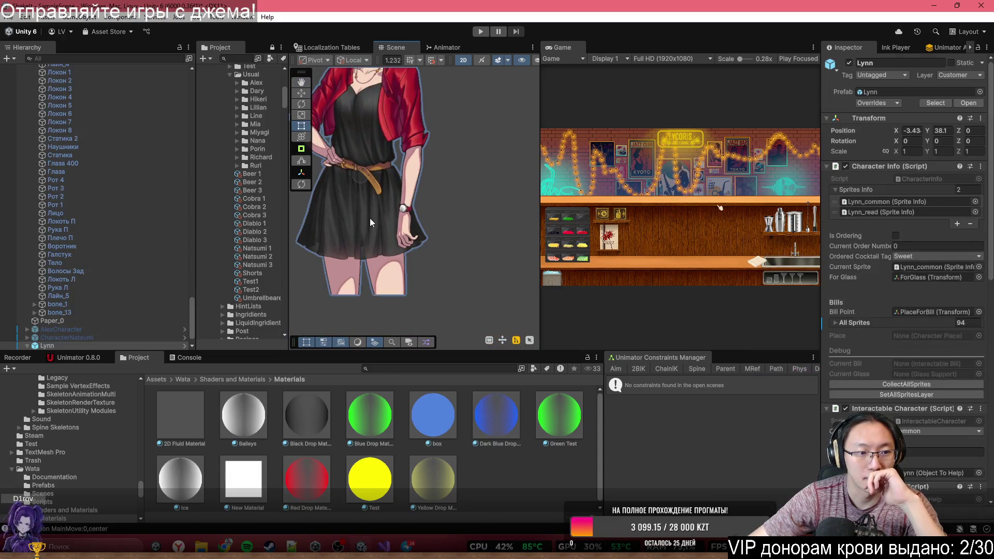
key("f")
scroll(888, 343, "down", 5)
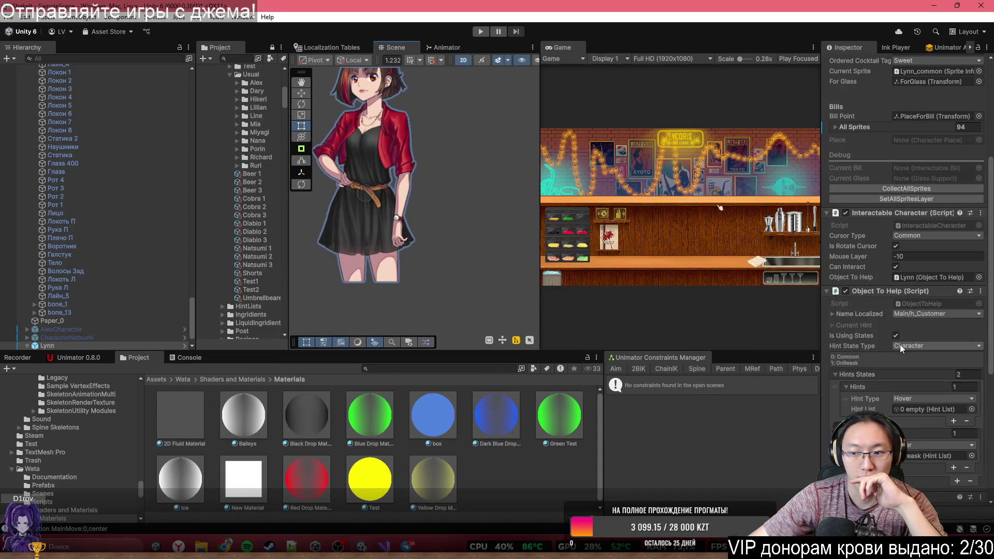
left_click(384, 217)
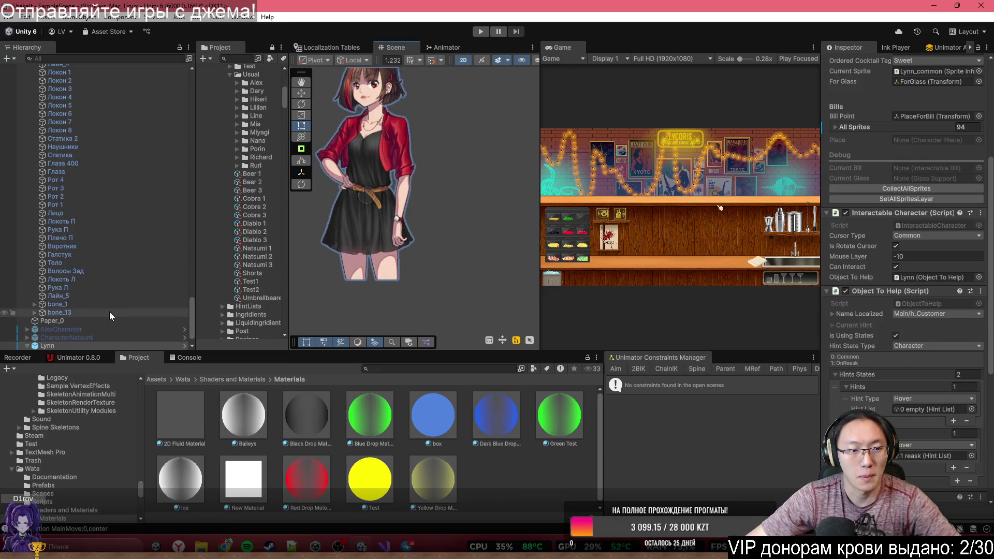
scroll(368, 182, "down", 5)
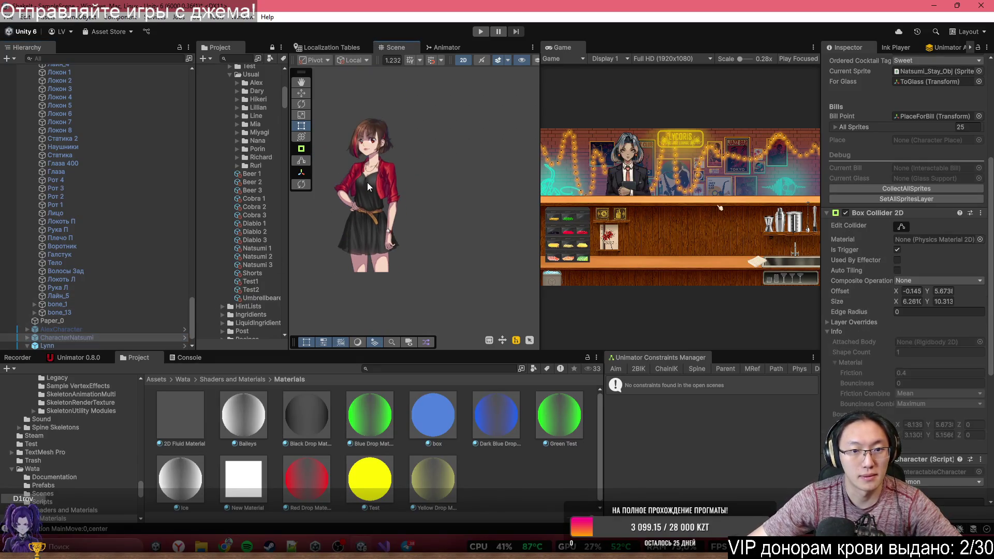
left_click(412, 231)
Step: Move Lynn down into the bar beside the bartender with the Move tool
left_click_drag(487, 256, 502, 164)
left_click(301, 93)
scroll(460, 195, "up", 1)
mouse_move(412, 112)
left_mouse_down()
mouse_move(423, 270)
mouse_move(402, 276)
left_mouse_up()
scroll(407, 287, "up", 2)
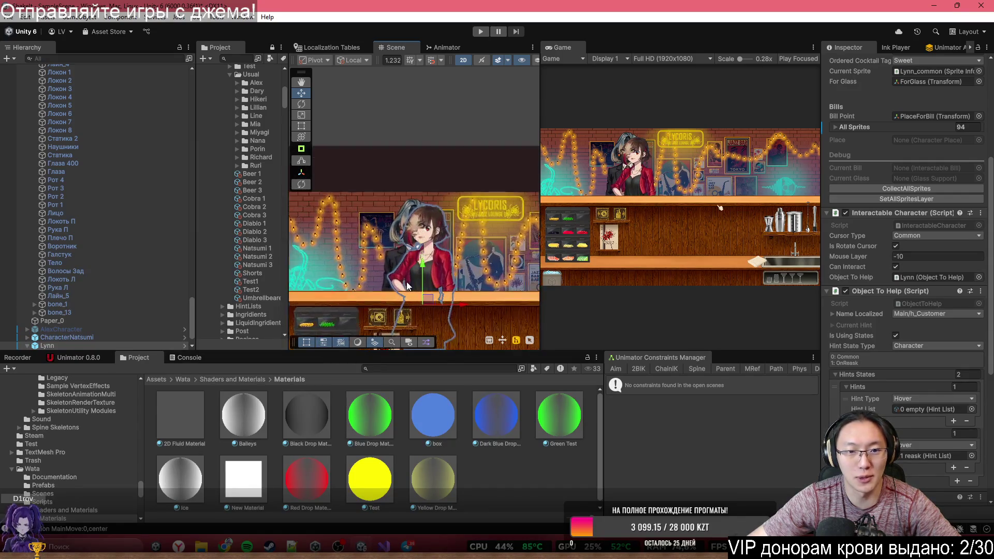
scroll(407, 287, "up", 5)
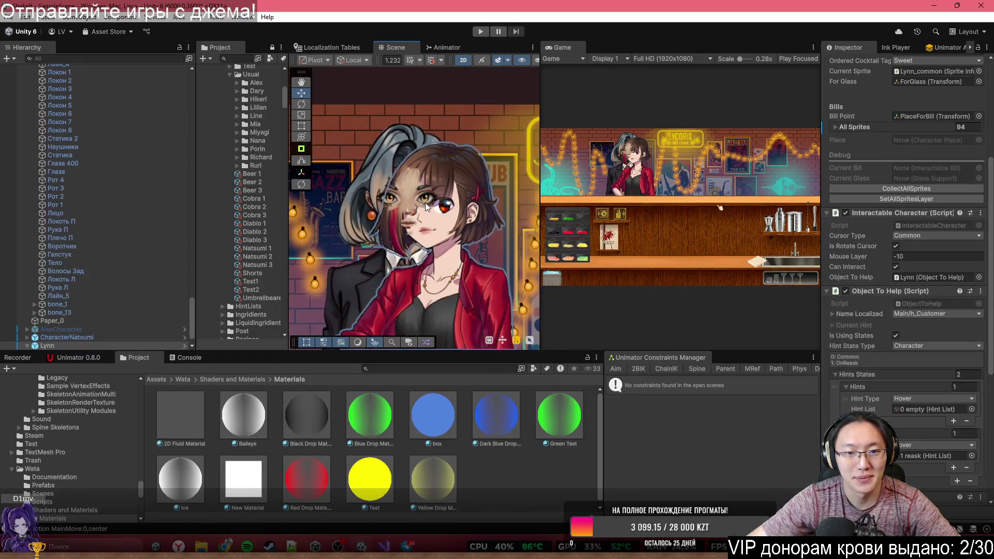
scroll(425, 206, "down", 4)
left_click_drag(472, 309, 498, 309)
scroll(963, 404, "down", 5)
scroll(963, 403, "up", 10)
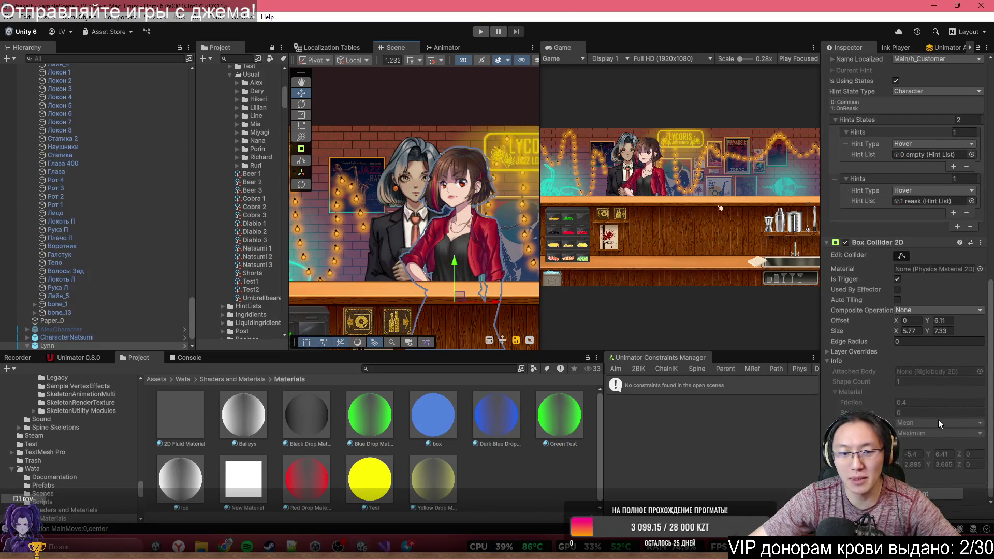
Step: Collapse Lynn's script components, add a Sorting Group component, and check her Layer setting unchanged
left_click(827, 167)
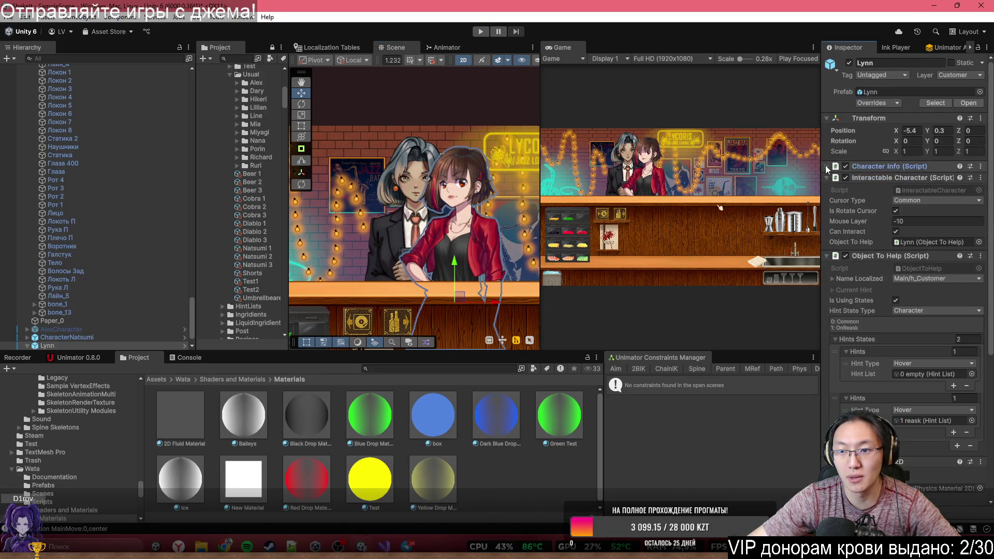
left_click(827, 178)
left_click(827, 190)
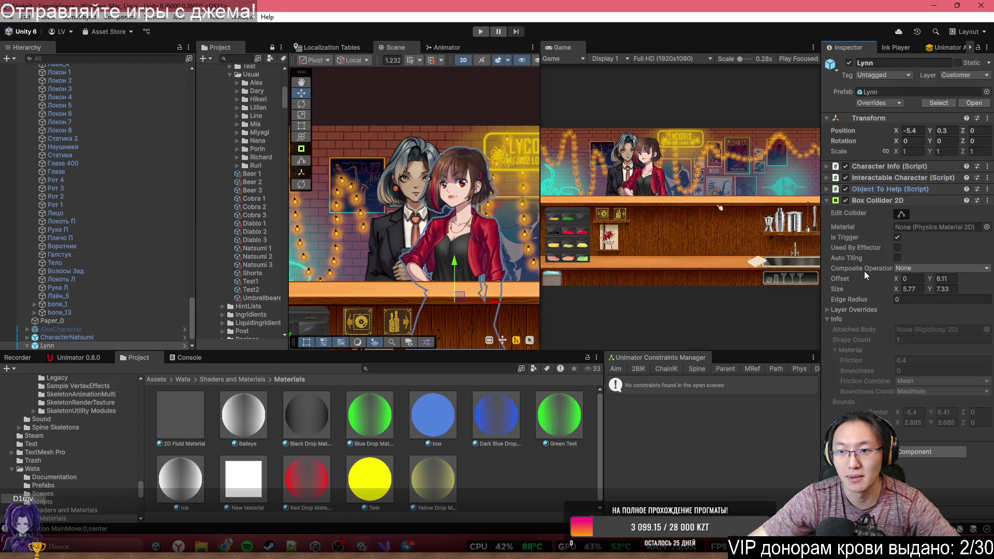
left_click(914, 452)
type("Sor")
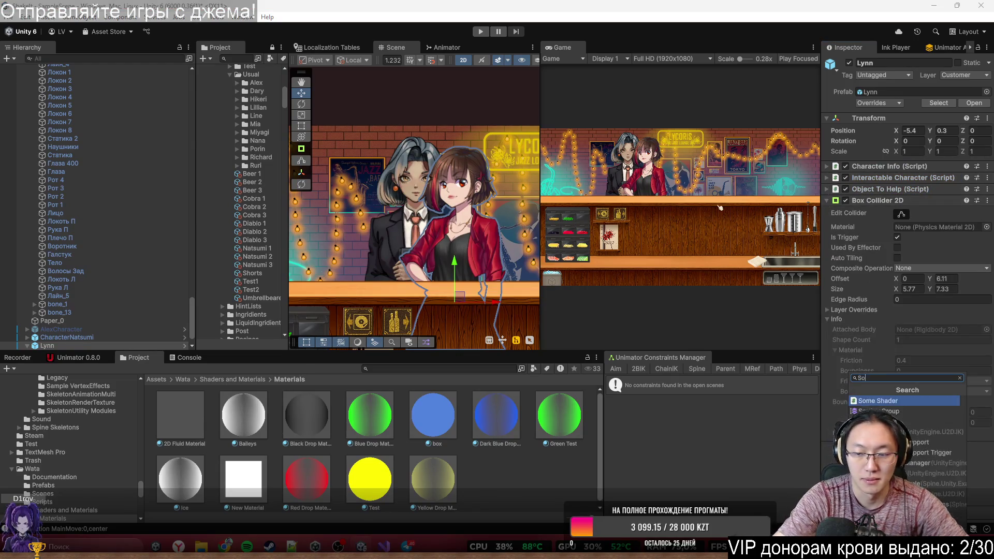
key("Return")
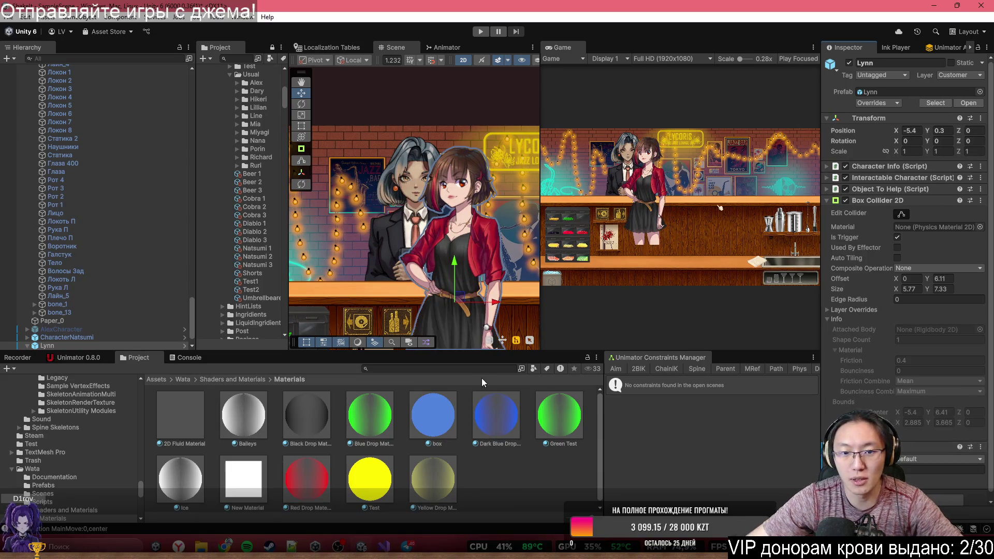
left_click_drag(482, 265, 484, 246)
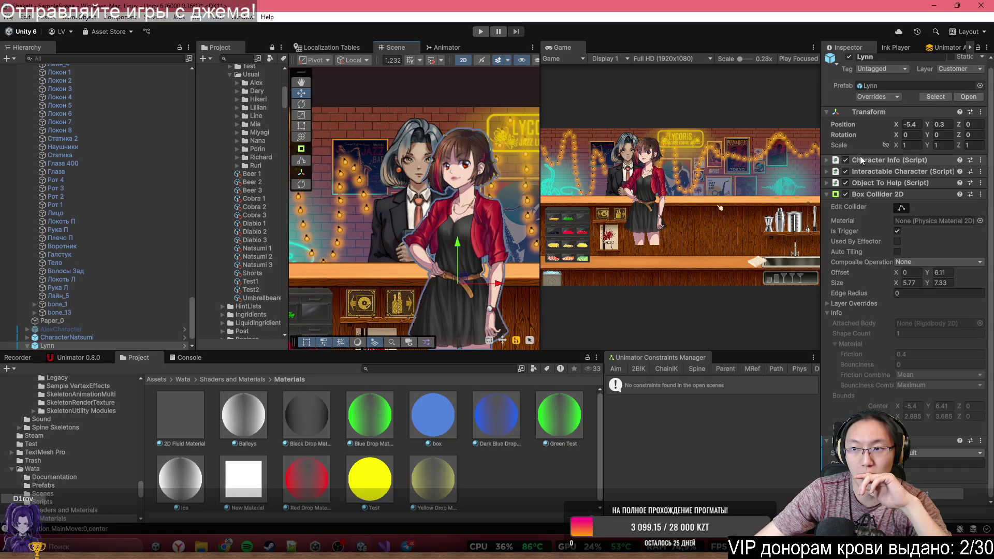
left_click(961, 69)
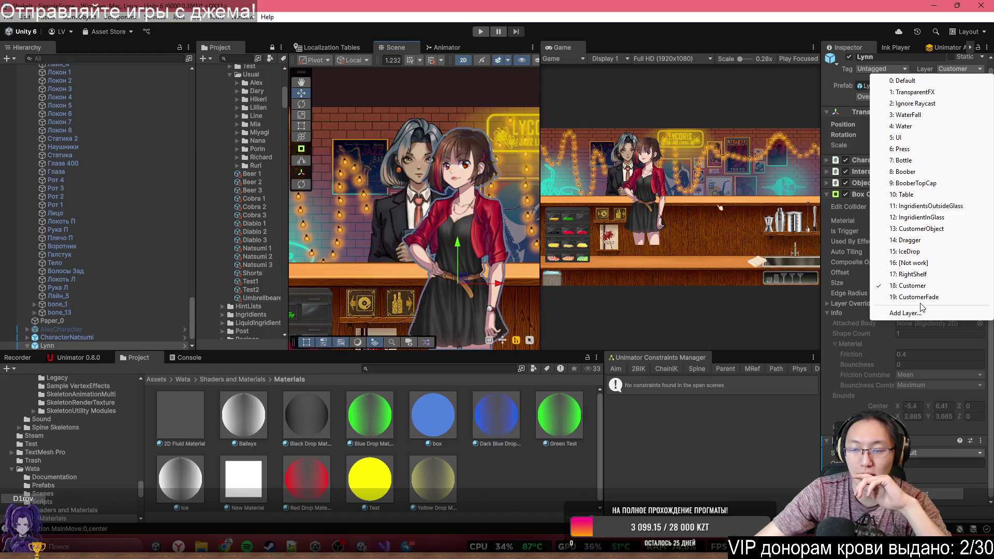
left_click(756, 77)
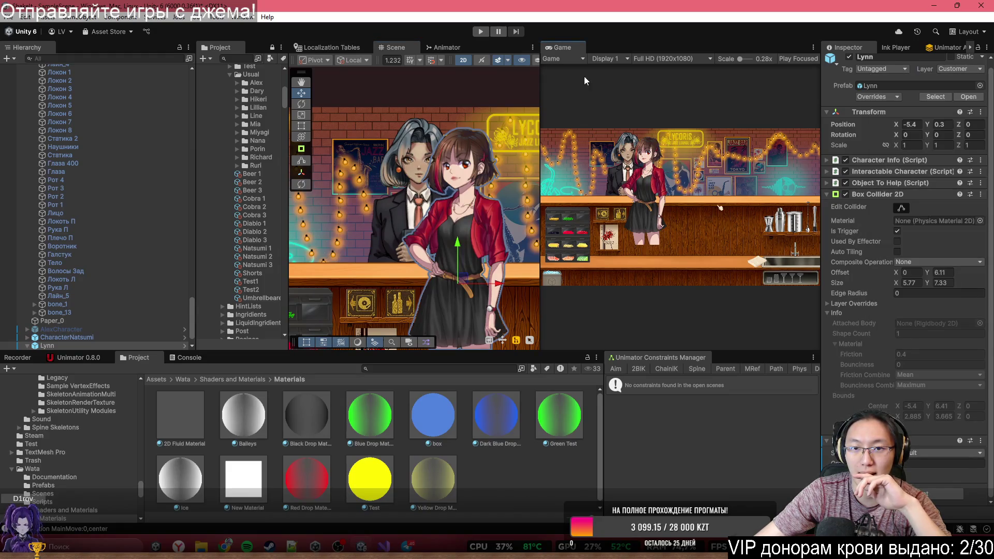
Step: Enable the Stats overlay in a wider Game view, select CharacterNatsumi, and enter Play mode
left_click_drag(541, 79, 439, 86)
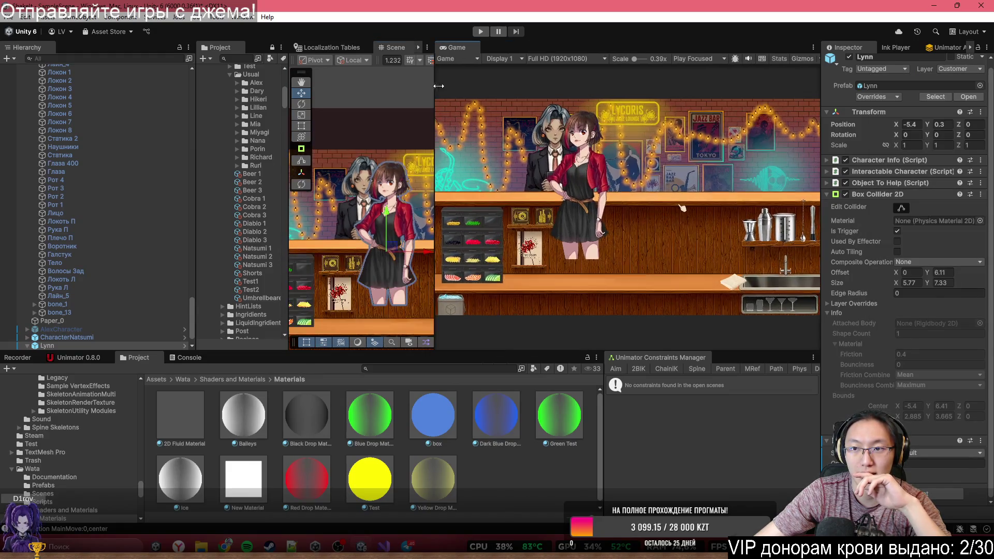
left_click(782, 58)
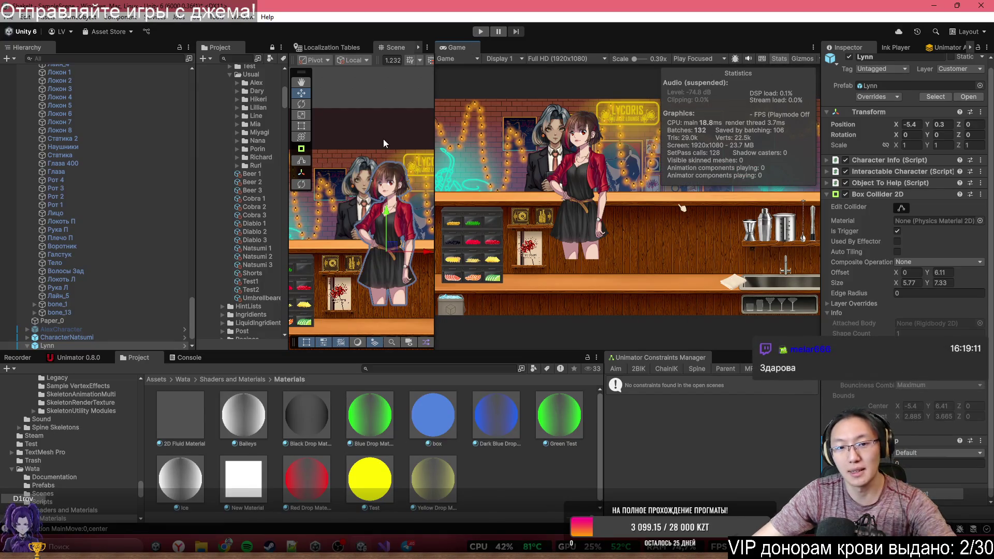
mouse_move(434, 122)
left_mouse_down()
mouse_move(532, 122)
mouse_move(476, 122)
left_mouse_up()
left_click(67, 337)
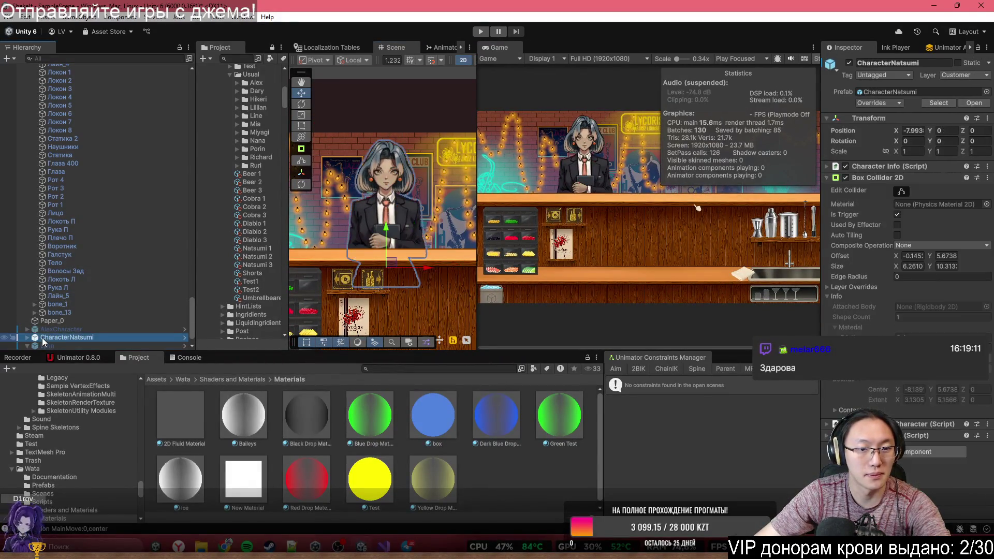
left_click(476, 35)
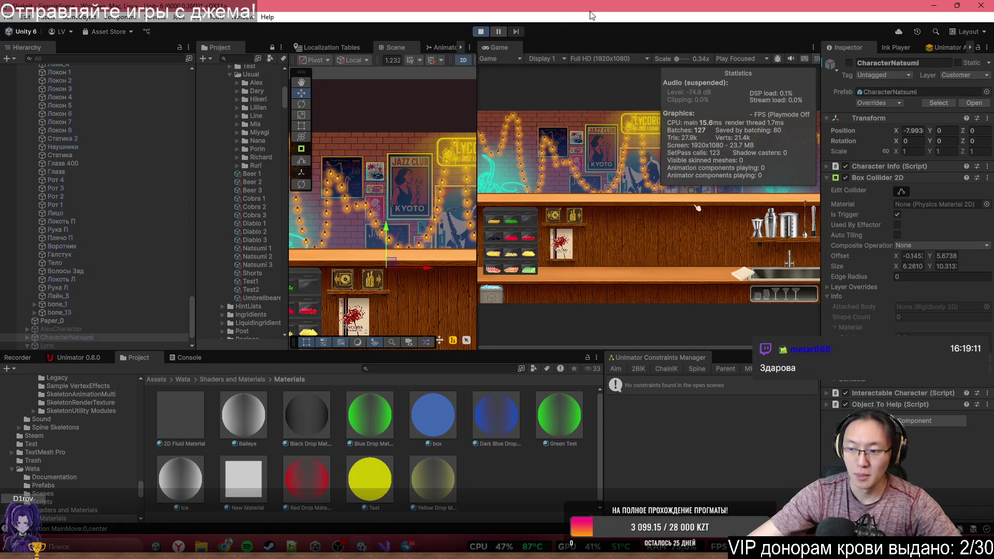
Step: Maximize the Game view, go to the bar, and advance dialogue to Linn's Начать/Пропустить обучение choice
double_click(505, 47)
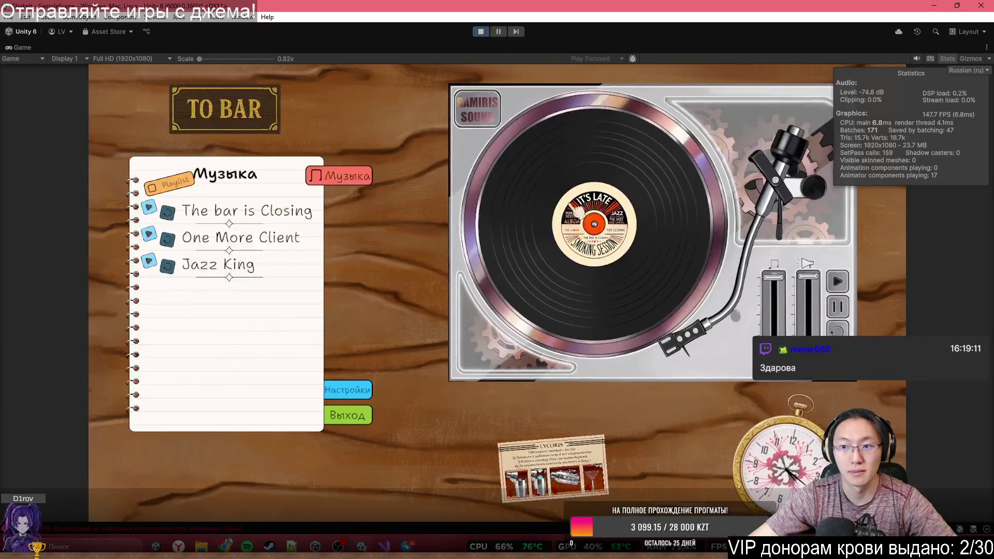
left_click(230, 118)
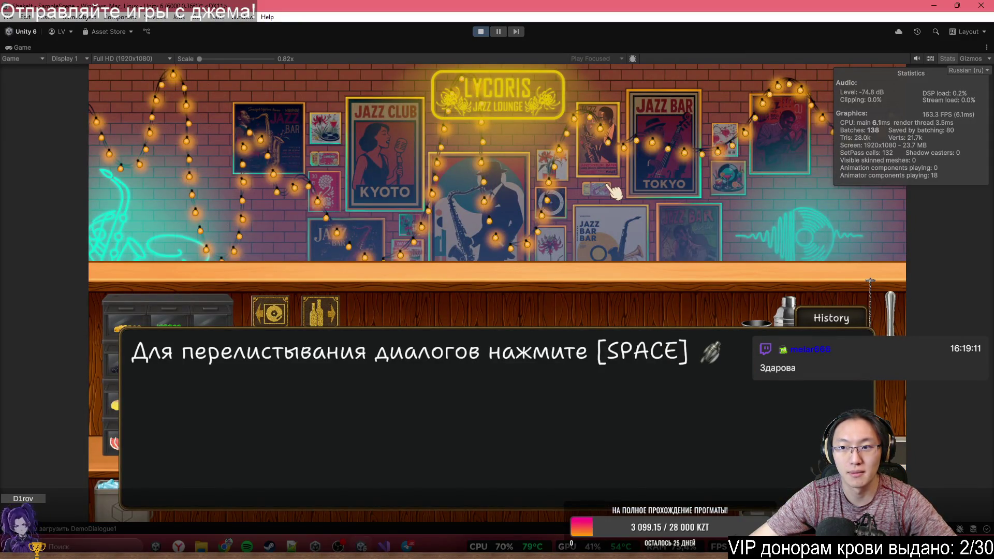
key("space")
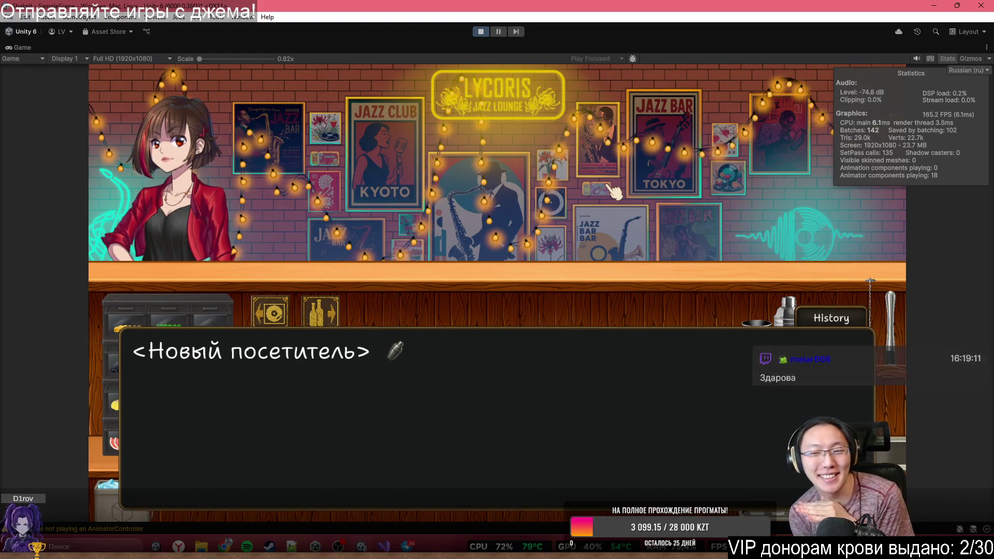
left_click(615, 192)
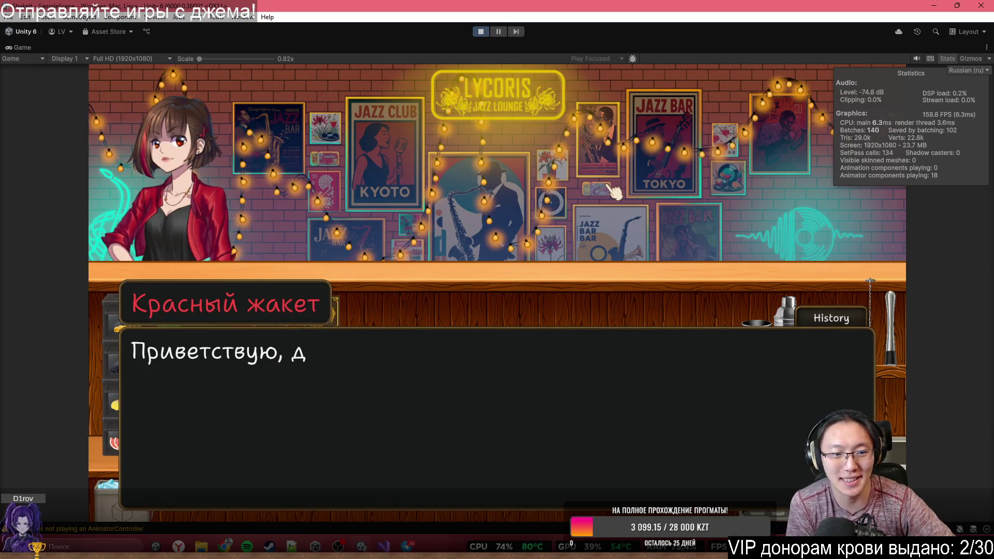
left_click(615, 192)
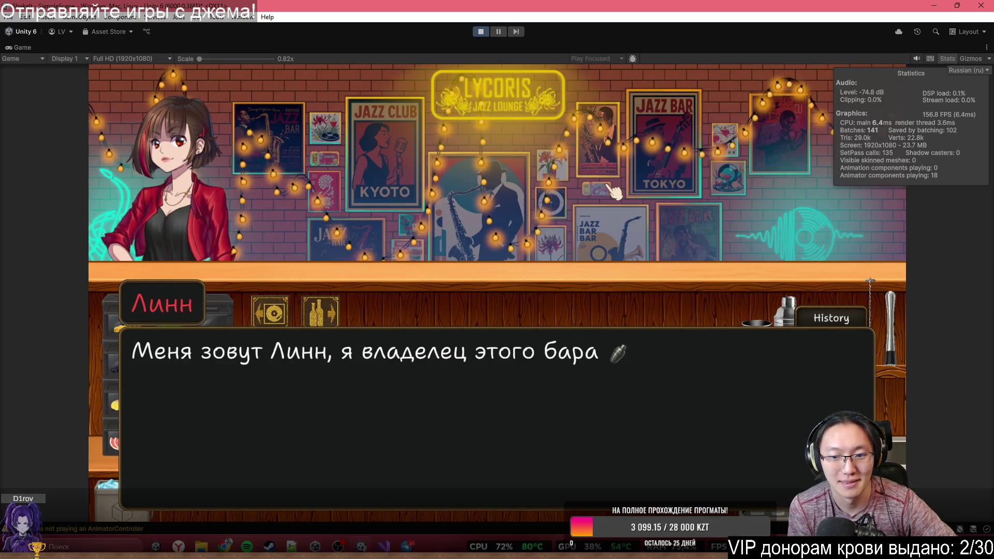
left_click(616, 191)
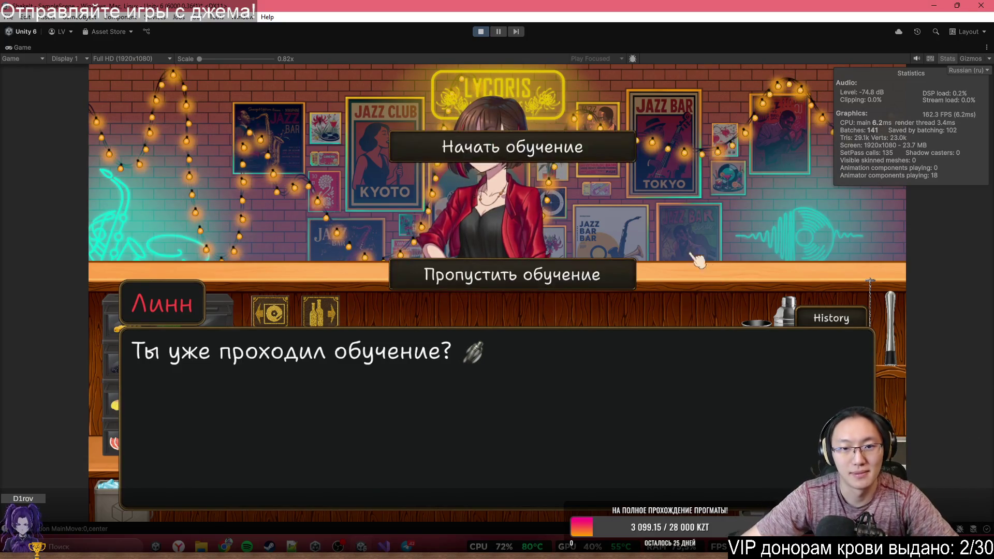
Step: Skip the tutorial, pick one of Linn's customer options, and hide the statistics overlay
left_click(511, 282)
left_click(590, 244)
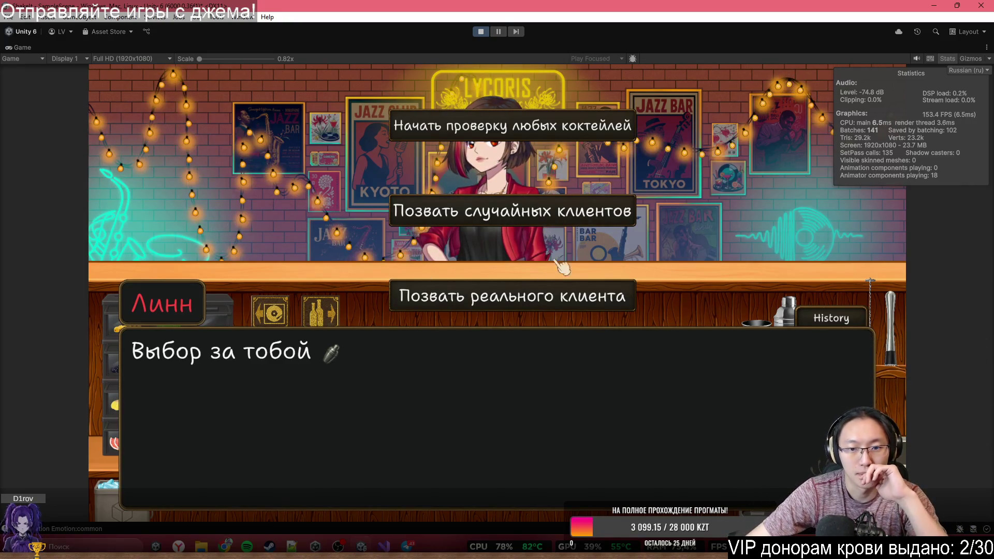
left_click(561, 302)
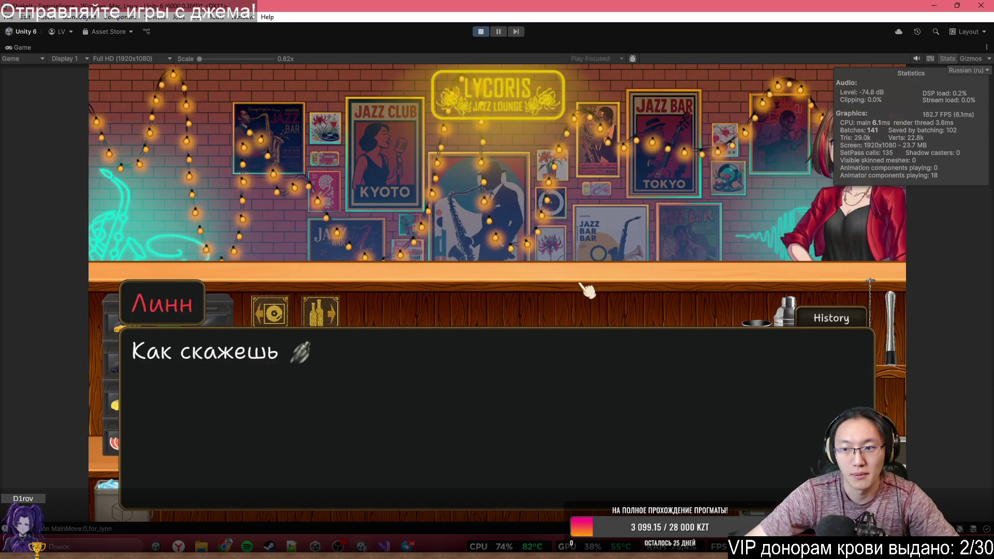
left_click(952, 57)
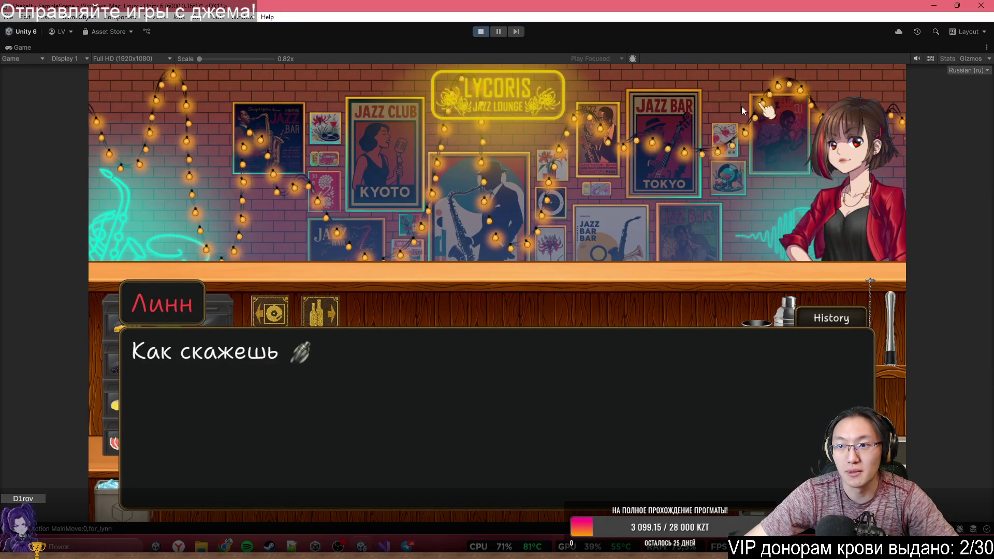
Step: Advance the dialogue through the new visitor's arrival, description and greeting
left_click(671, 120)
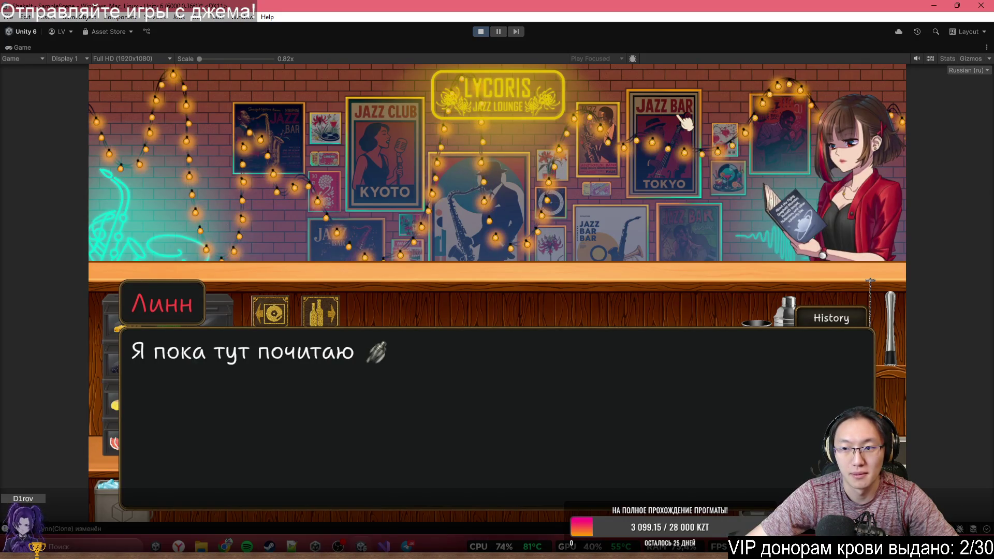
left_click(680, 114)
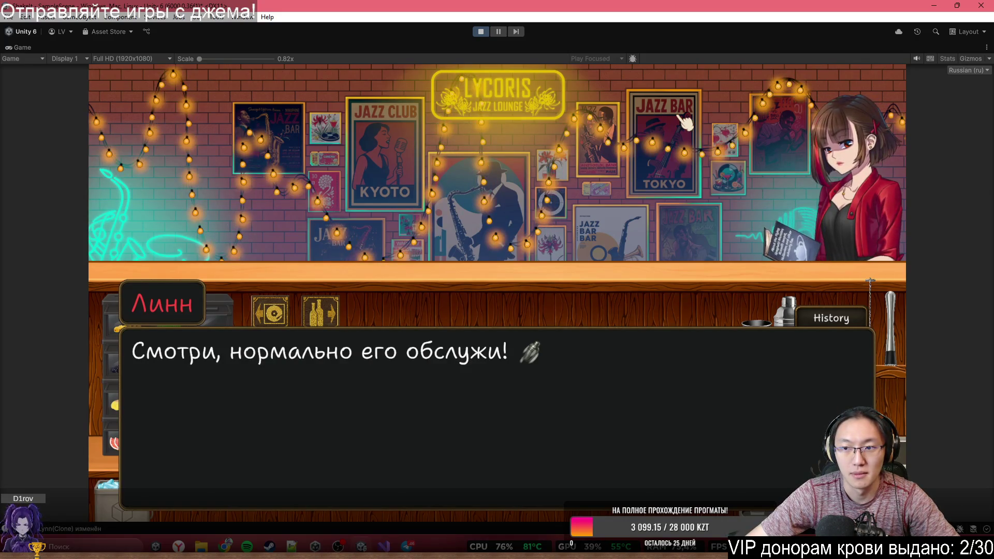
left_click(683, 117)
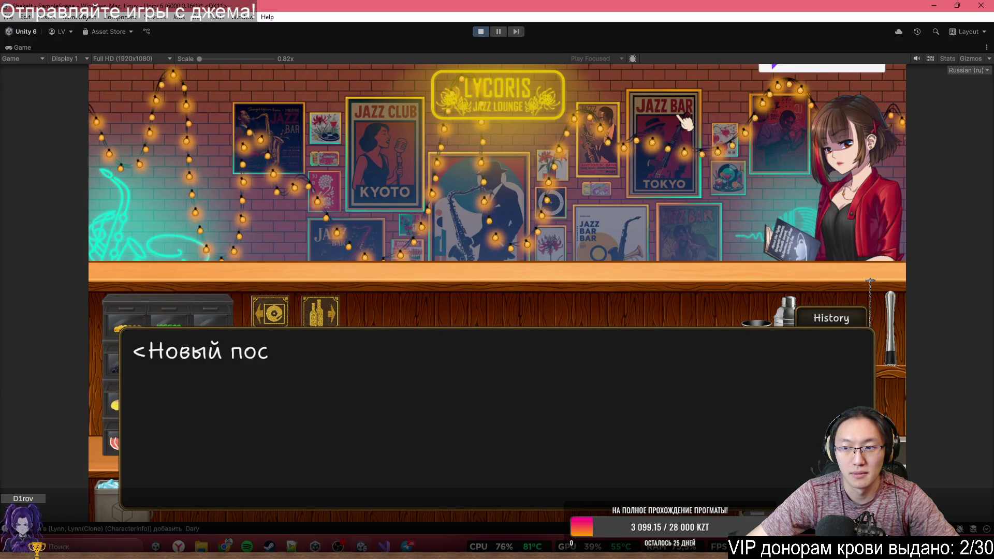
left_click(683, 116)
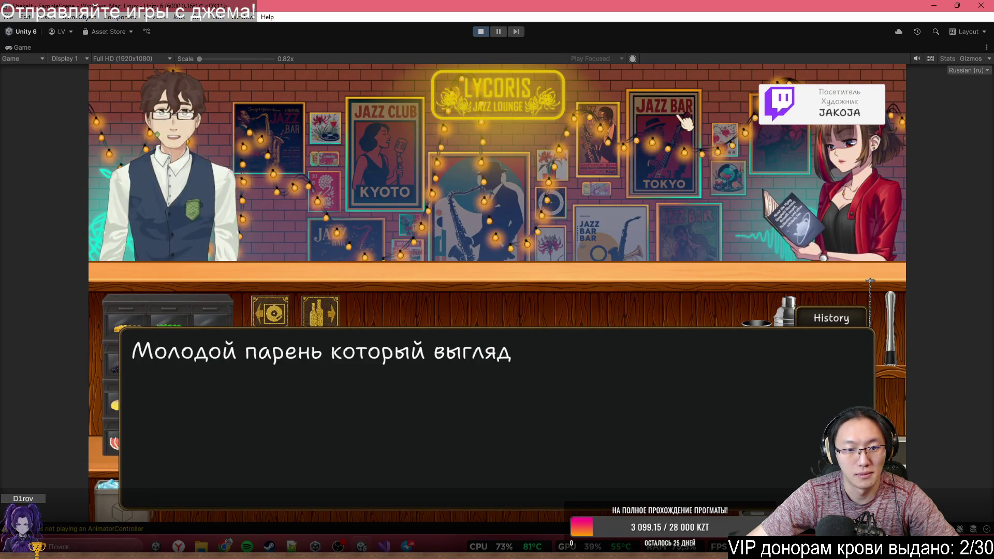
left_click(682, 117)
left_click(683, 116)
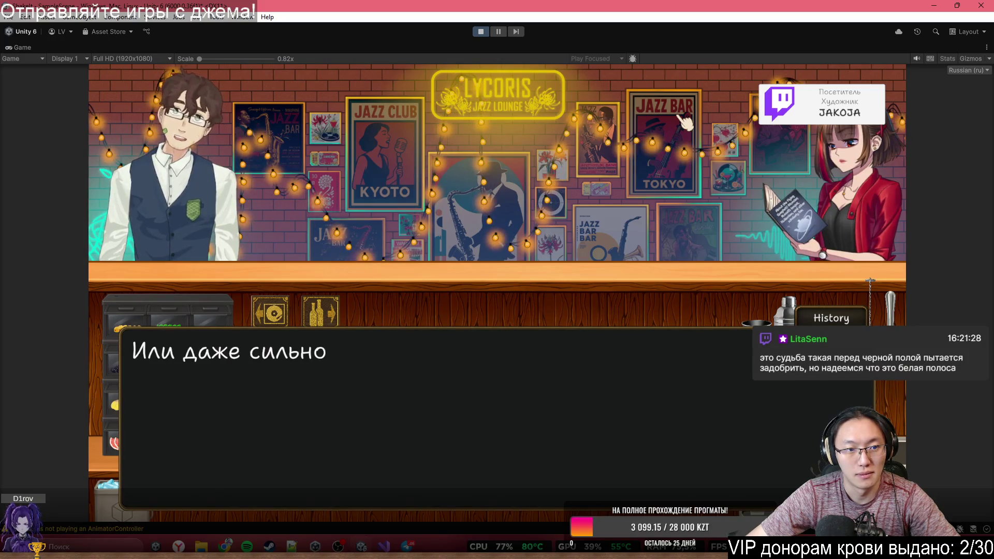
left_click(683, 117)
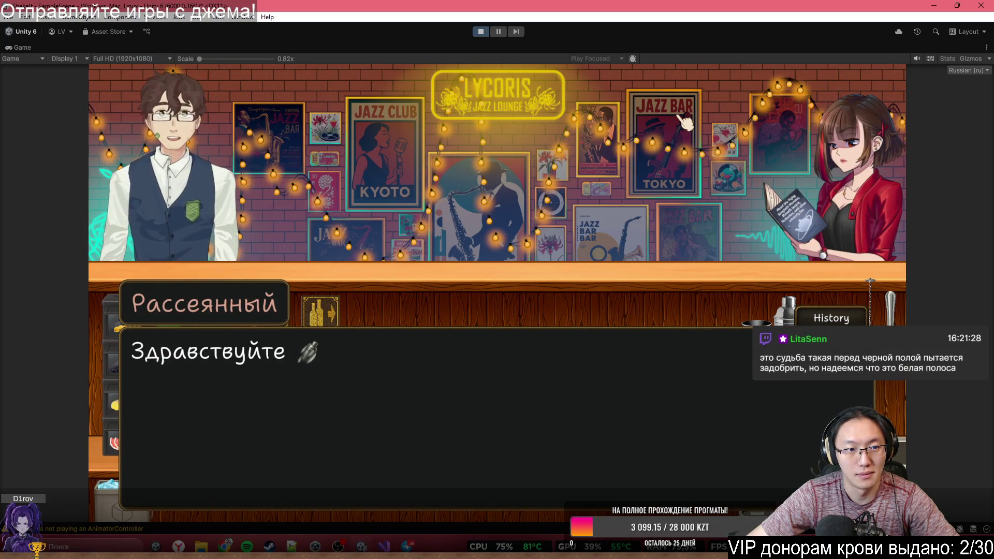
left_click(682, 117)
left_click(682, 117)
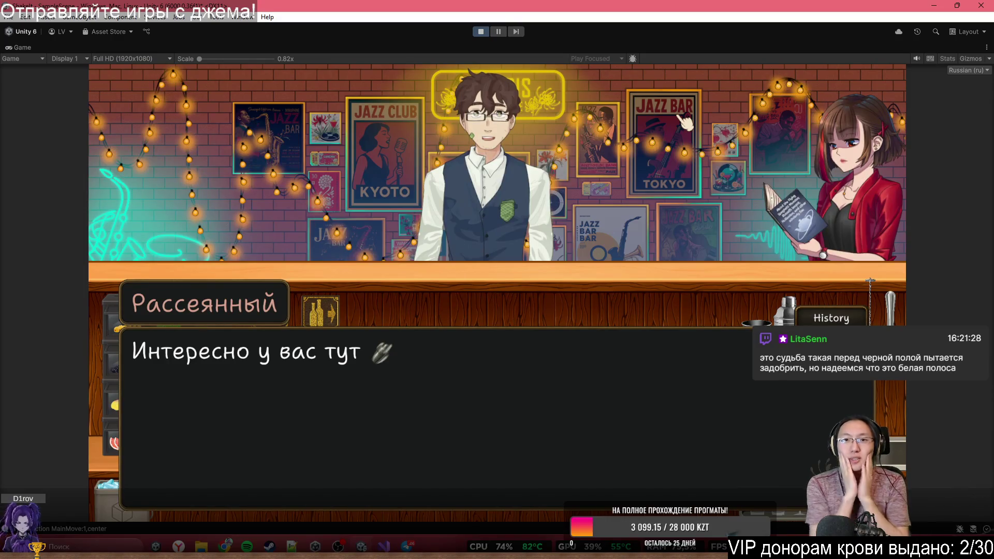
Step: Restore the full editor layout with rendering statistics shown and a narrower Hierarchy
key("shift+space")
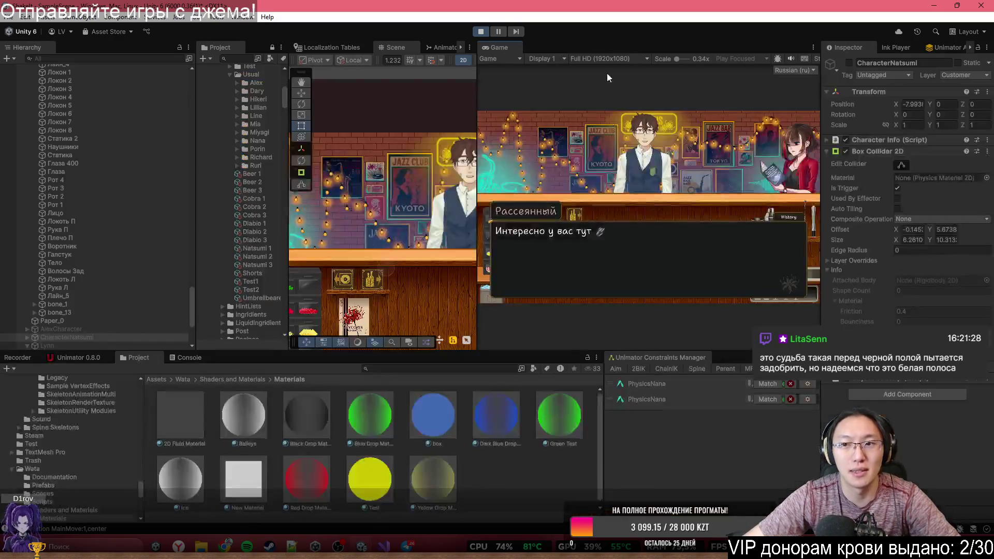
left_click(812, 59)
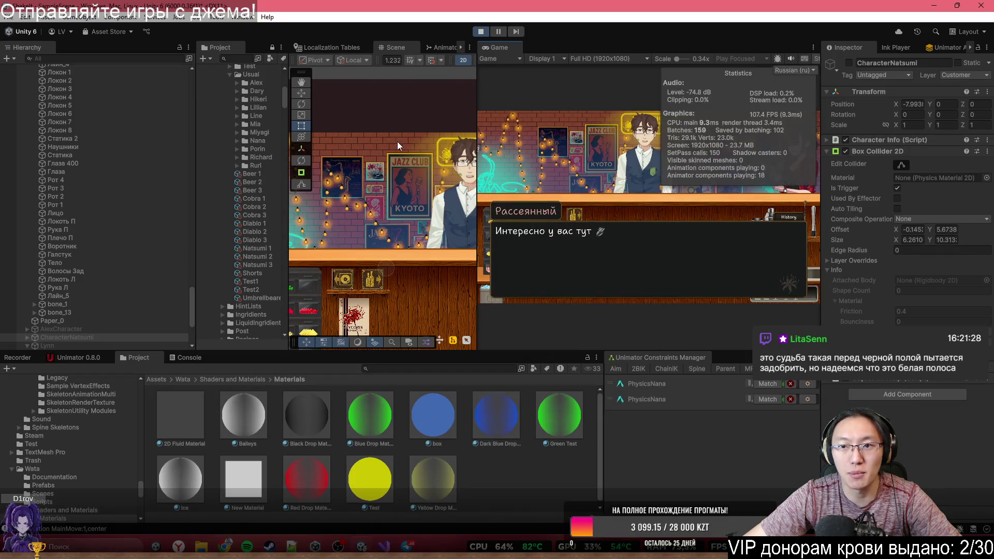
scroll(134, 207, "up", 10)
mouse_move(196, 259)
left_mouse_down()
mouse_move(185, 267)
mouse_move(172, 60)
left_mouse_up()
Step: Toggle the Fluid object off and on twice, leaving it enabled, then stop play mode
left_click(107, 92)
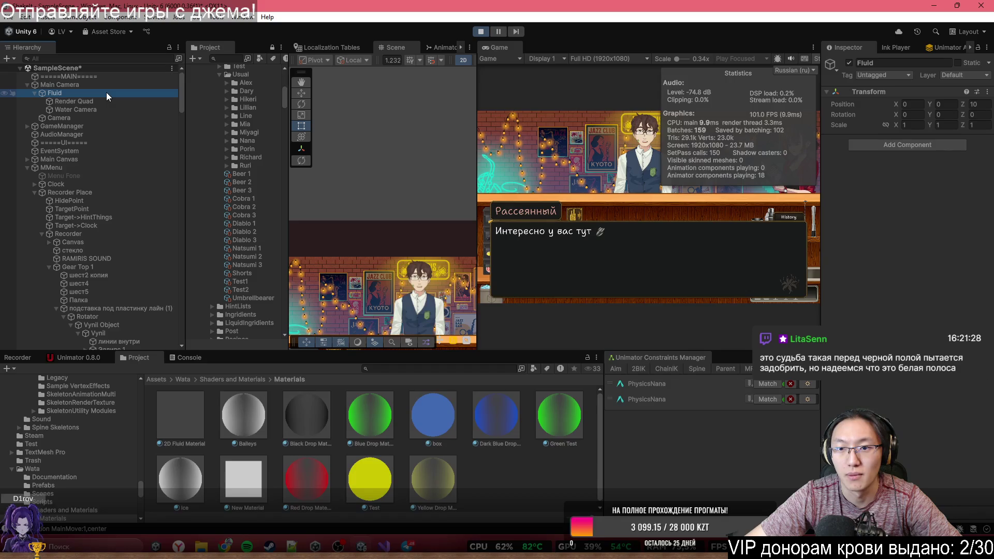
key("alt+shift+a")
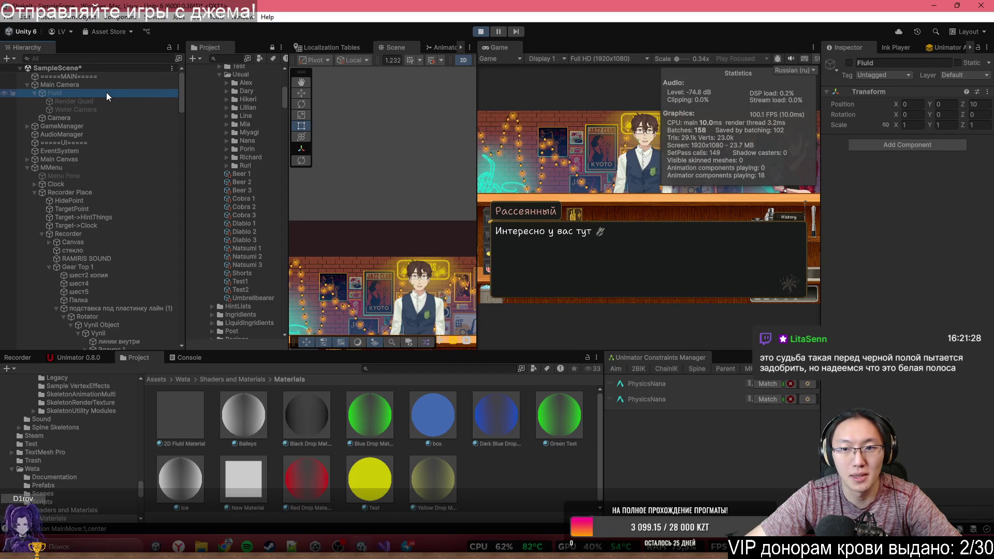
key("alt+shift+a")
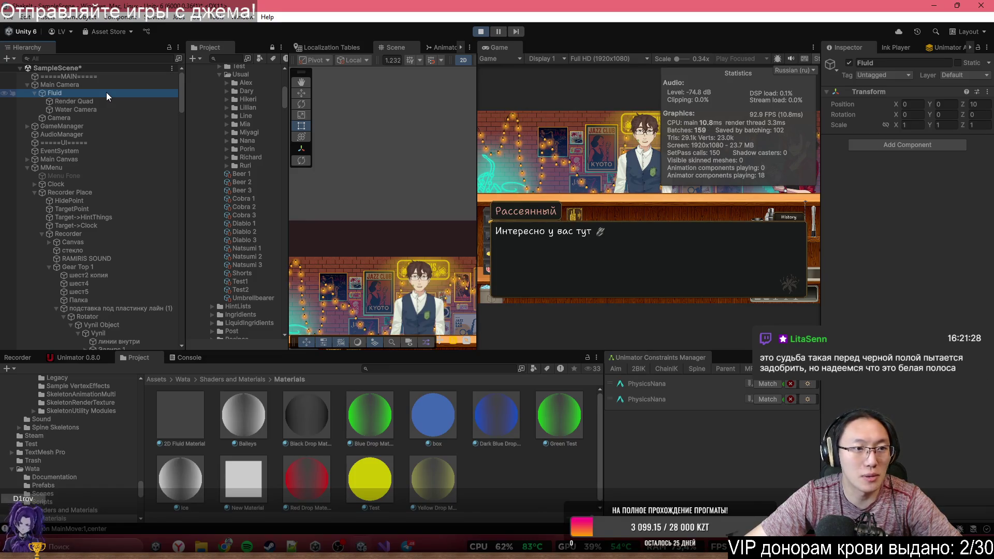
key("alt+shift+a")
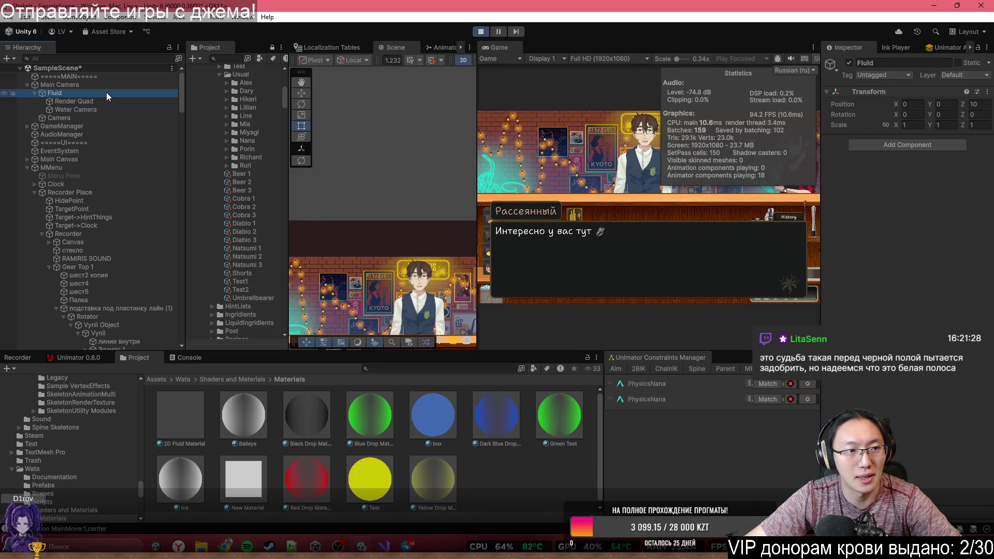
key("alt+shift+a")
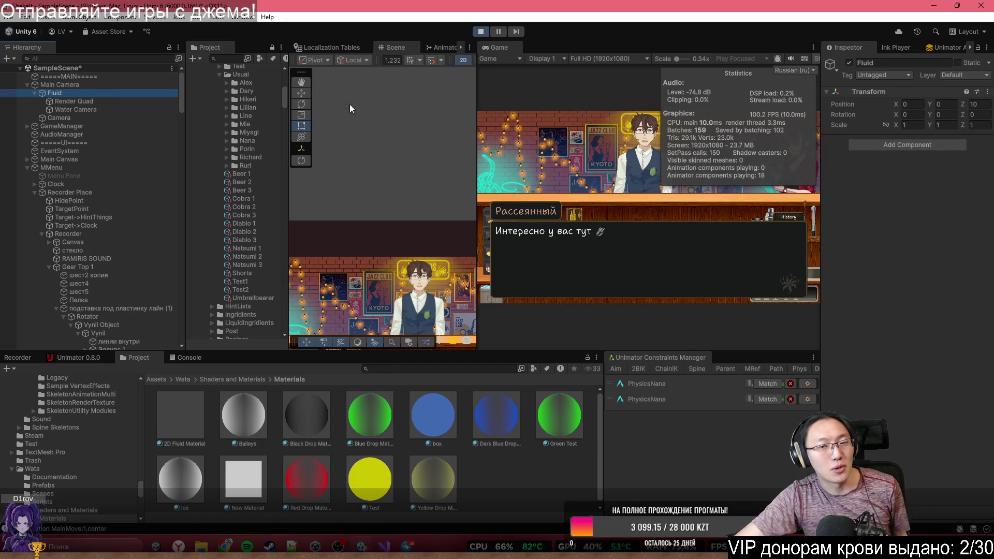
left_click(481, 32)
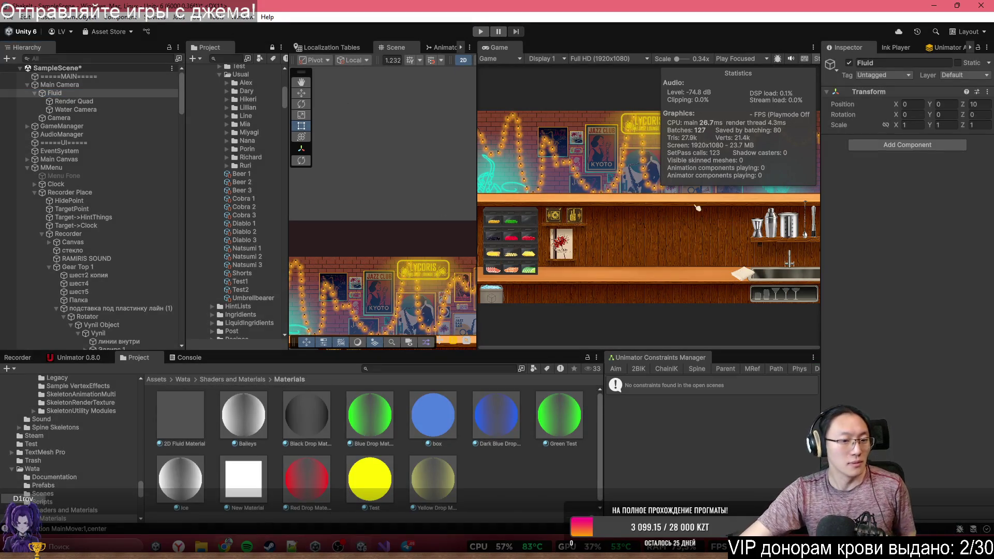
Step: Bring Chrome forward and reload the ChatGPT conversation about DOTween CompleteAll
mouse_move(224, 546)
left_click(285, 496)
left_click(49, 10)
left_click(48, 33)
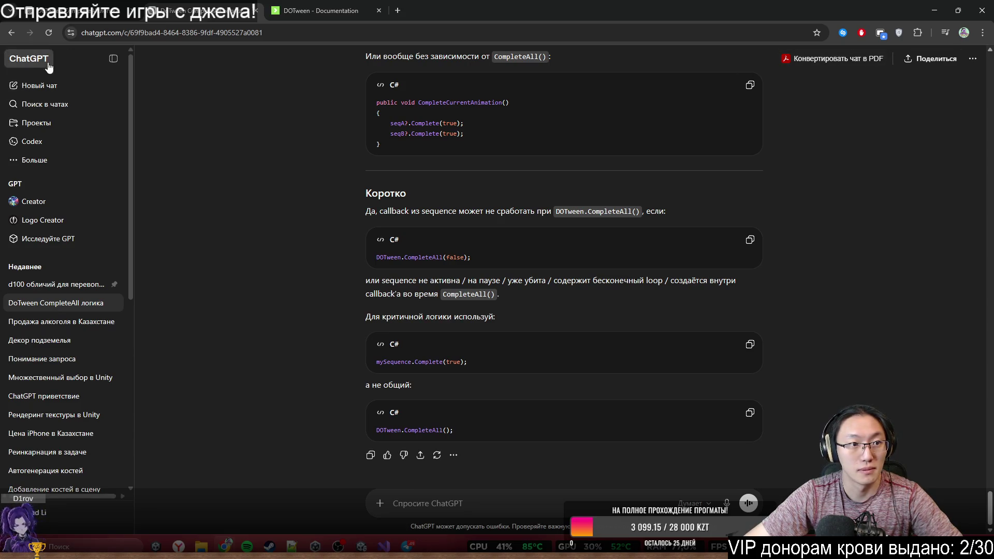
Step: Open a new empty ChatGPT chat, clear stray prompt text, and start voice mode
left_click(45, 87)
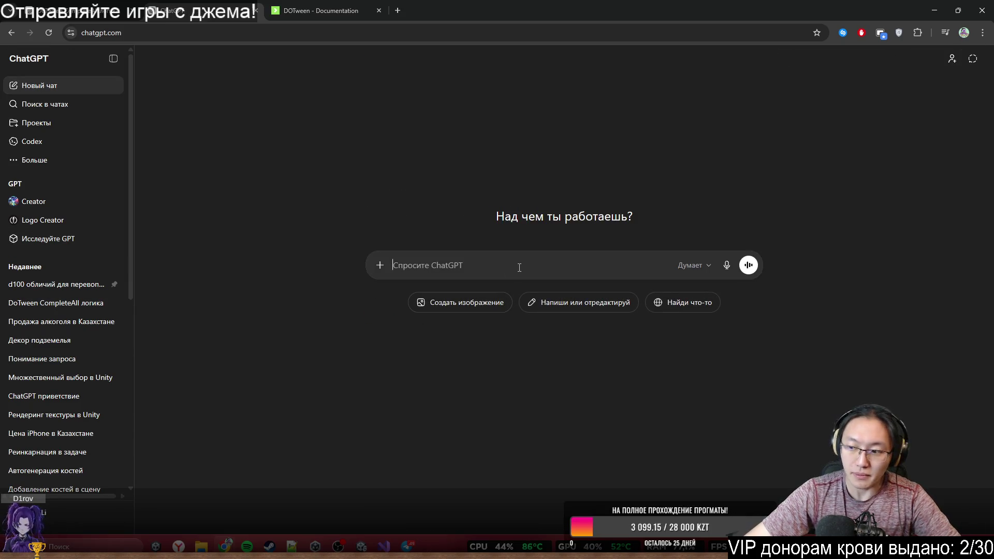
type("в")
key("BackSpace")
type("ша")
key("BackSpace")
key("BackSpace")
type("G")
key("BackSpace")
type("Пред")
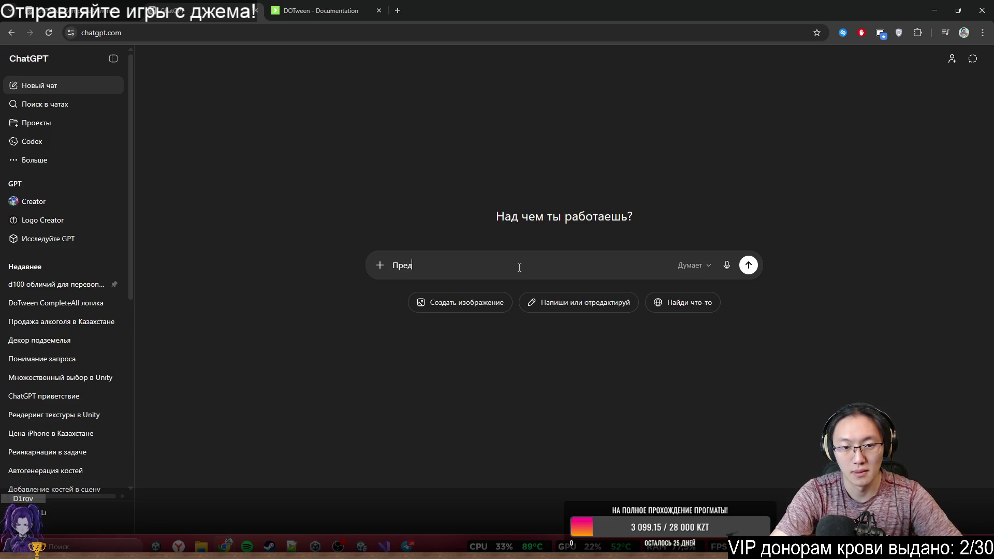
key("BackSpace")
key("BackSpace")
key("BackSpace")
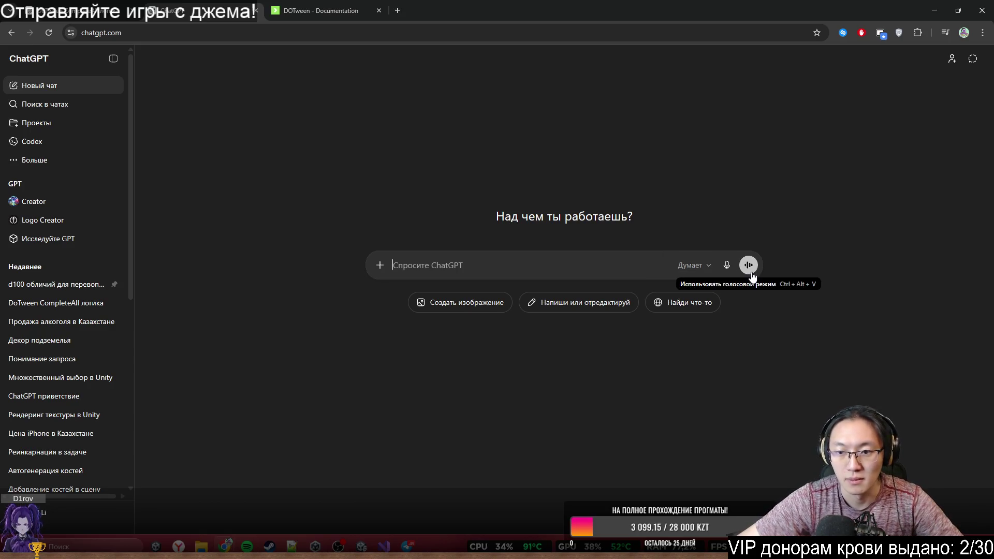
left_click(750, 269)
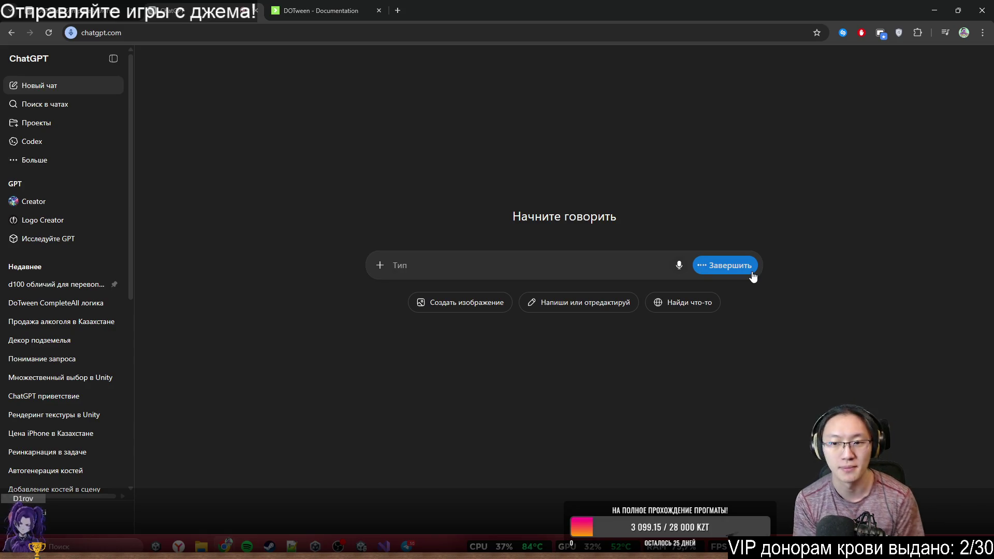
Step: View the voice chat transcript, end the conversation, and minimize Chrome
left_click(752, 273)
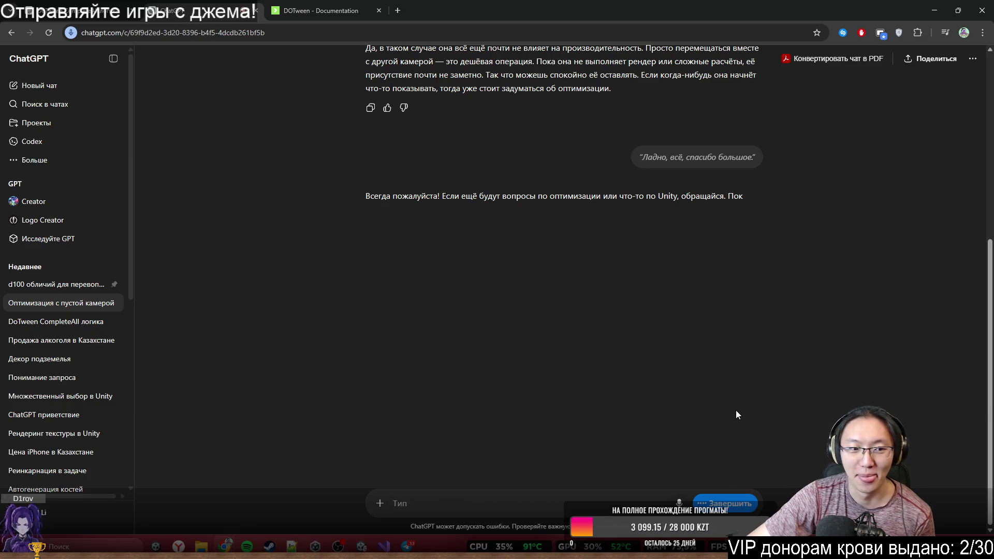
left_click(750, 499)
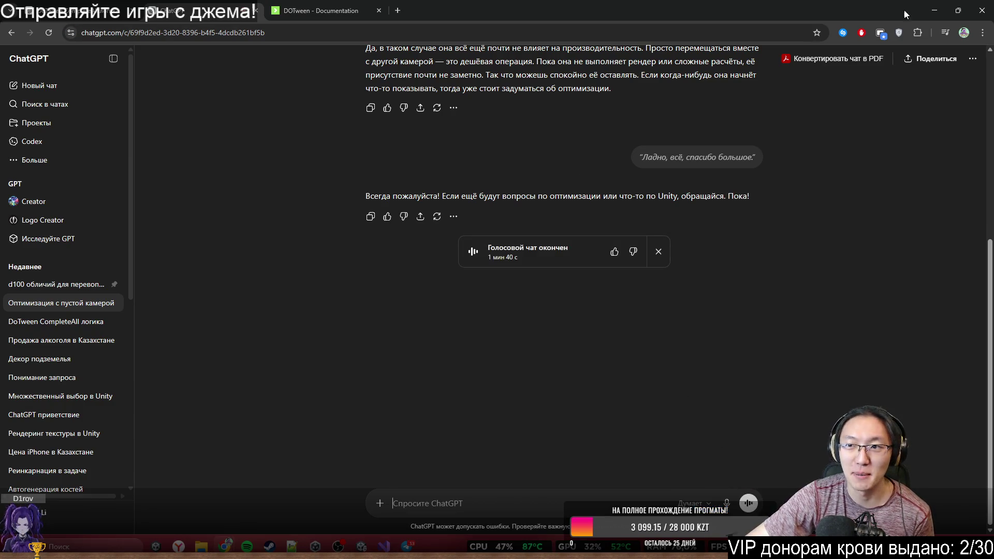
left_click(936, 10)
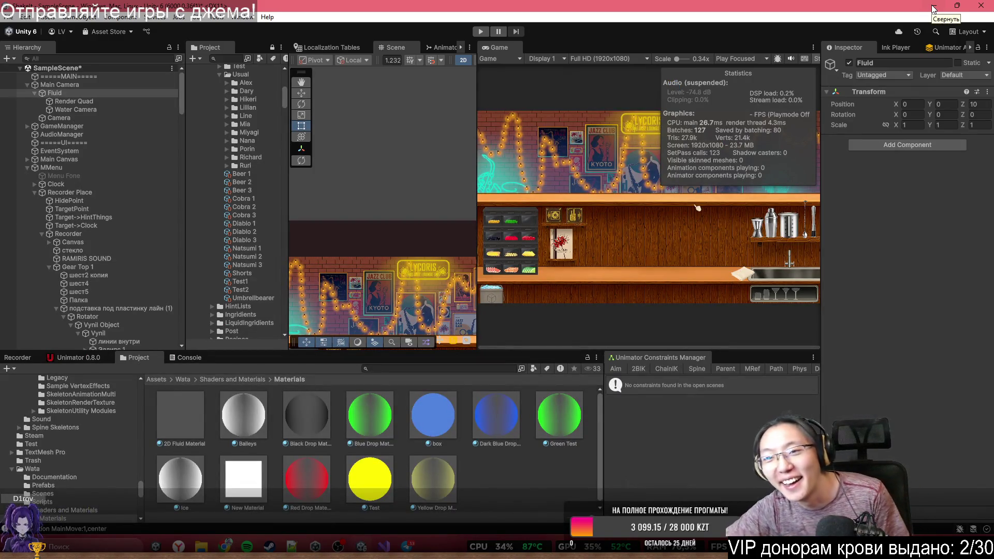
Step: Widen the Scene view at the Game view's expense, then bring Visual Studio forward
scroll(475, 194, "down", 5)
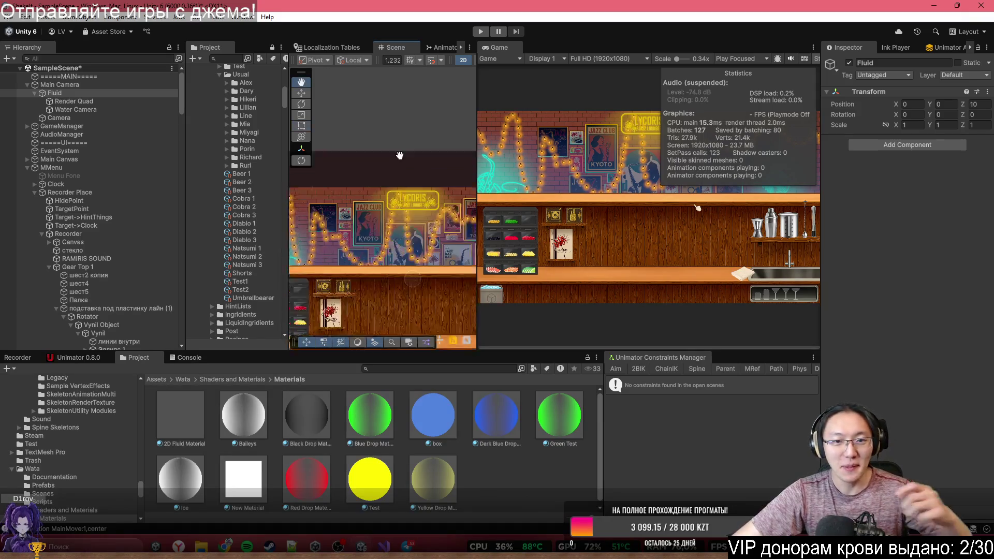
left_click_drag(474, 195, 665, 194)
scroll(422, 193, "up", 1)
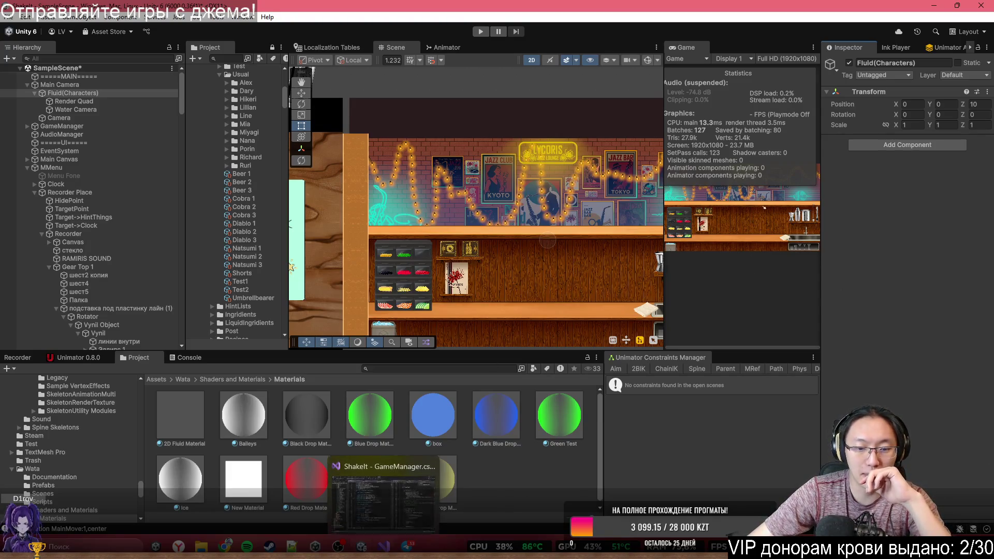
left_click(385, 547)
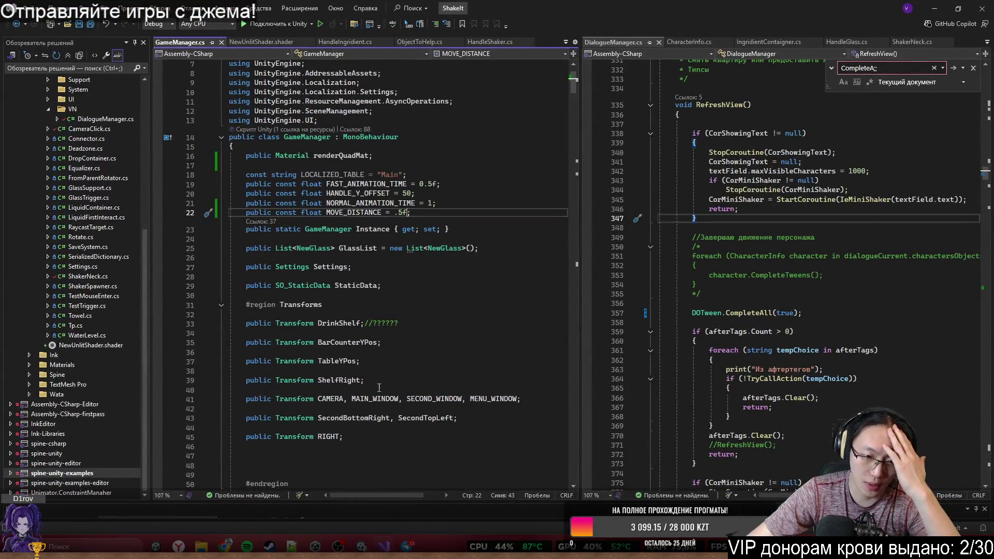
Step: Widen the DialogueManager.cs code pane and scroll through the file
scroll(379, 388, "down", 20)
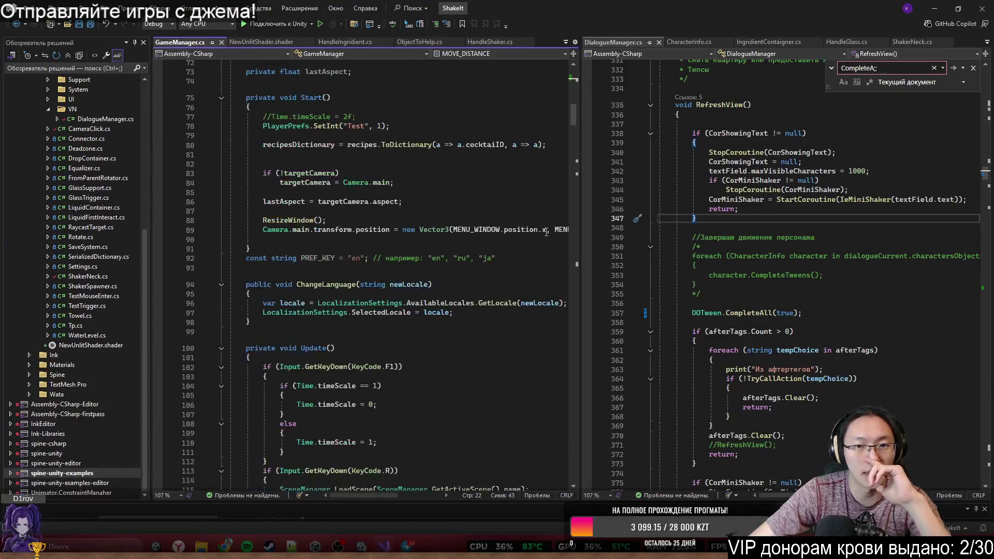
scroll(545, 234, "down", 3)
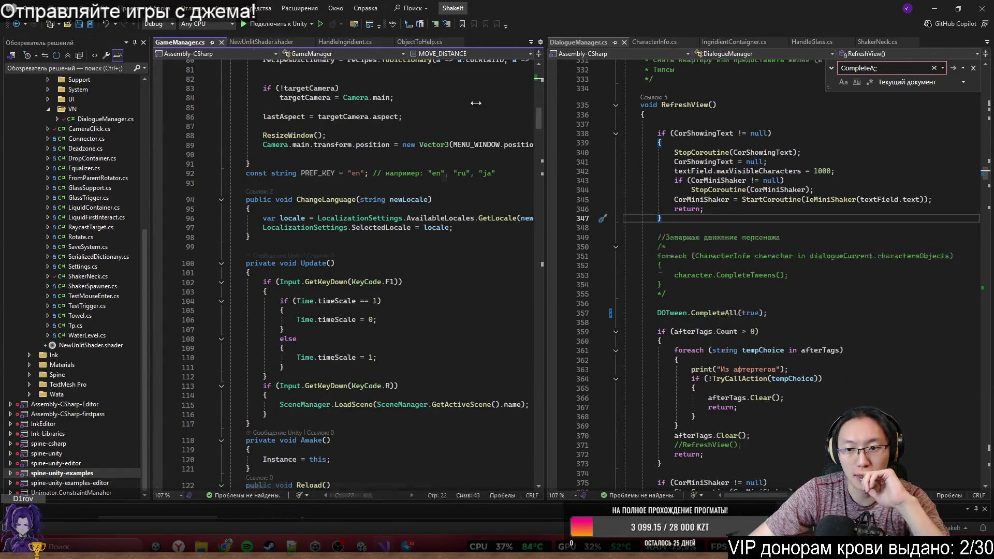
left_click_drag(577, 102, 298, 101)
scroll(624, 335, "down", 17)
scroll(623, 335, "down", 20)
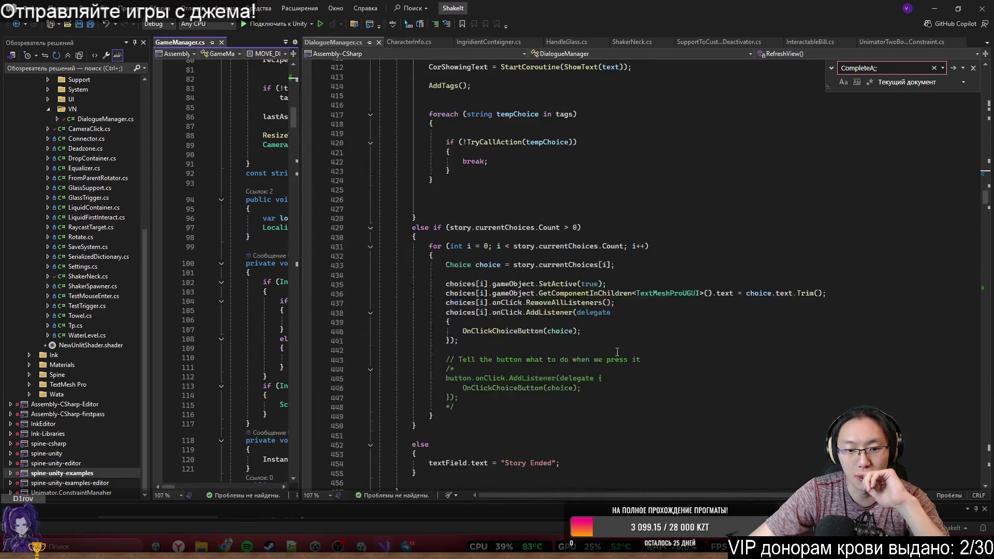
scroll(606, 363, "down", 19)
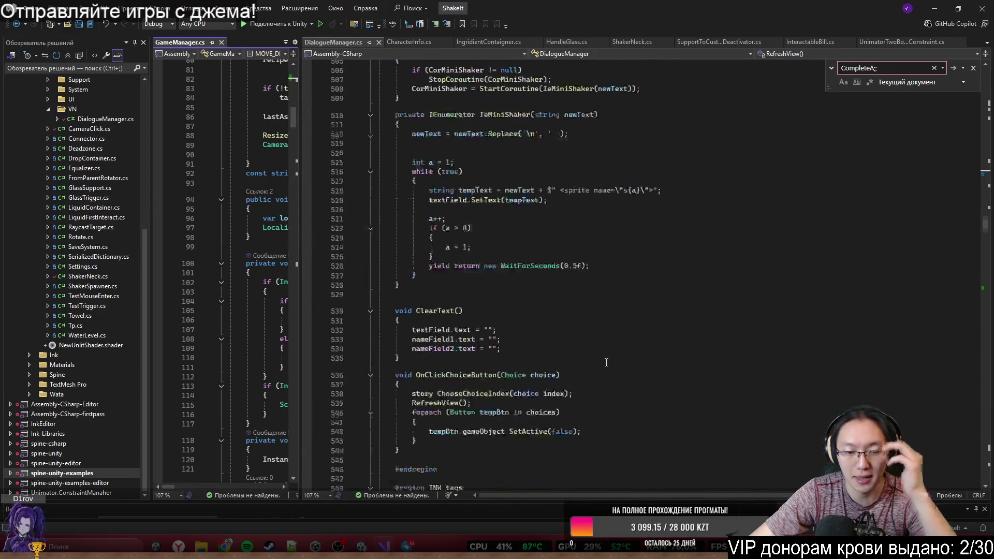
scroll(604, 335, "down", 10)
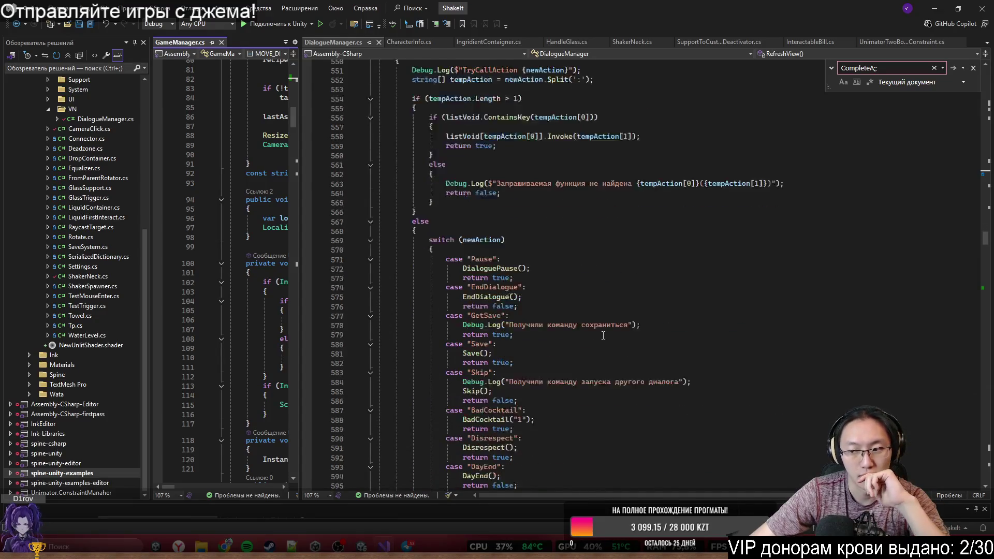
scroll(603, 336, "down", 5)
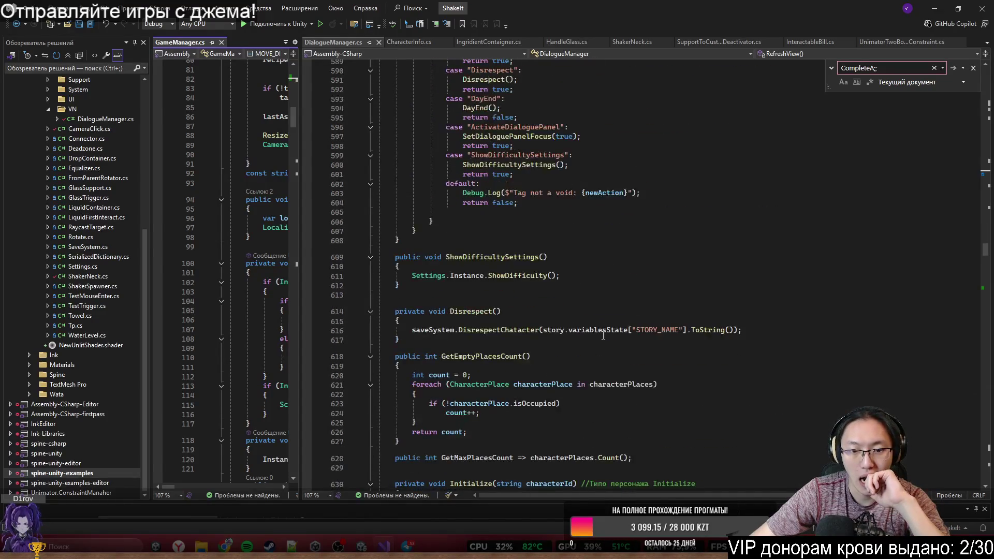
scroll(627, 343, "up", 13)
scroll(628, 344, "up", 19)
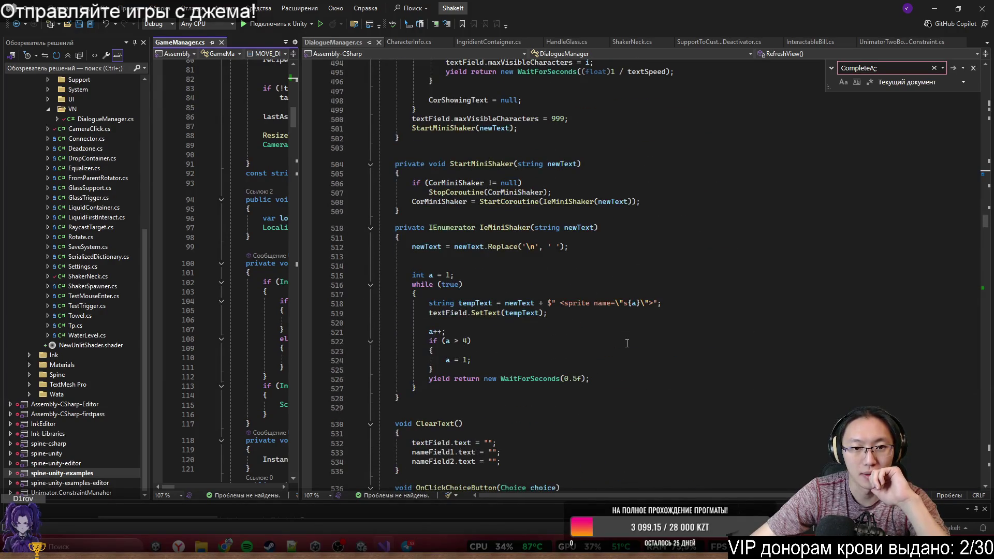
scroll(627, 343, "up", 13)
scroll(631, 340, "down", 20)
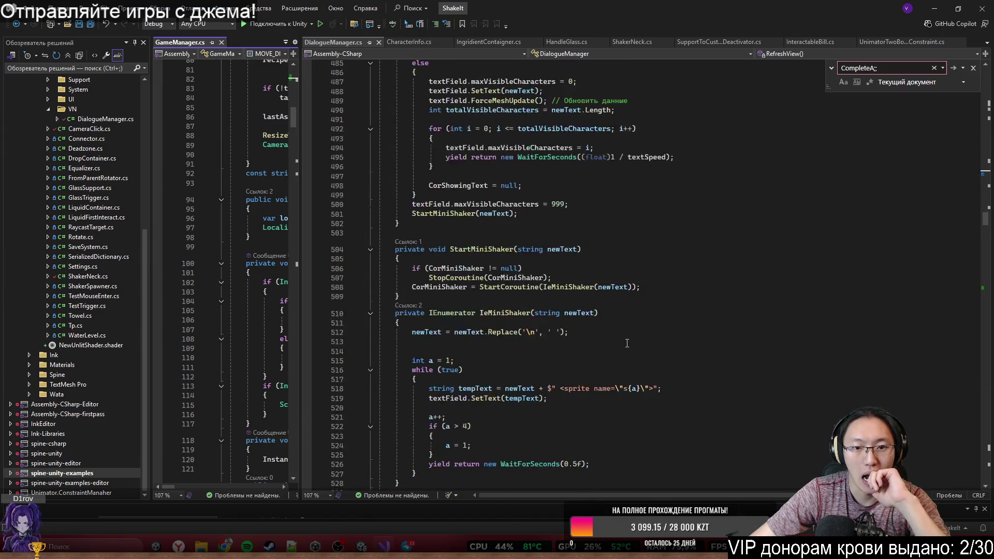
scroll(632, 340, "down", 20)
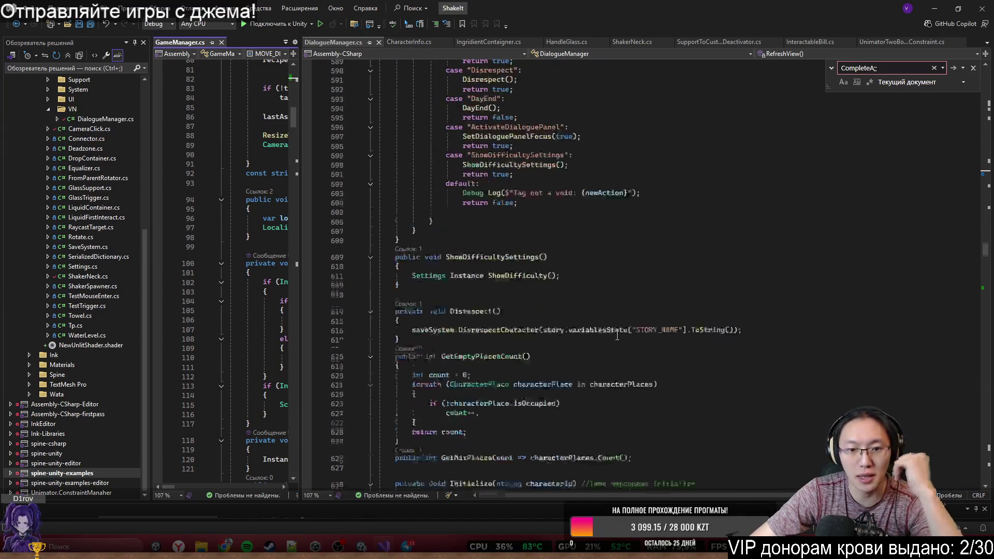
scroll(617, 335, "down", 14)
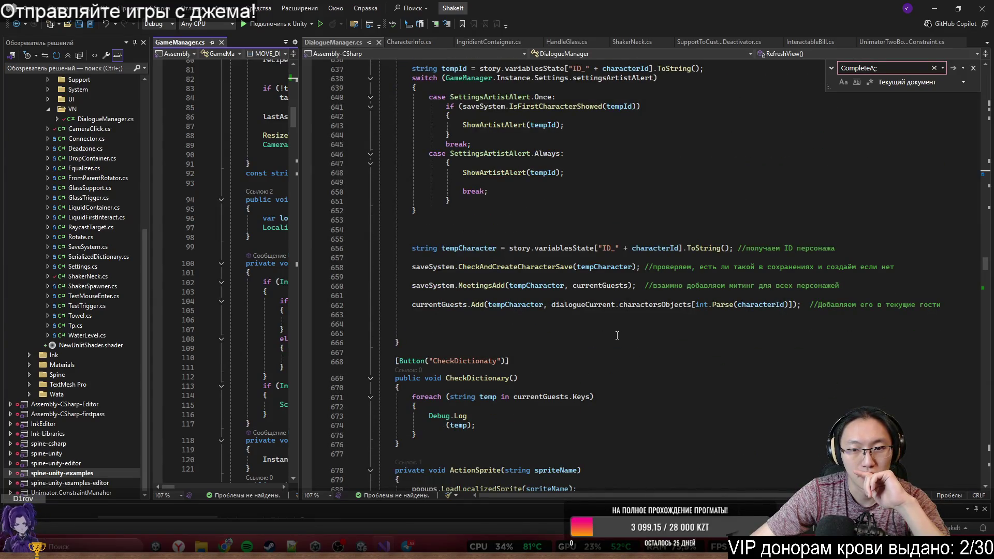
scroll(618, 335, "down", 19)
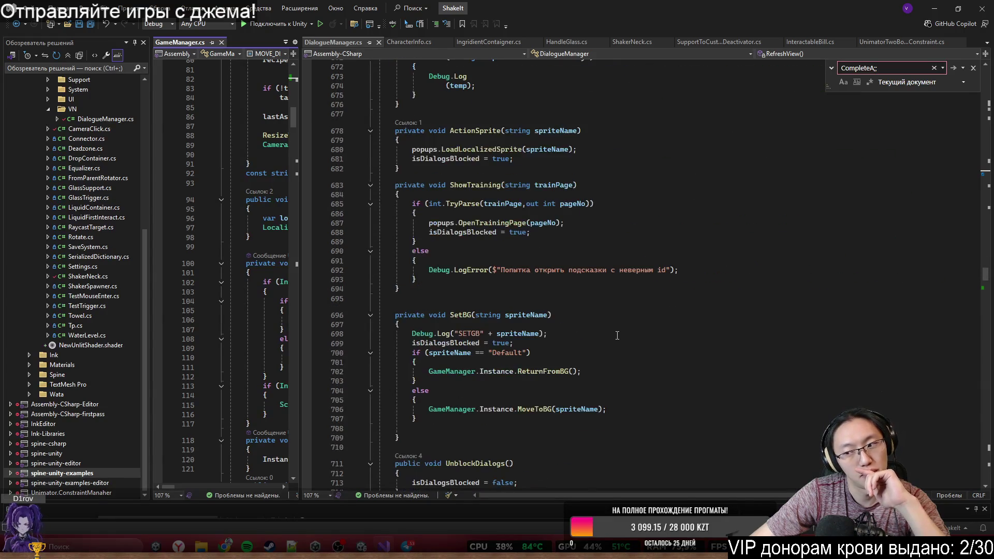
scroll(618, 335, "down", 7)
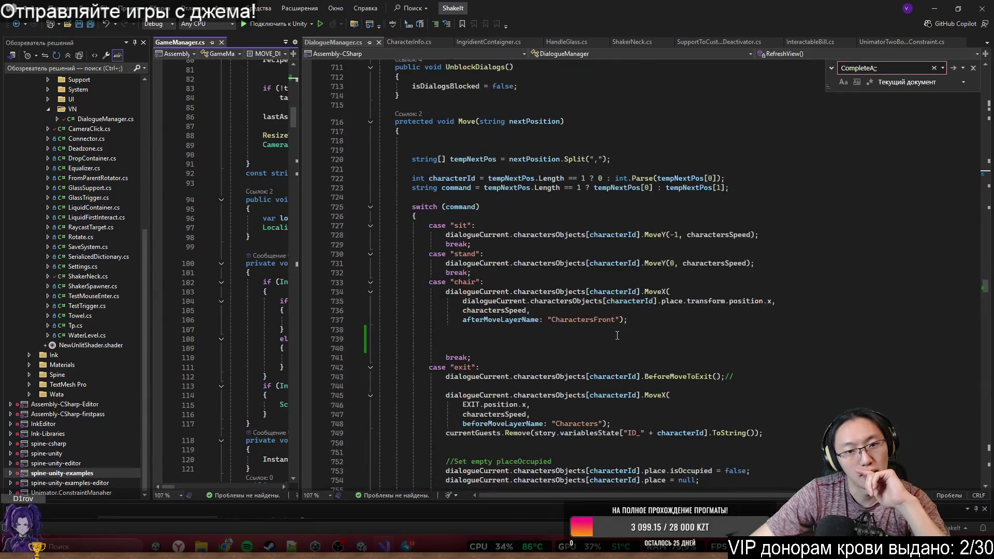
scroll(617, 333, "down", 17)
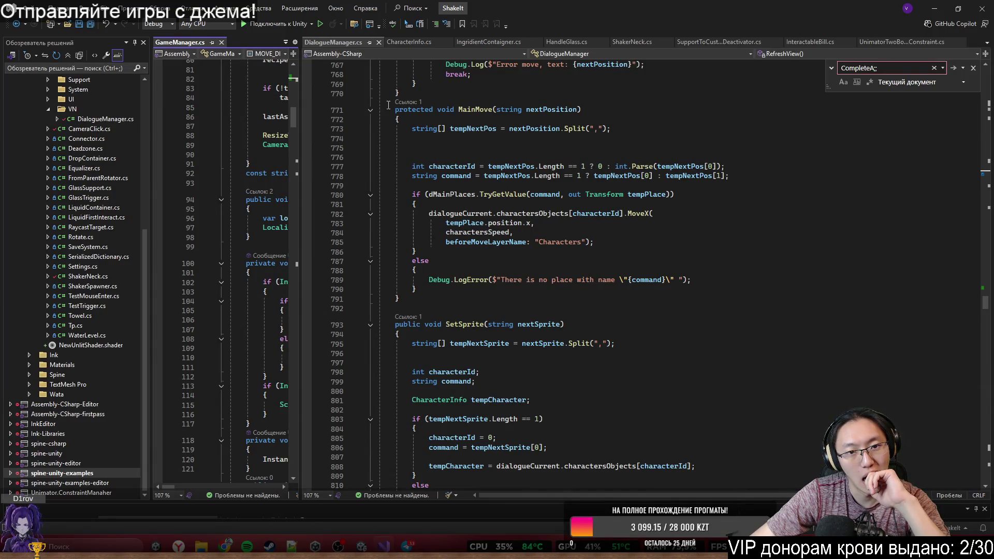
Step: Select the whole MainMove method body, then return to the Unity editor
left_click(487, 187)
mouse_move(565, 324)
left_mouse_down()
mouse_move(386, 164)
mouse_move(398, 128)
left_mouse_up()
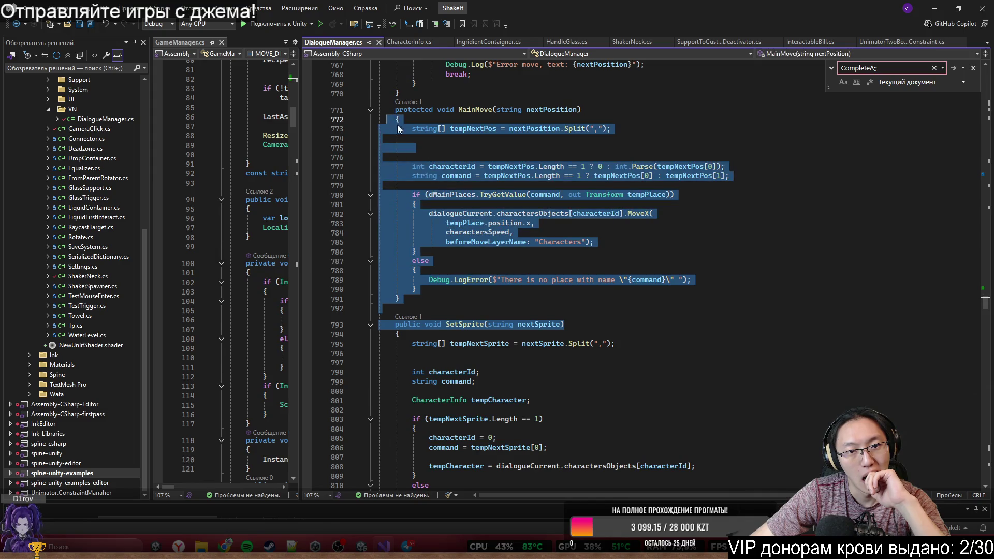
key("alt+Tab")
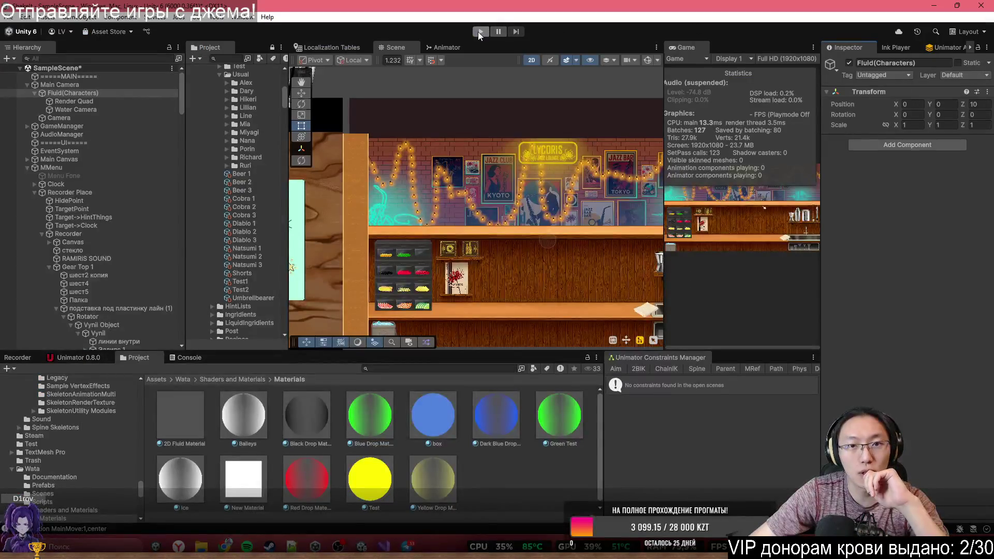
Step: Play the game, advance two dialogue lines, and maximise then restore the Game view
left_click(479, 32)
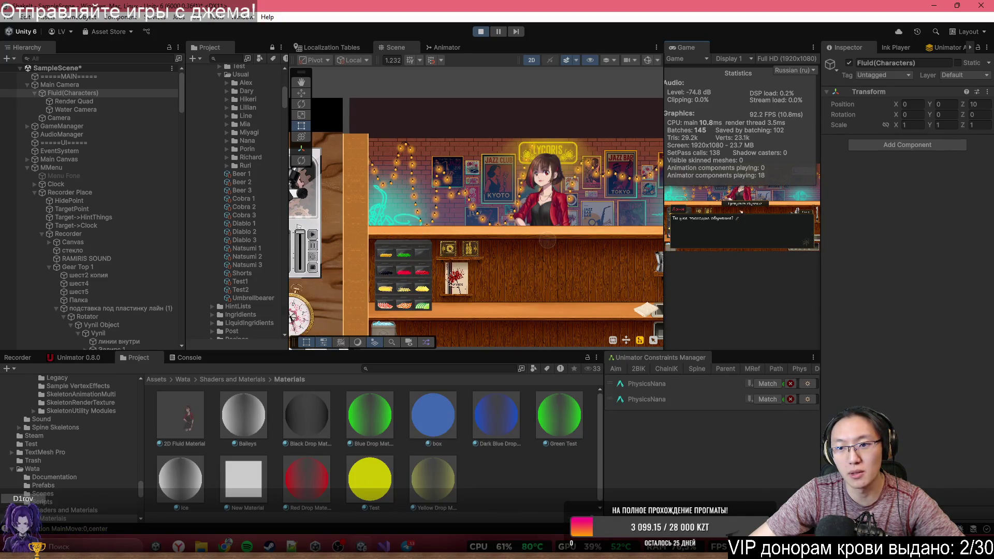
left_click(743, 205)
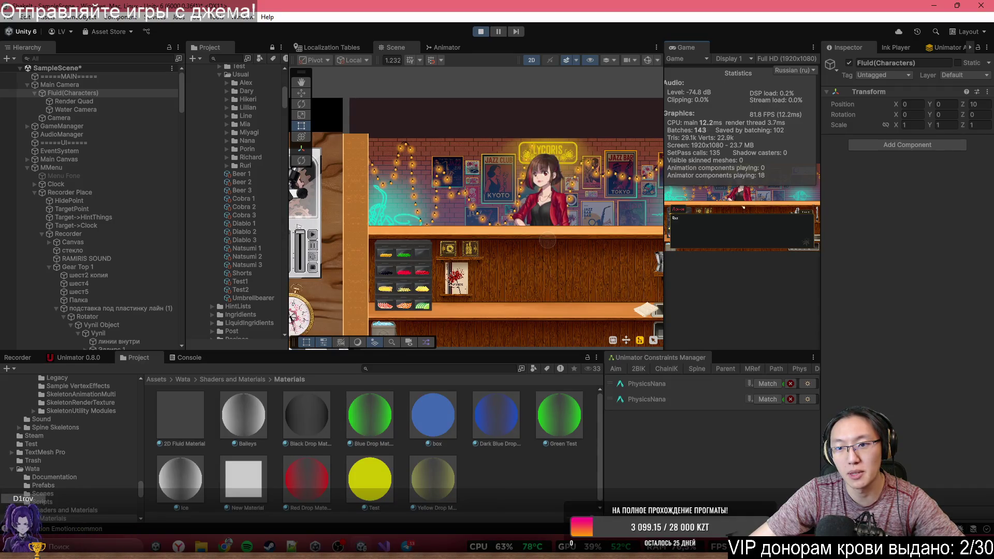
left_click(757, 208)
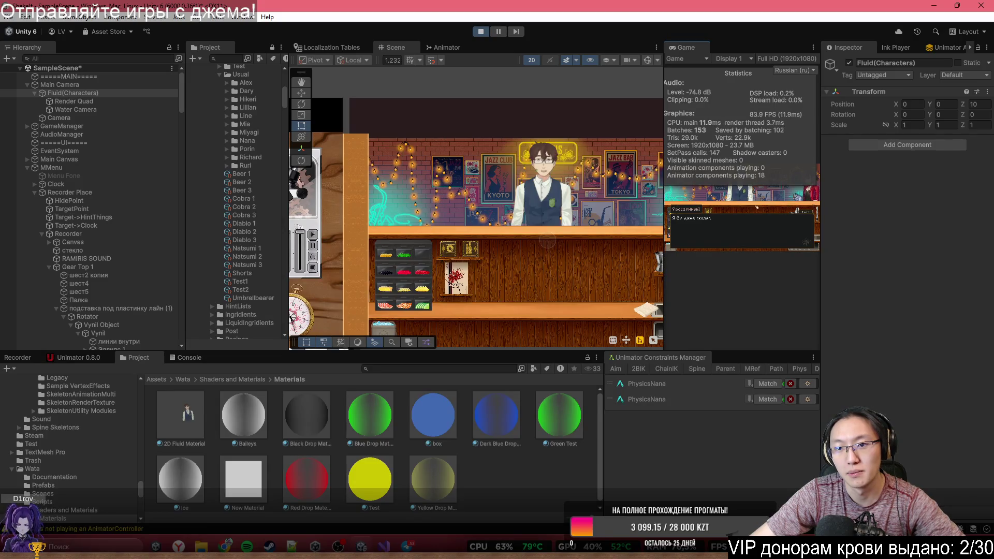
double_click(692, 45)
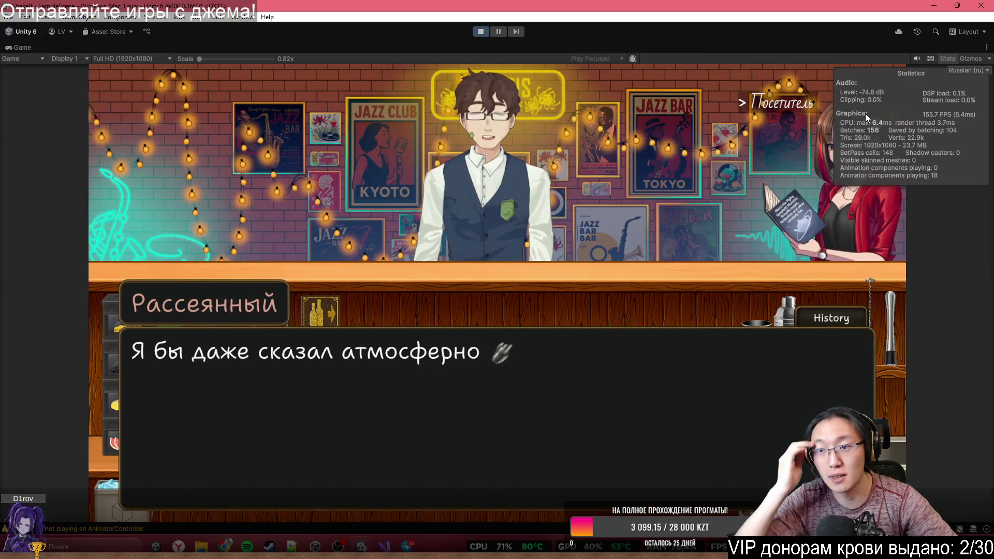
double_click(732, 45)
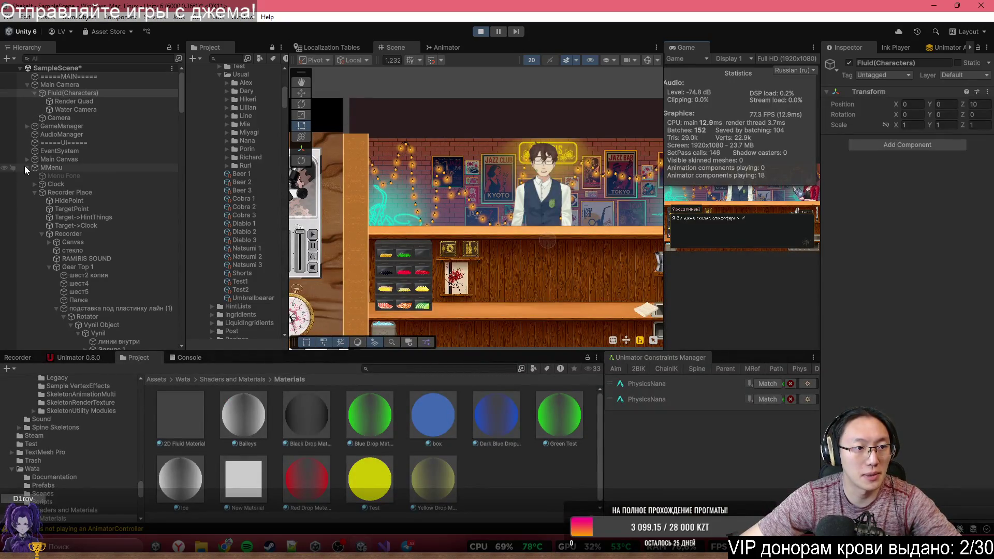
Step: Add a Sorting Group component to Lynn(Clone) and DaryObject(Clone)
scroll(33, 251, "down", 10)
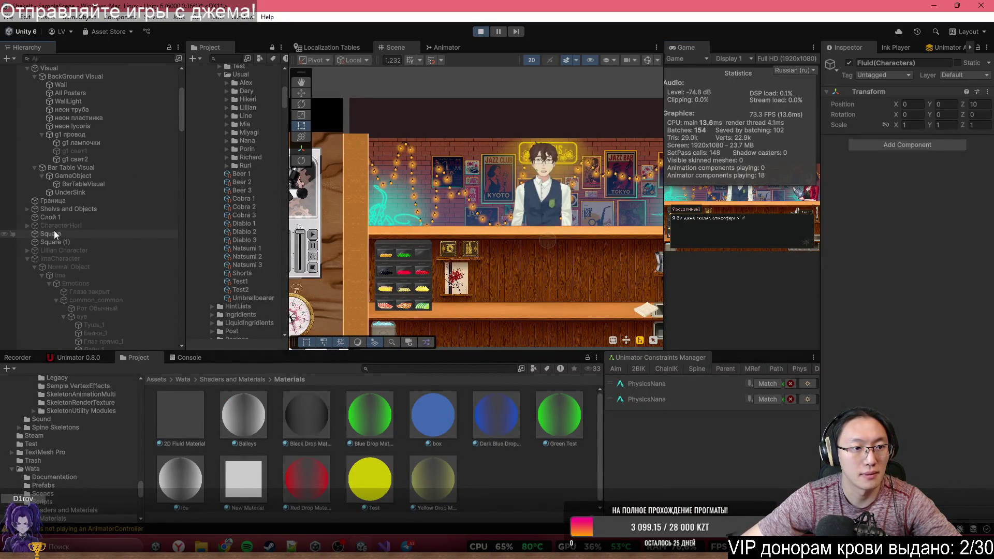
scroll(54, 231, "up", 3)
scroll(42, 269, "down", 10)
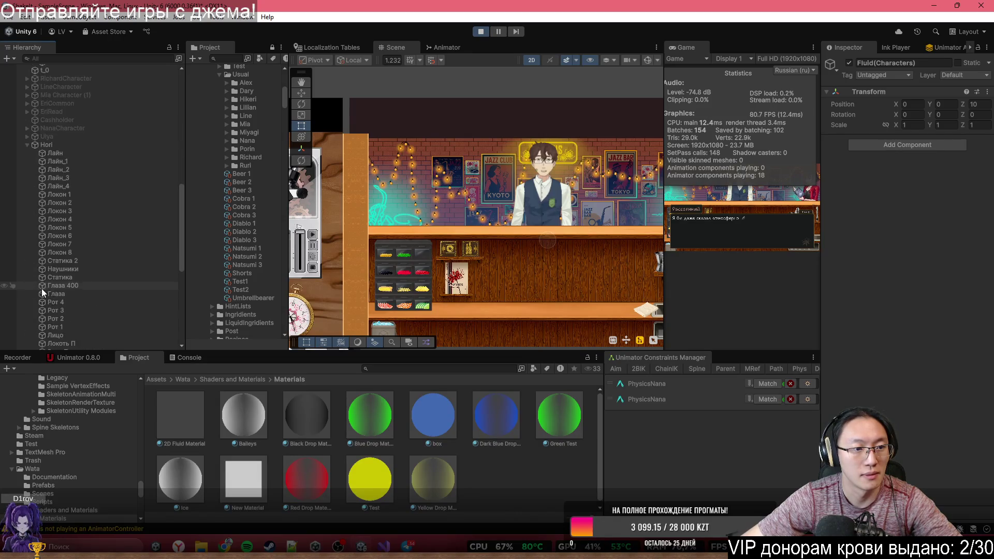
left_click(27, 145)
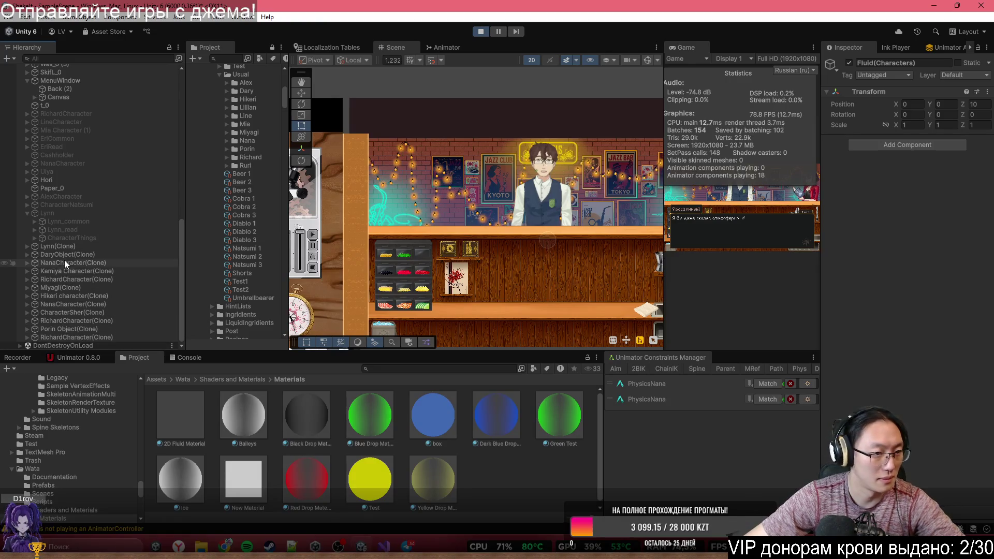
left_click(70, 247)
left_click(73, 256, "ctrl")
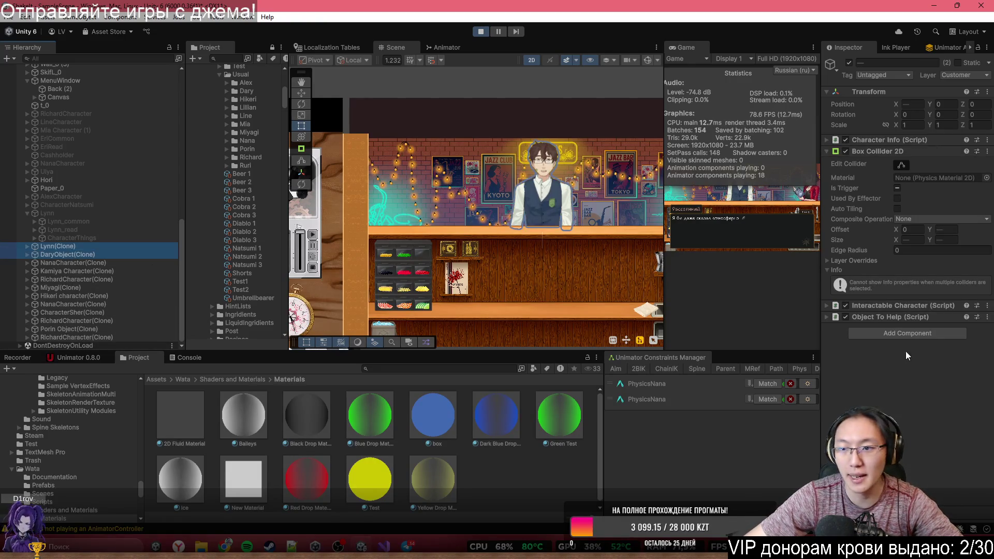
left_click(923, 333)
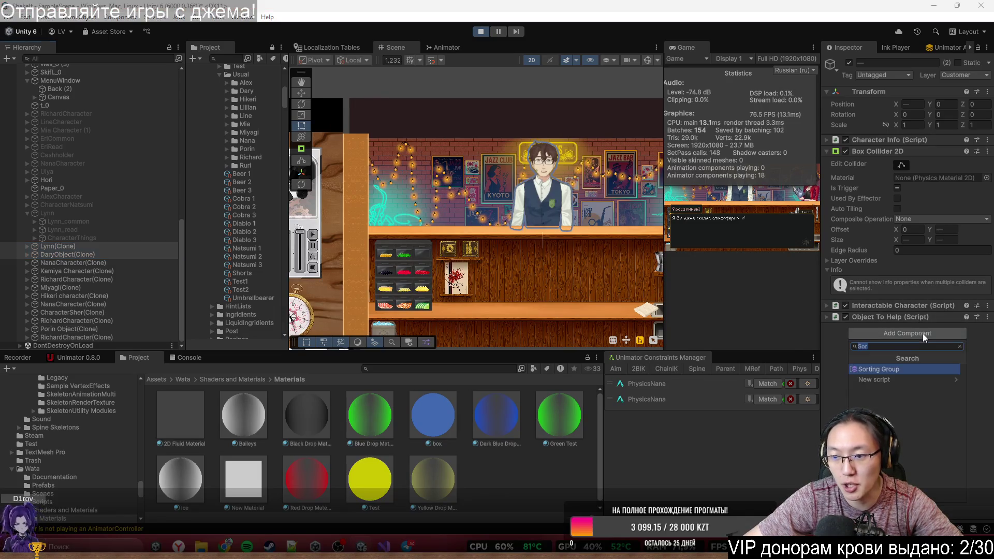
type("Sor")
key("Return")
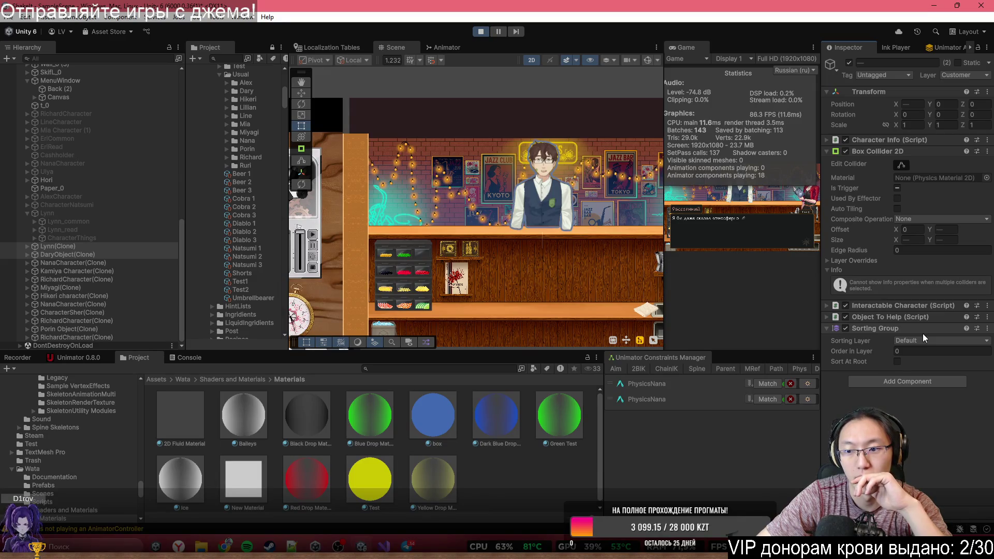
Step: Add a Sorting Group to the ten clones from NanaCharacter through RichardCharacter
left_click(38, 264)
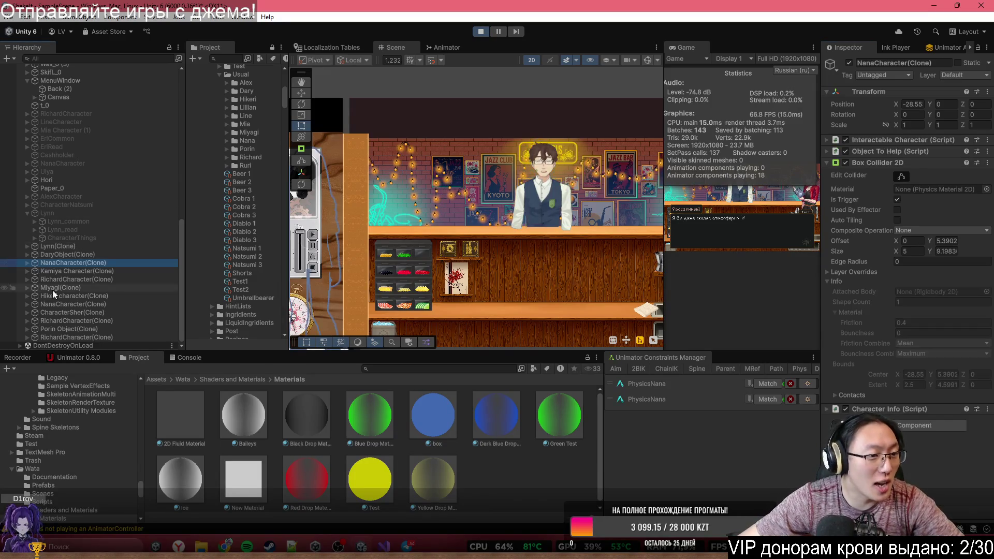
left_click(80, 335, "shift")
left_click(902, 333)
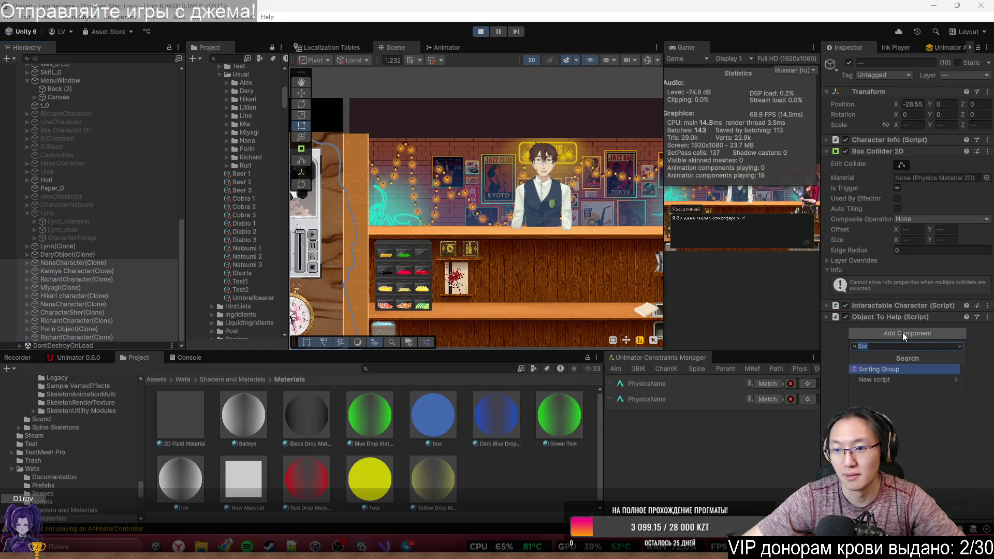
left_click(887, 369)
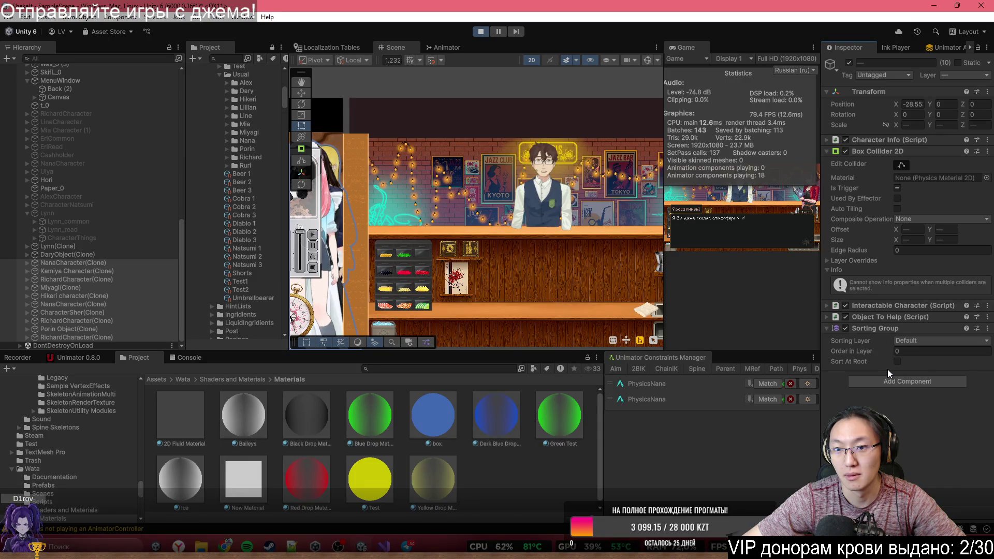
mouse_move(396, 196)
left_mouse_down()
mouse_move(456, 154)
mouse_move(434, 172)
left_mouse_up()
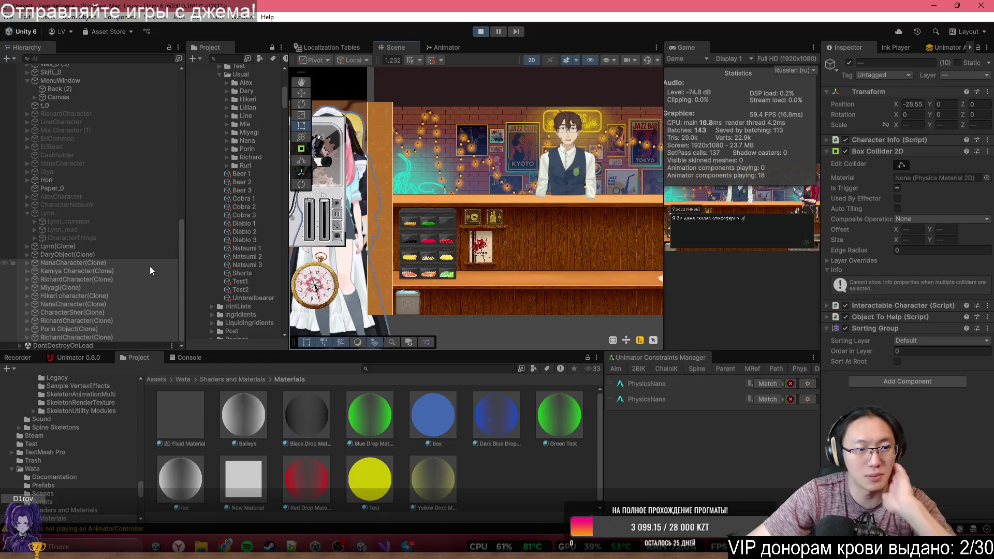
Step: Select all twelve character clones and switch their Sorting Group off then back on
left_click(99, 247)
left_click(103, 337, "shift")
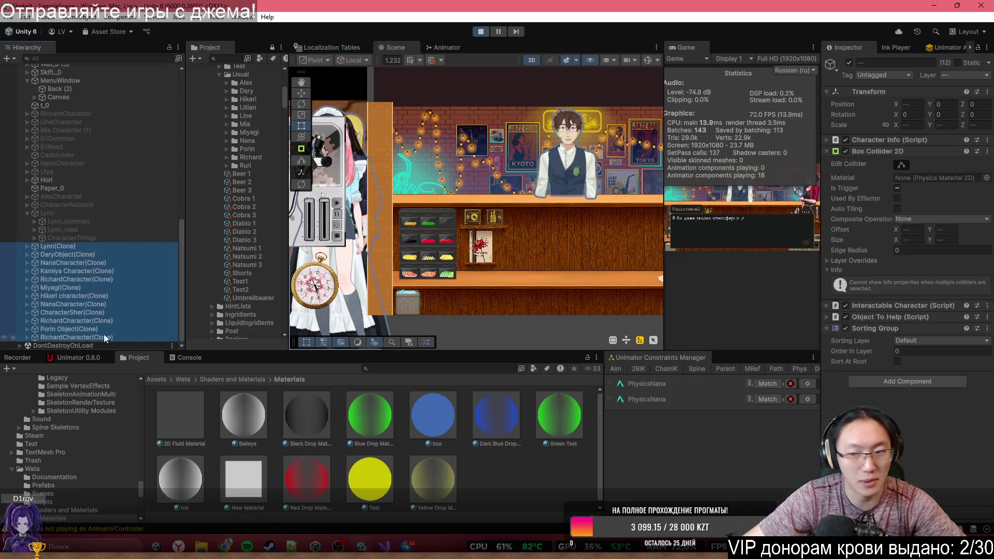
left_click(844, 328)
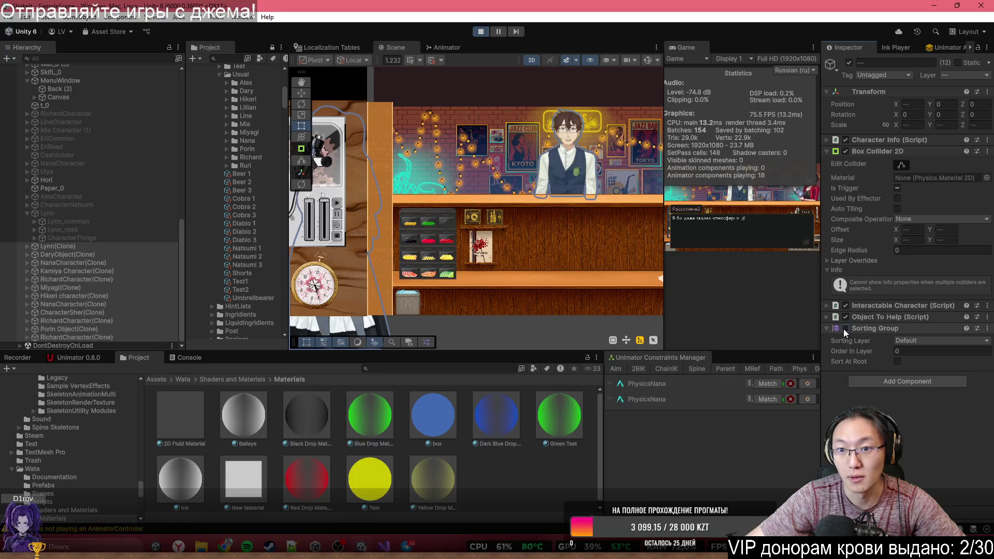
left_click(844, 329)
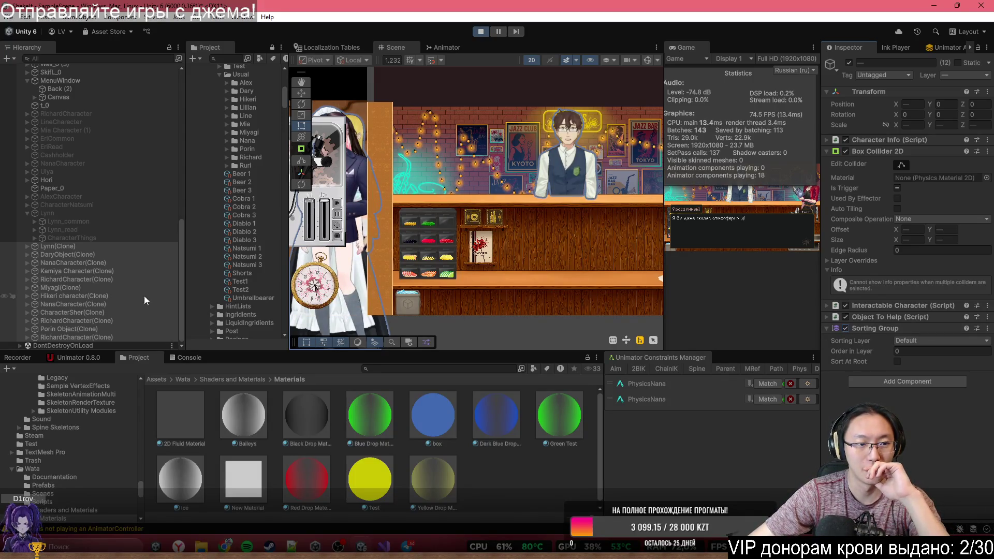
Step: Inspect Lynn(Clone), then DaryObject(Clone), then Lynn(Clone) again
left_click(89, 246)
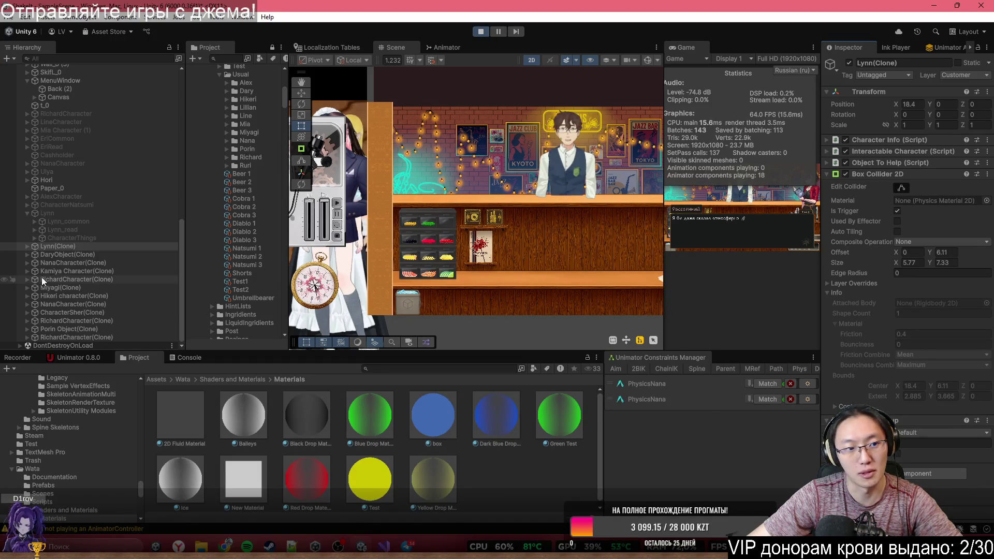
left_click(98, 254)
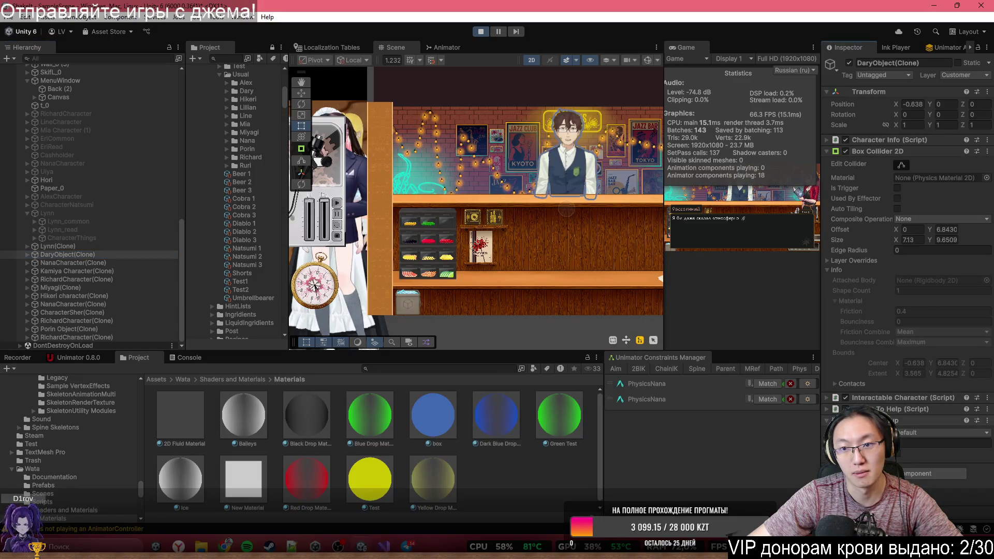
left_click(109, 248)
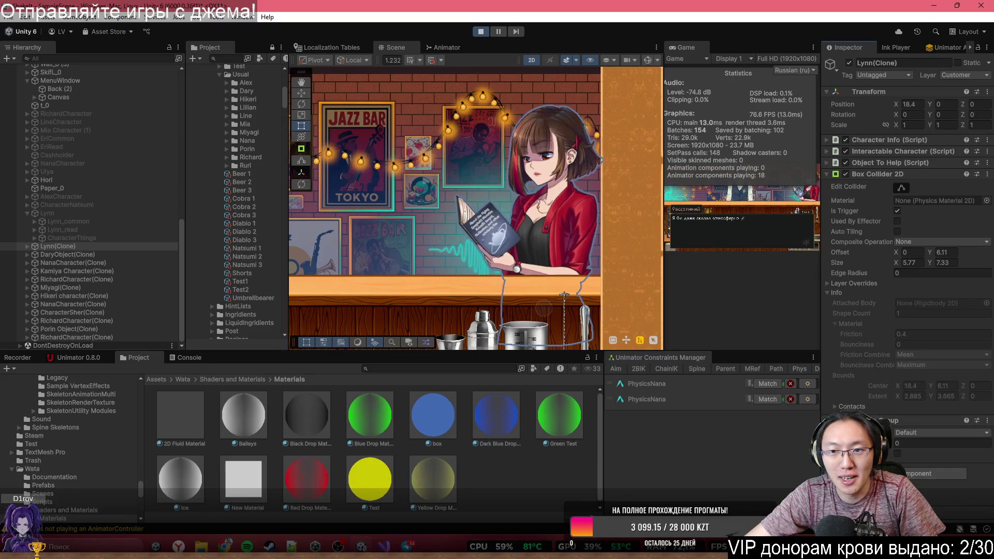
Step: Toggle Sorting Group off and on for the eleven clones from DaryObject to RichardCharacter
left_click(97, 256)
left_click(100, 333, "shift")
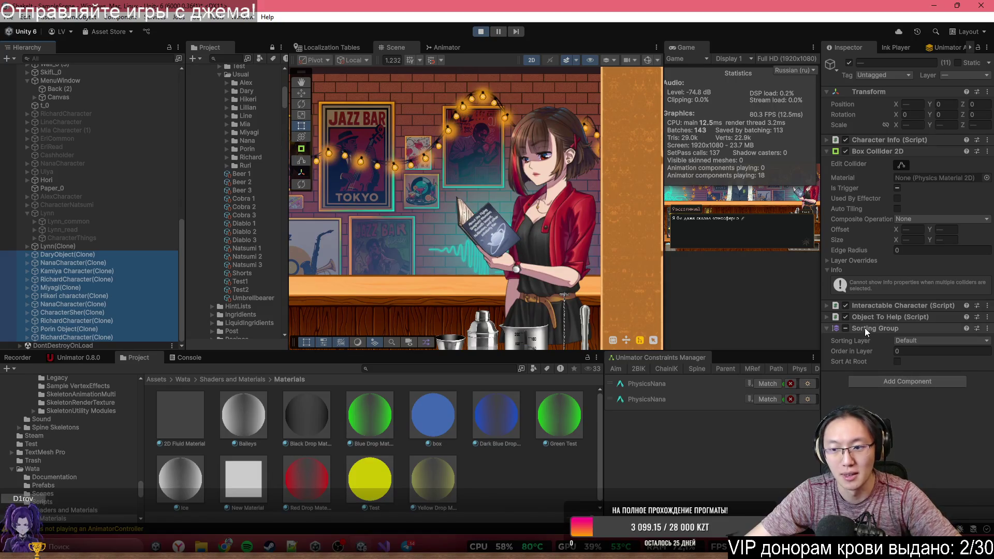
left_click(846, 329)
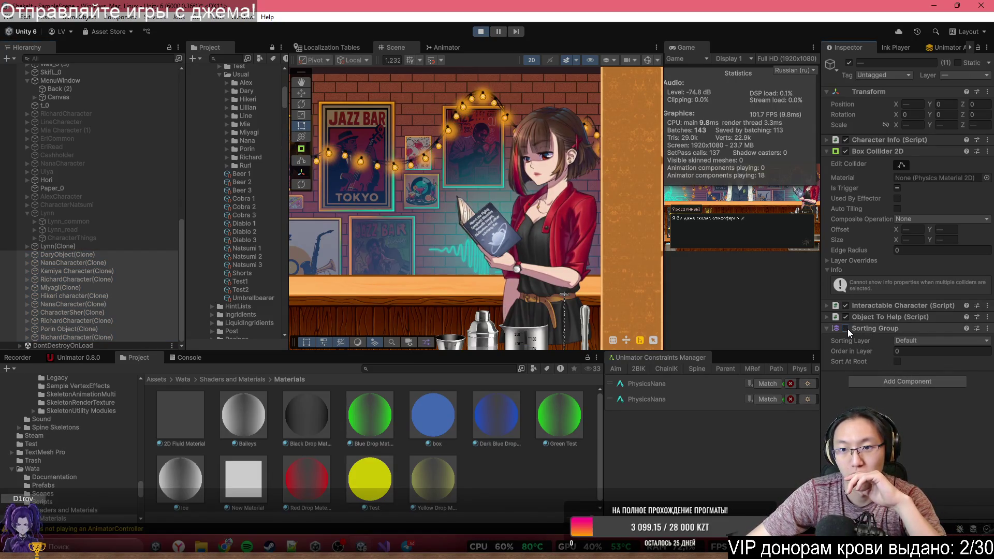
left_click(846, 329)
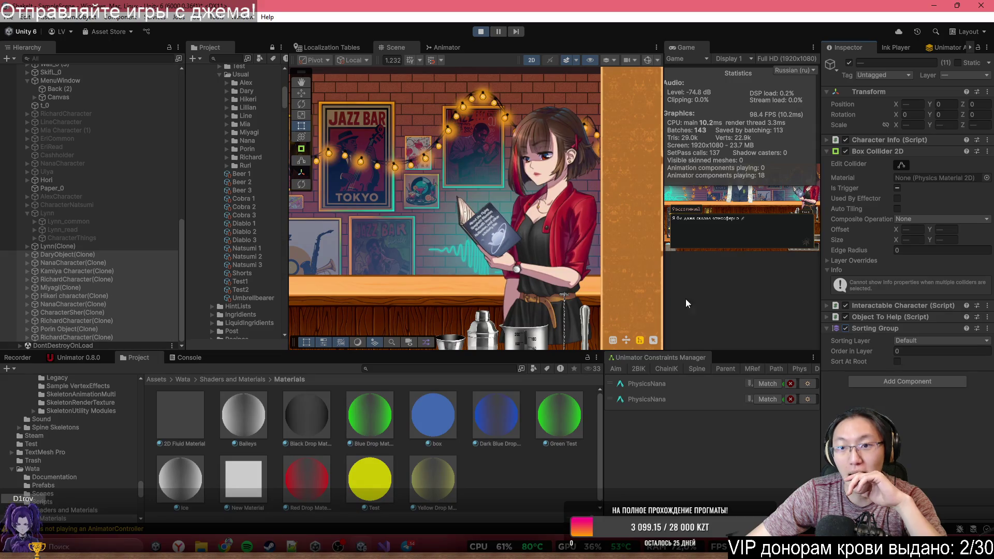
scroll(371, 228, "down", 5)
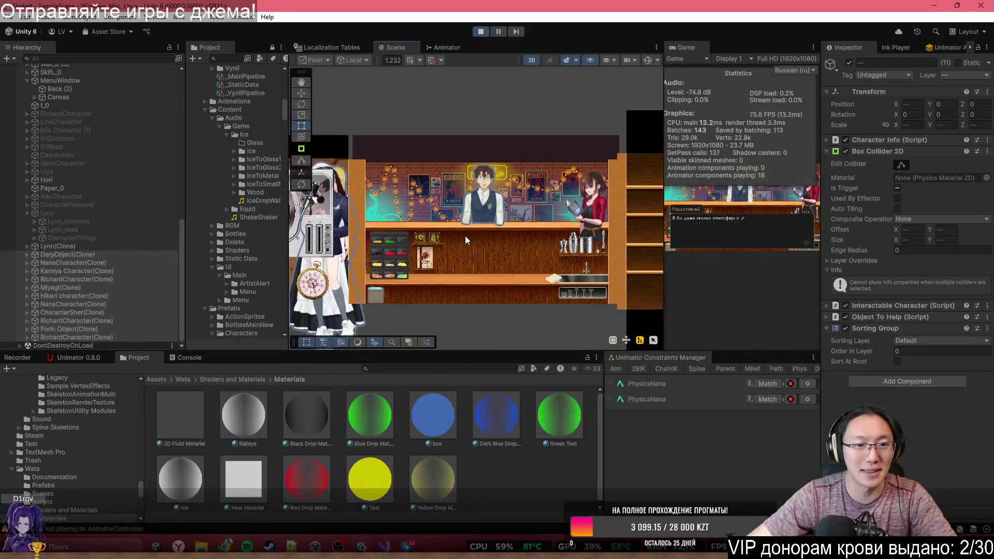
Step: Select the ten clones from NanaCharacter to RichardCharacter and move them right in the scene
left_click(73, 271)
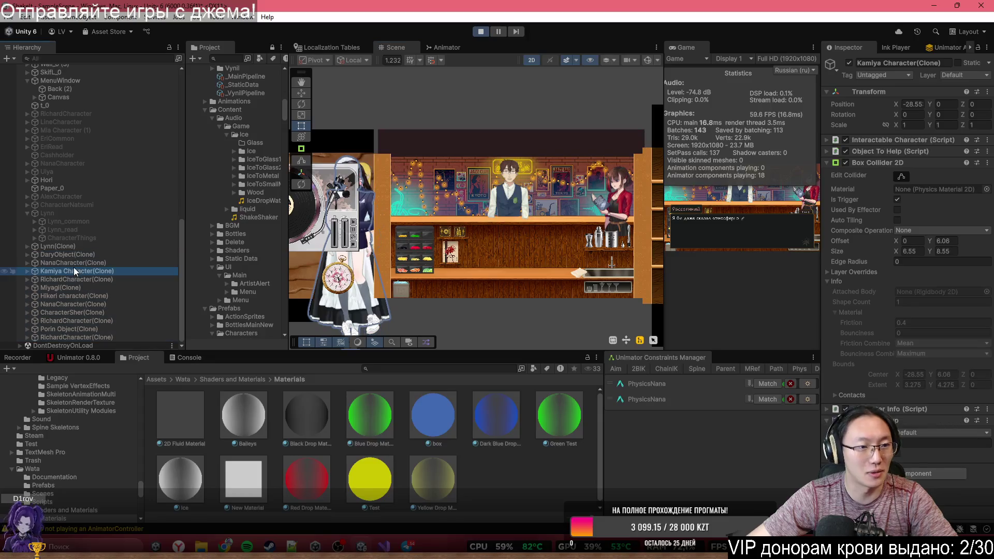
left_click(74, 263)
left_click(94, 337, "shift")
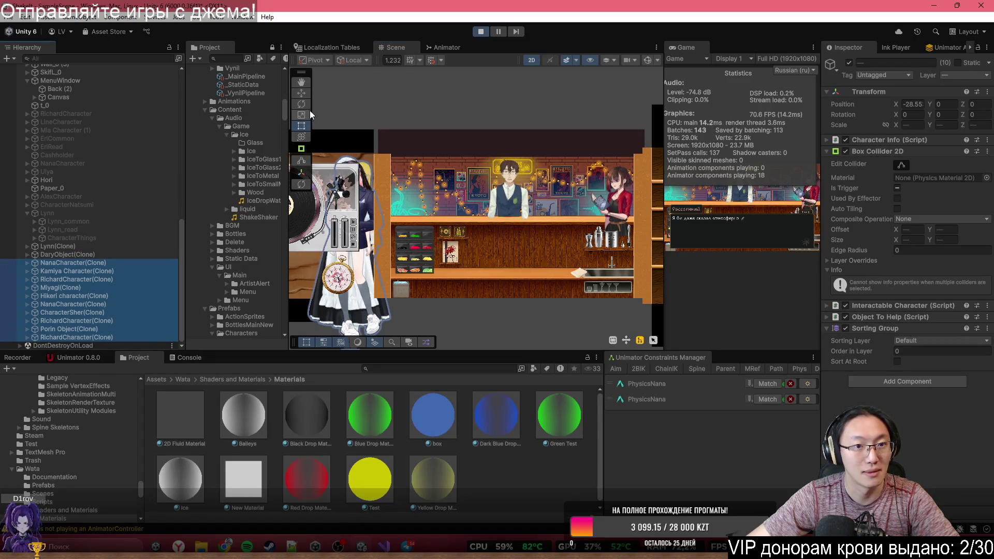
left_click(301, 93)
left_click_drag(386, 235, 471, 232)
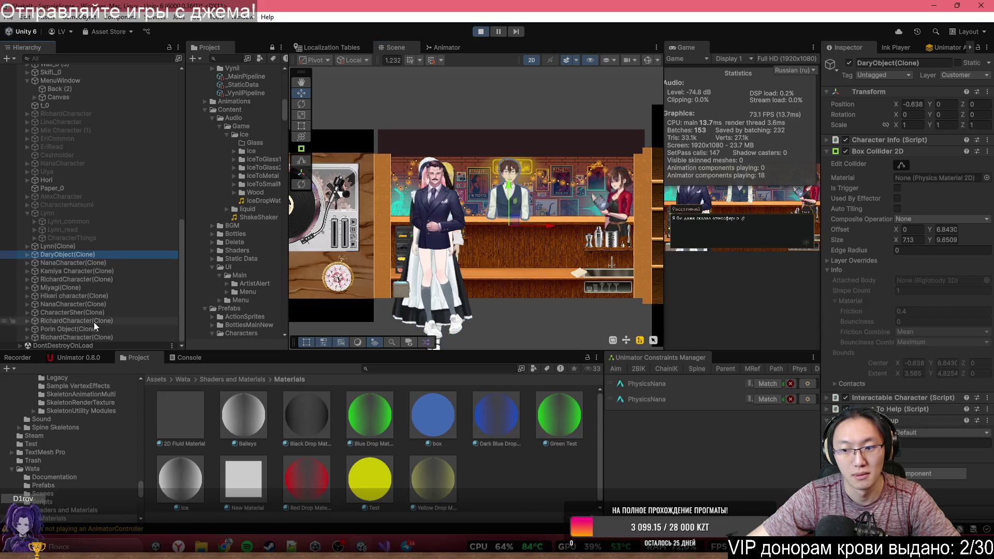
Step: Reselect DaryObject through RichardCharacter clones and leave their Sorting Group disabled
left_click(82, 337, "shift")
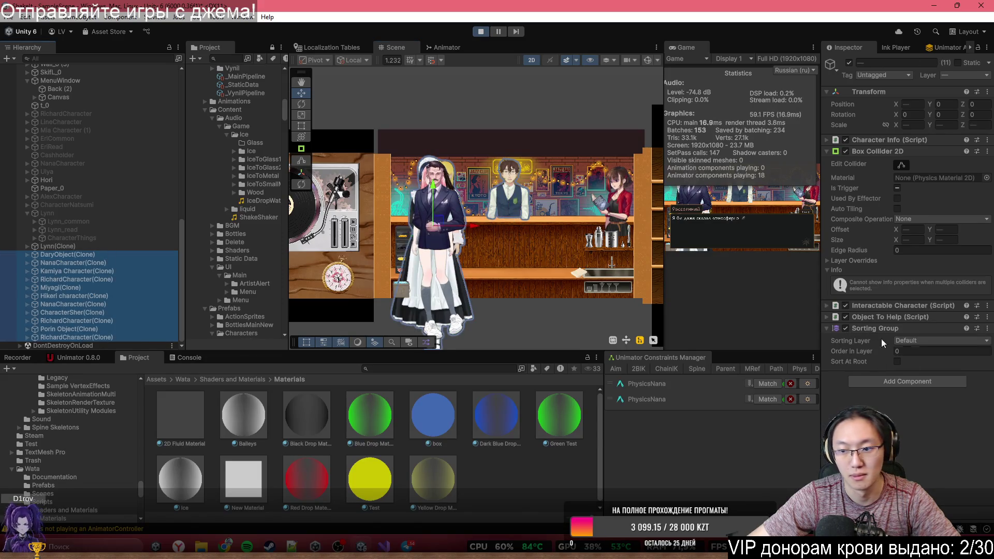
left_click(847, 329)
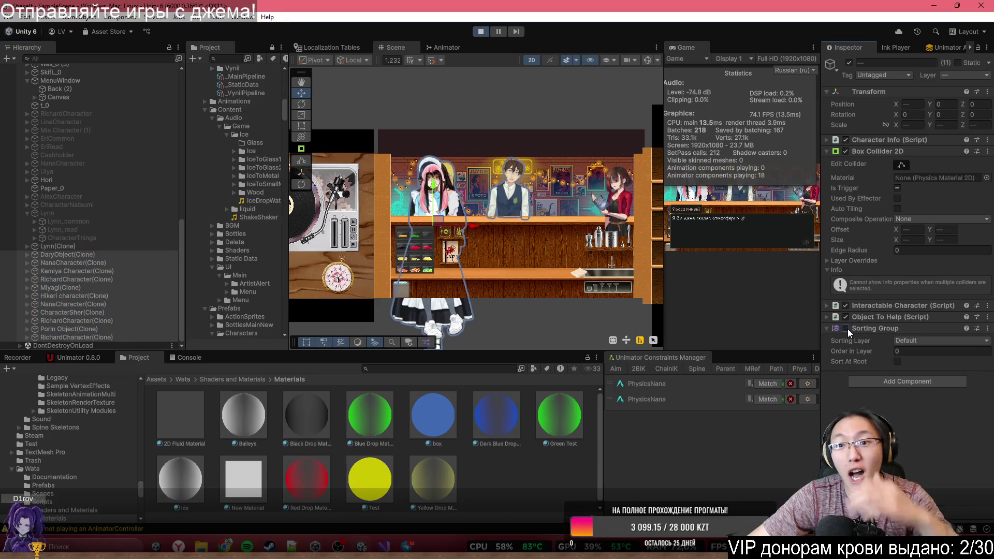
left_click(847, 328)
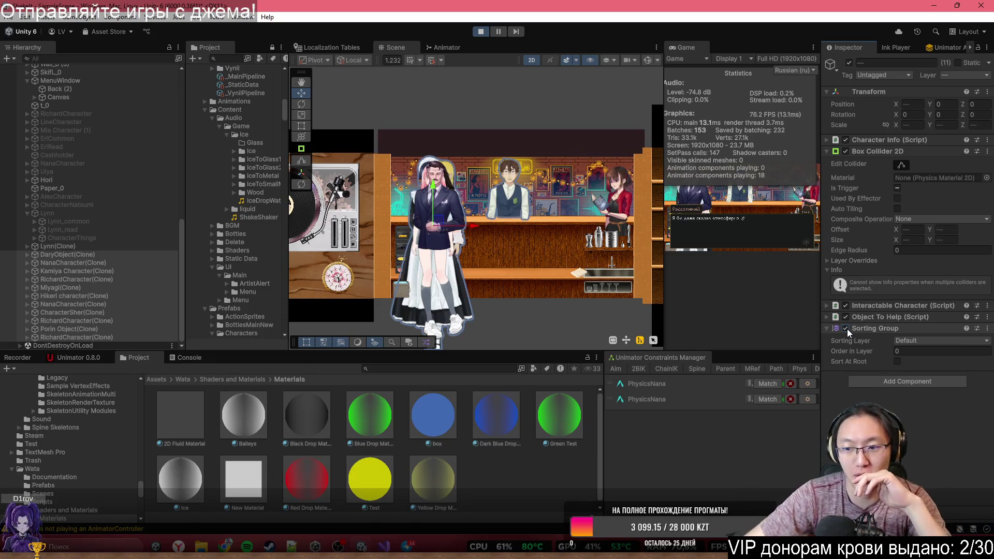
left_click(846, 329)
Step: Stop Play mode so the bar scene is back in editing, with no characters at the counter
left_click(477, 32)
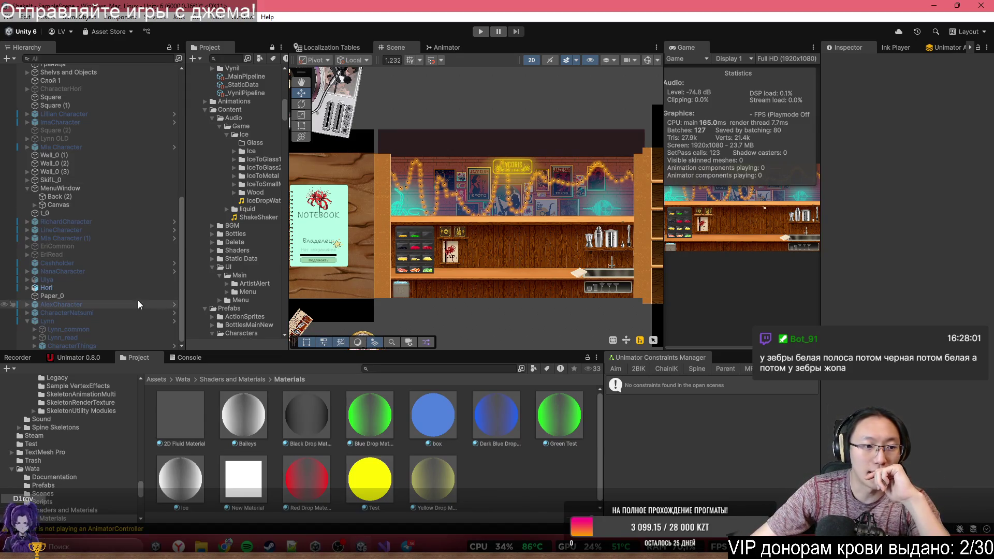
Step: Select Lynn > Lynn_common > волосы задние and confirm its Sprite Renderer sorting layer stays Characters
left_click(98, 322)
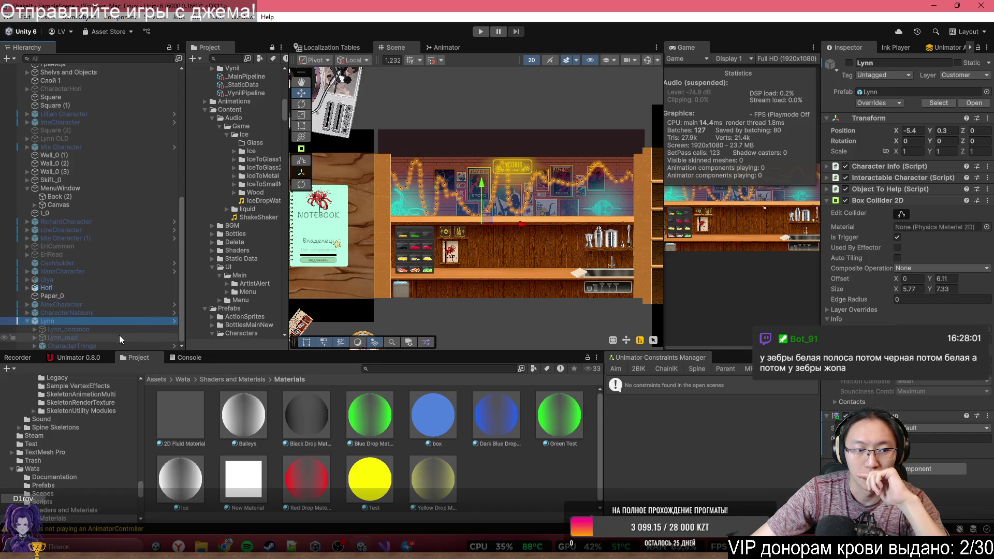
left_click(103, 331)
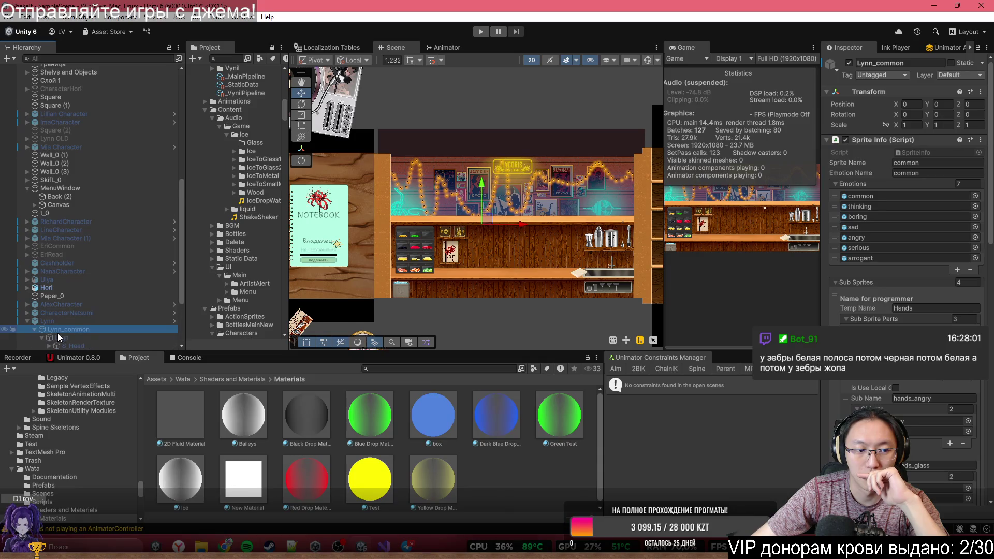
left_click(35, 329)
left_click(87, 285)
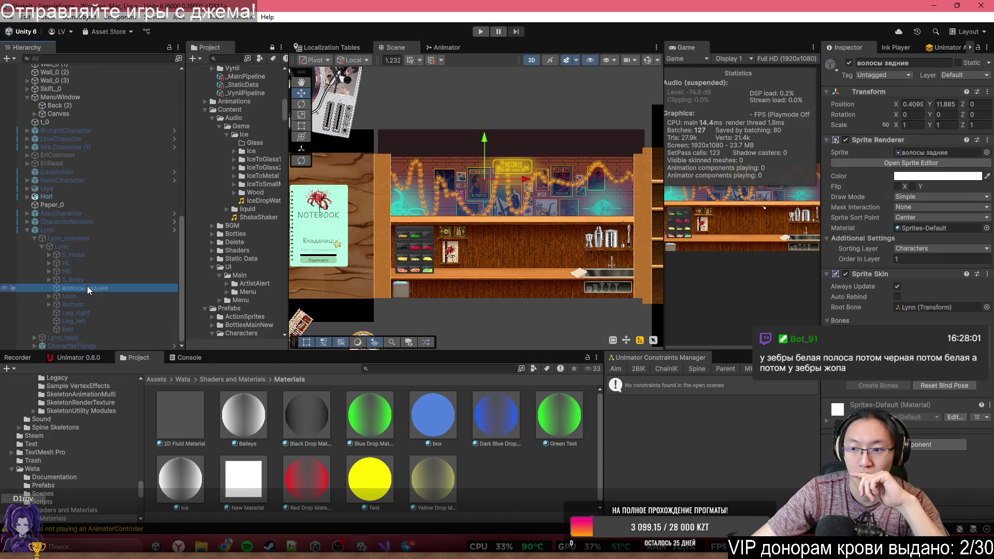
left_click(921, 248)
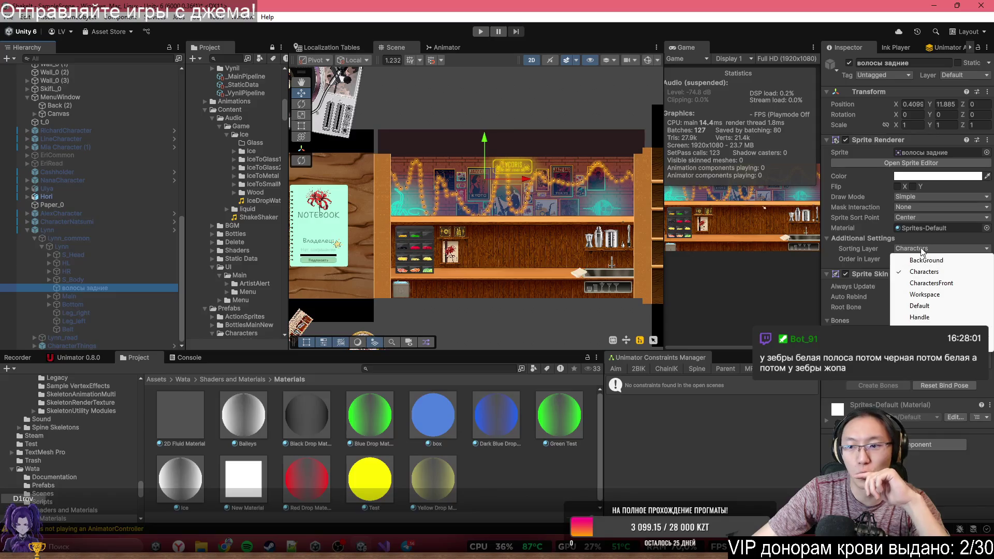
left_click(487, 493)
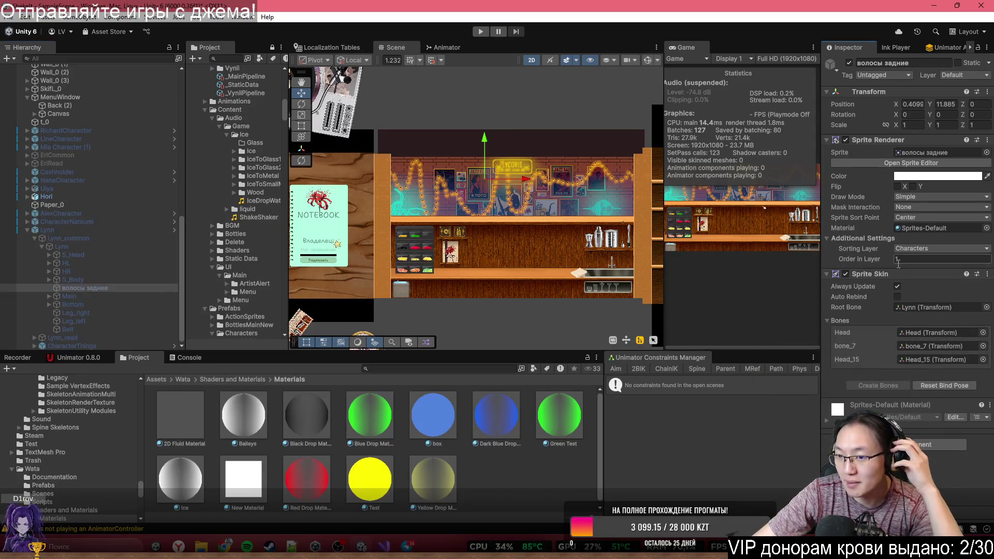
mouse_move(383, 543)
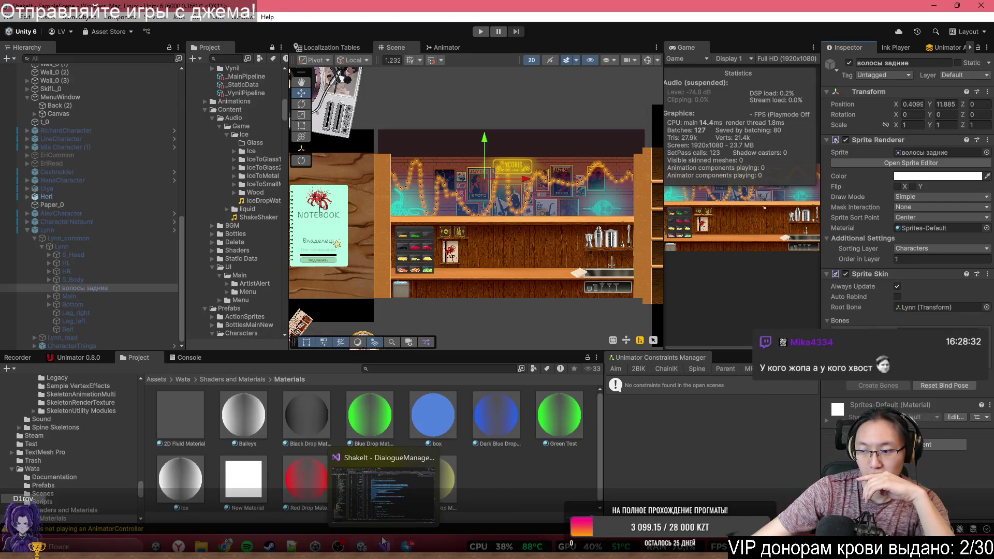
Step: Switch to Visual Studio and look over the MainMove code in DialogueManager.cs
left_click(383, 542)
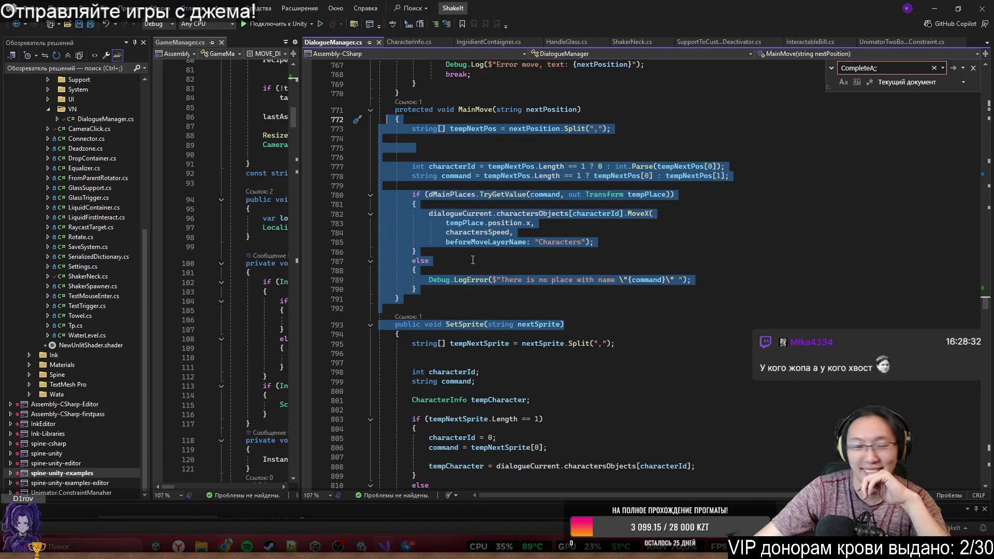
left_click(473, 260)
scroll(472, 260, "up", 20)
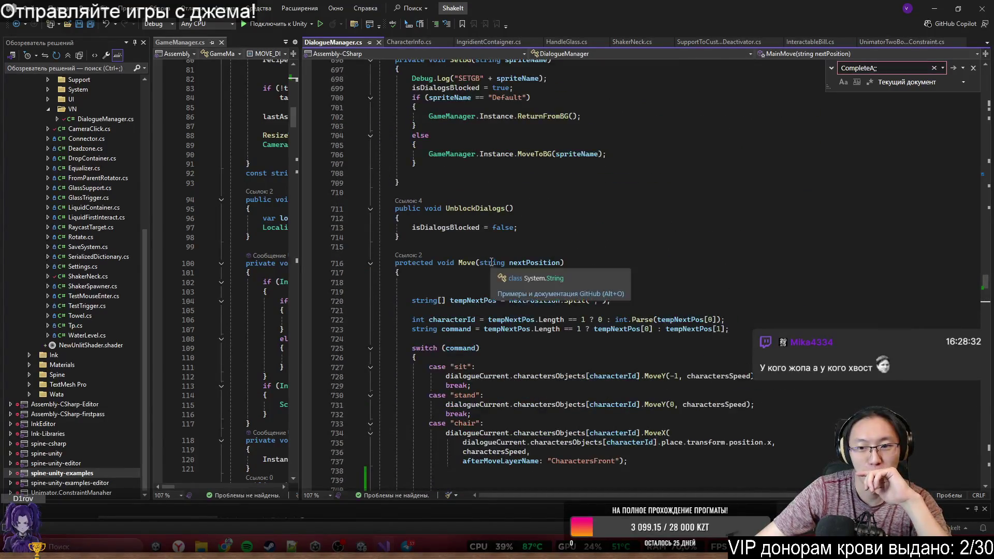
scroll(491, 263, "down", 9)
scroll(491, 306, "up", 8)
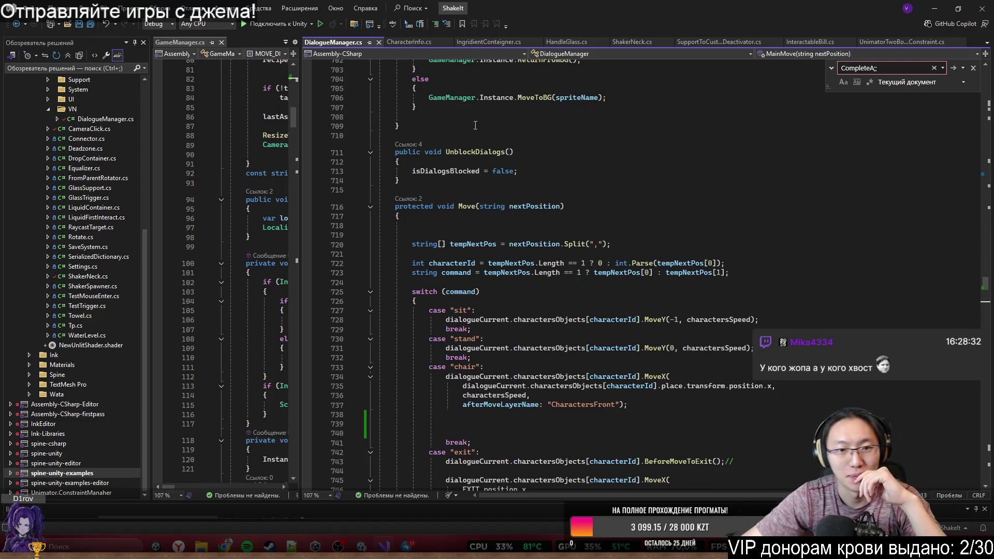
Step: Review the Move method's sprite code, then bring up CharacterInfo.cs at ChangeSortingLayer
left_click(557, 253)
scroll(559, 259, "up", 3)
scroll(567, 295, "down", 8)
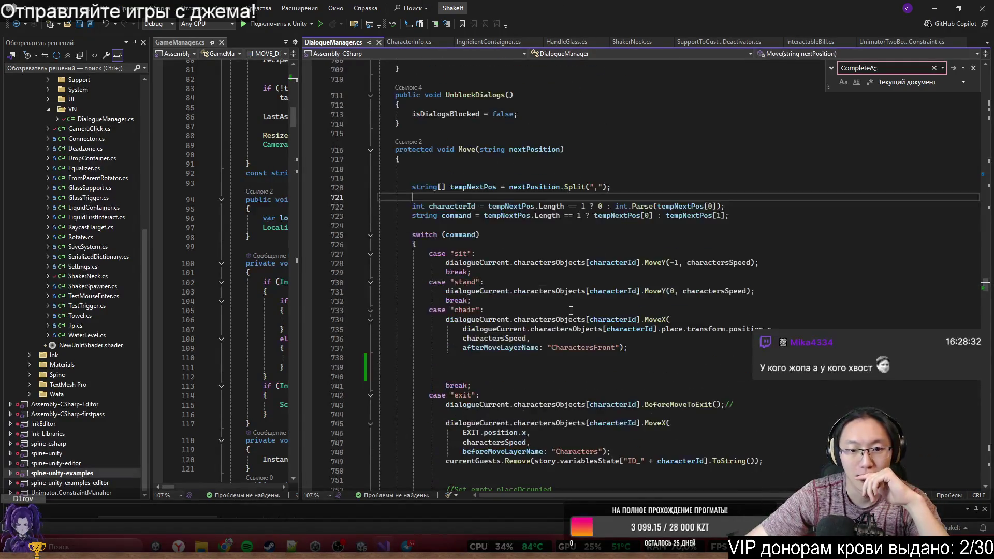
scroll(571, 310, "down", 20)
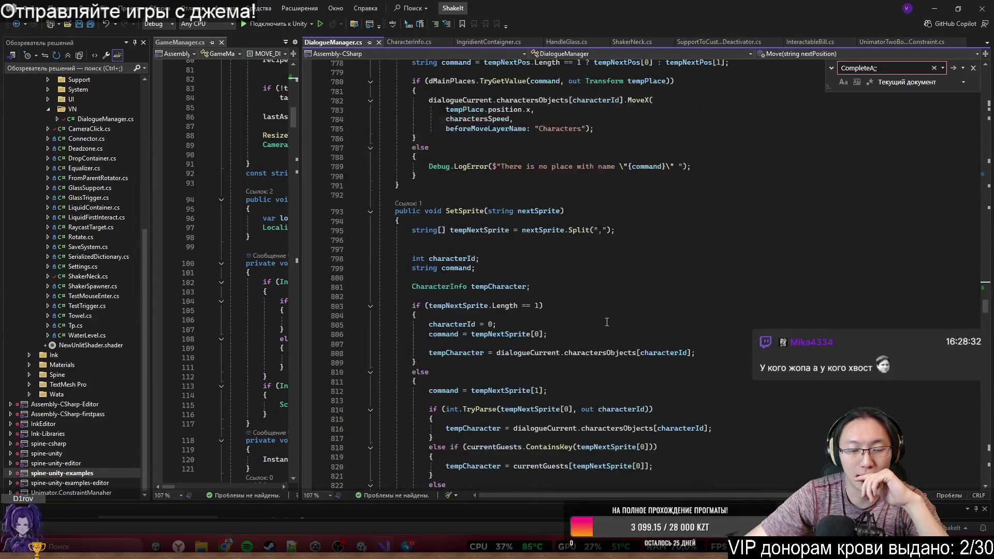
scroll(542, 289, "down", 15)
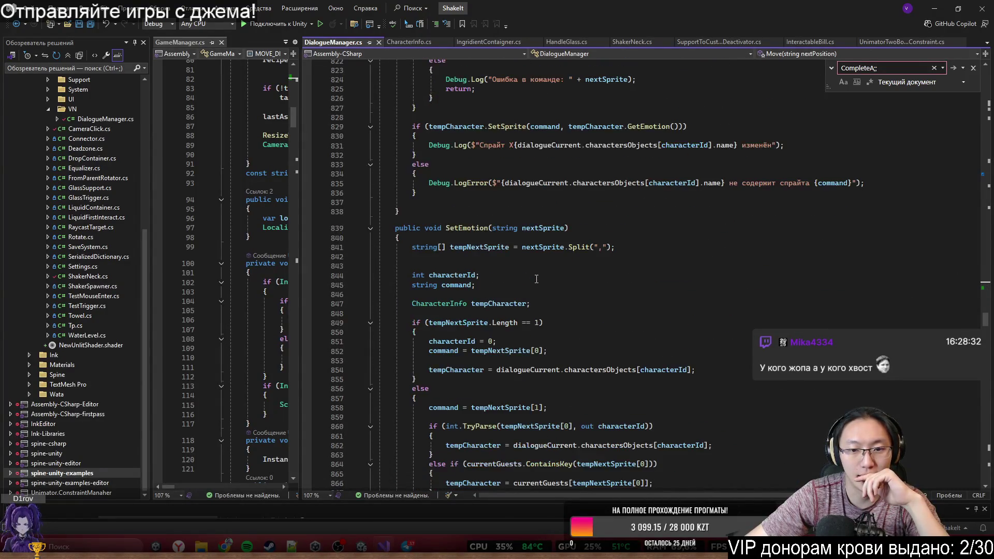
scroll(537, 279, "up", 4)
scroll(476, 322, "down", 20)
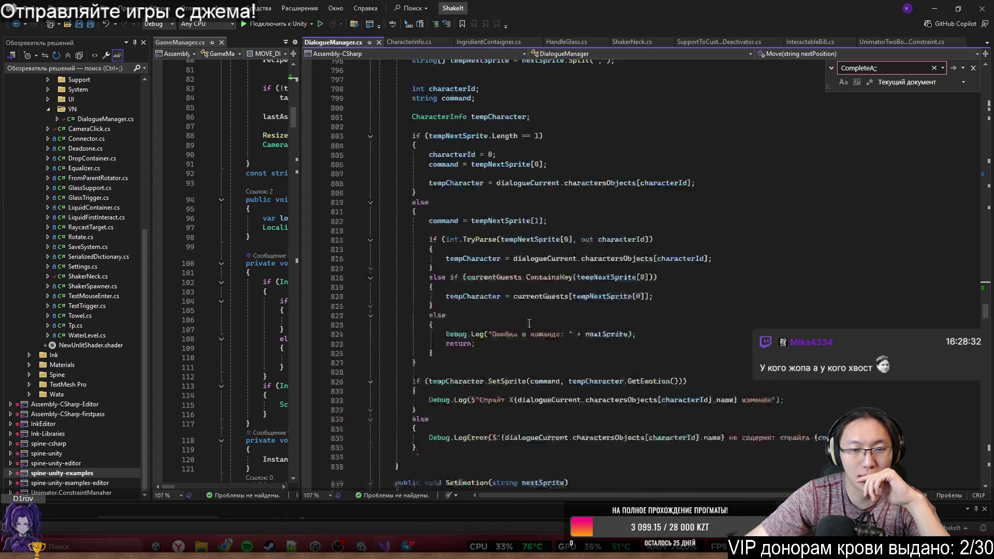
scroll(553, 323, "down", 11)
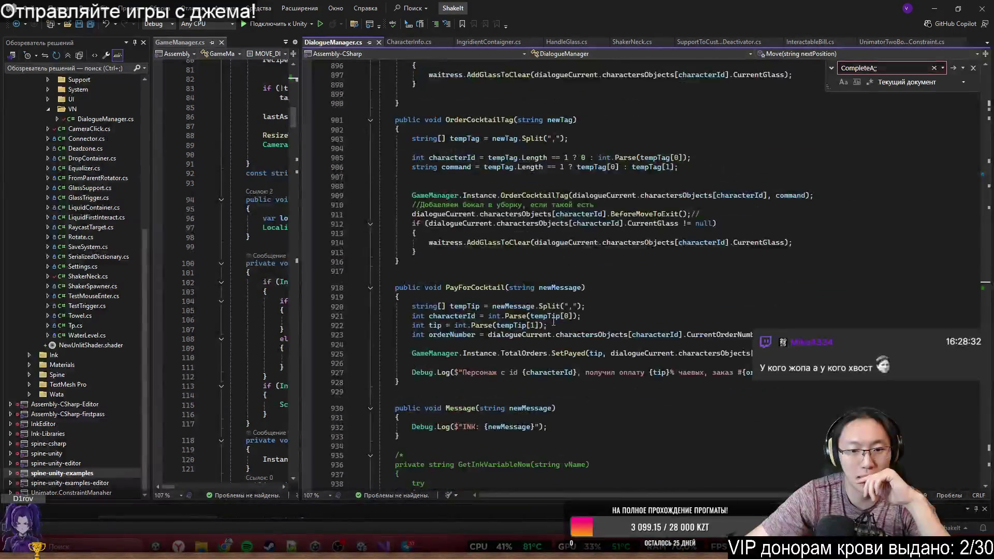
scroll(542, 145, "up", 15)
scroll(542, 144, "up", 5)
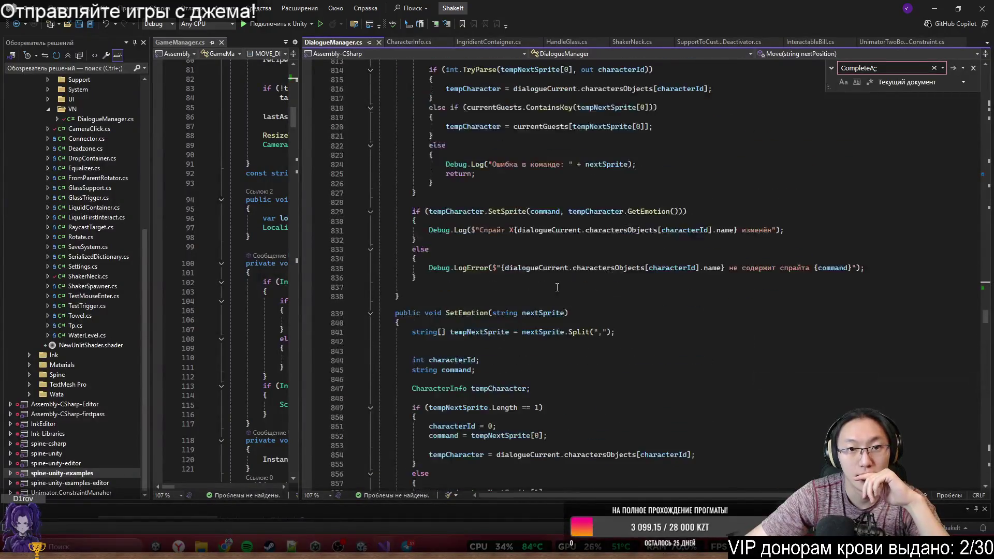
left_click(409, 41)
scroll(567, 327, "down", 7)
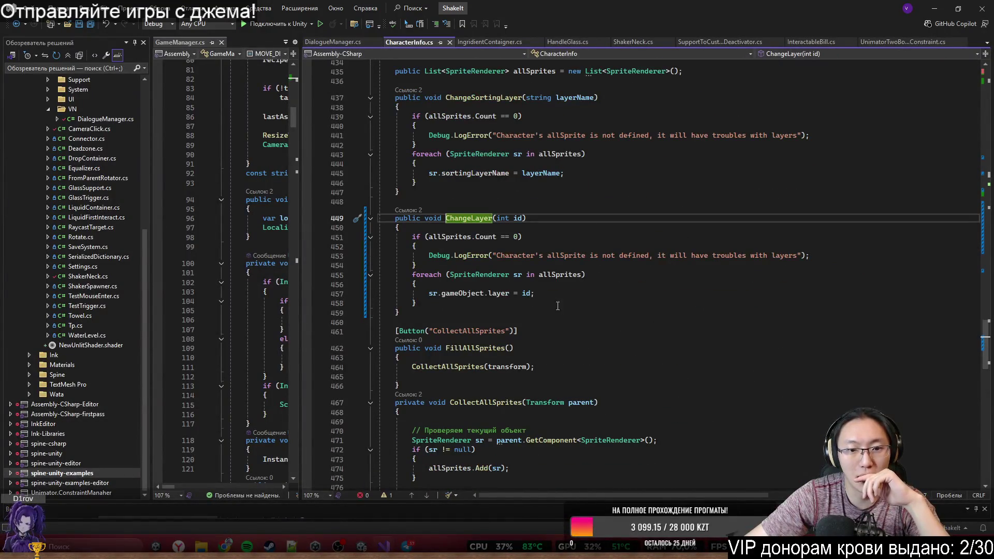
Step: Select the SetAllSpritesLayer method, which sets every sprite's sortingLayerName to "Characters"
left_click(566, 312)
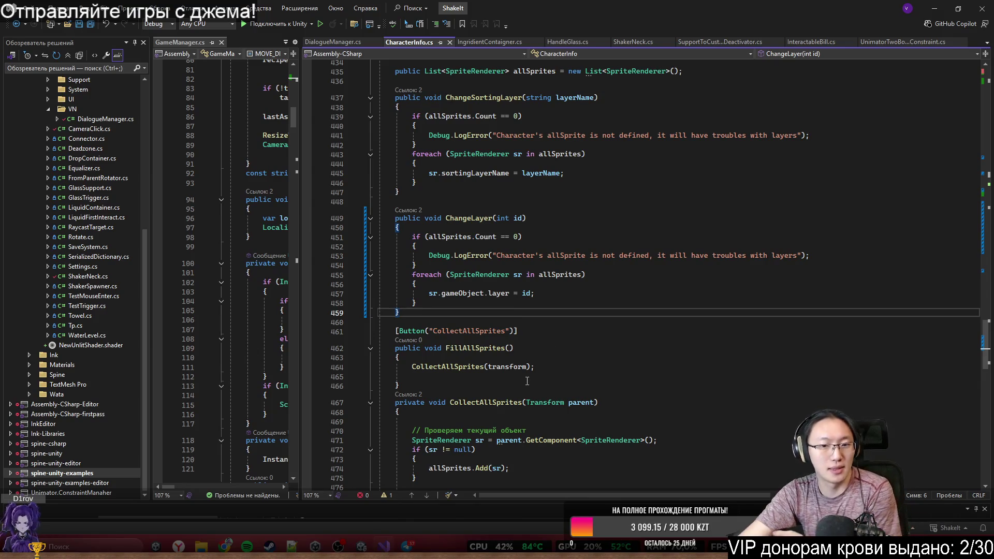
scroll(528, 381, "down", 3)
scroll(541, 367, "down", 3)
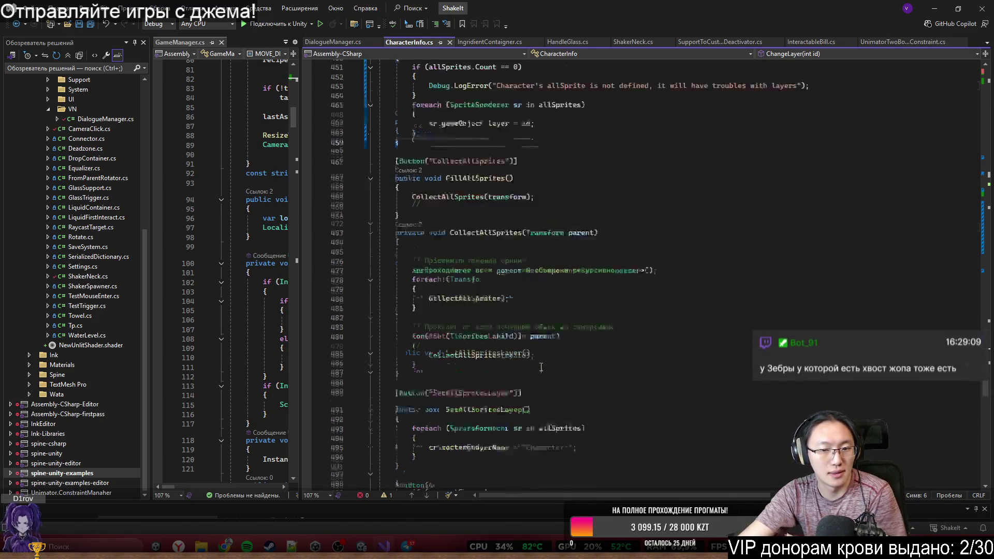
scroll(541, 368, "down", 3)
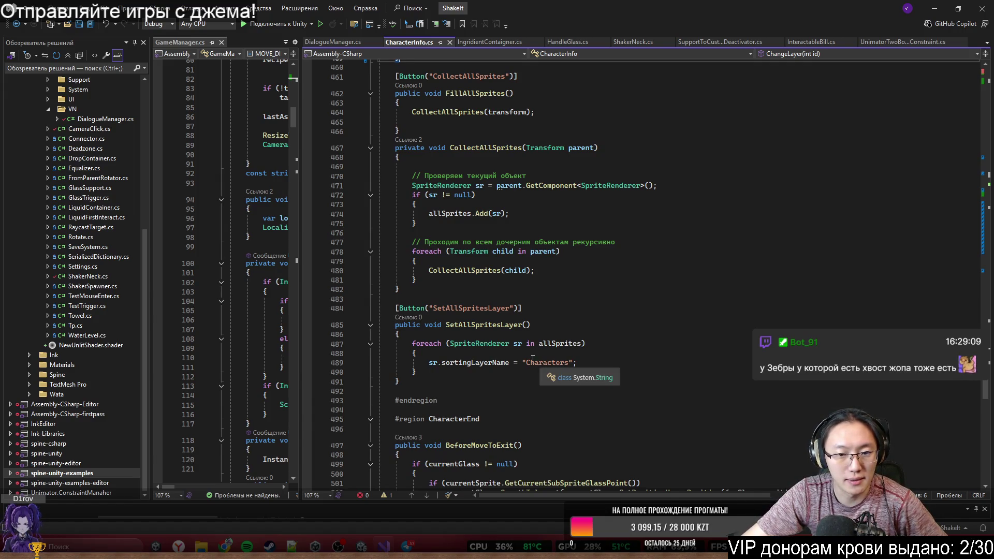
scroll(533, 359, "down", 2)
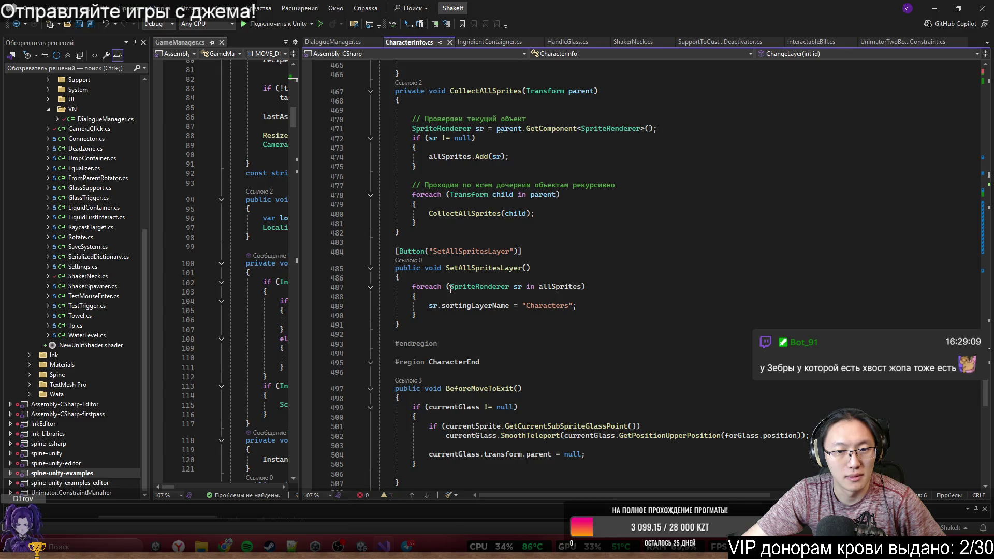
mouse_move(395, 268)
left_mouse_down()
mouse_move(420, 272)
mouse_move(466, 325)
mouse_move(492, 334)
mouse_move(456, 326)
mouse_move(396, 254)
left_mouse_up()
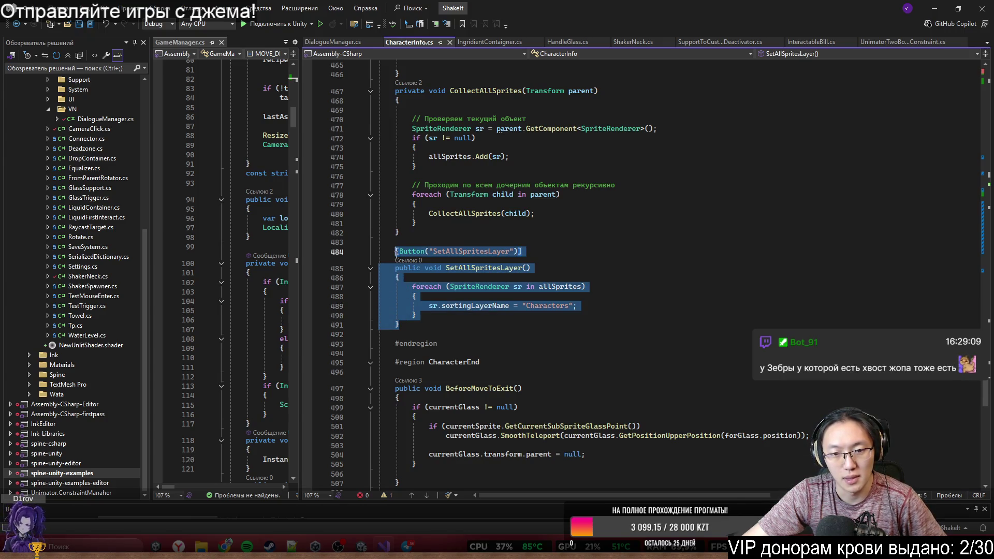
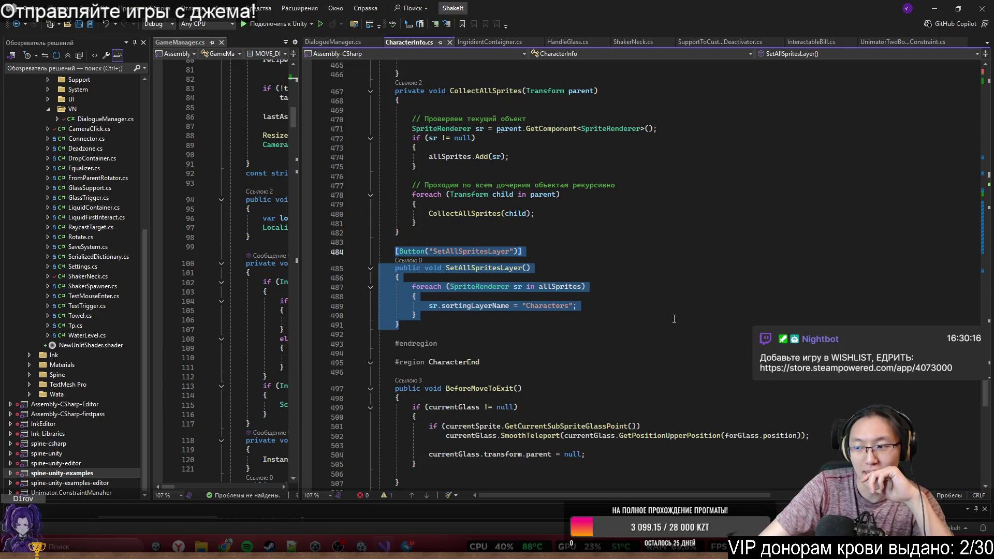
Step: Review SetAllSpritesLayer and highlight the child and CollectAllSprites references in the recursive call
left_click(571, 351)
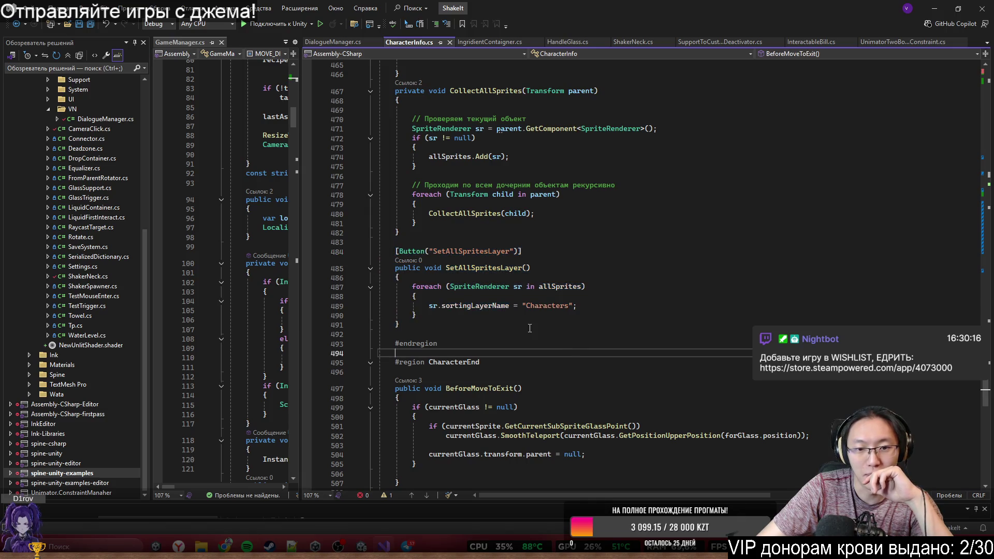
left_click(439, 274)
mouse_move(522, 252)
left_mouse_down()
mouse_move(406, 245)
mouse_move(398, 254)
mouse_move(432, 324)
left_mouse_up()
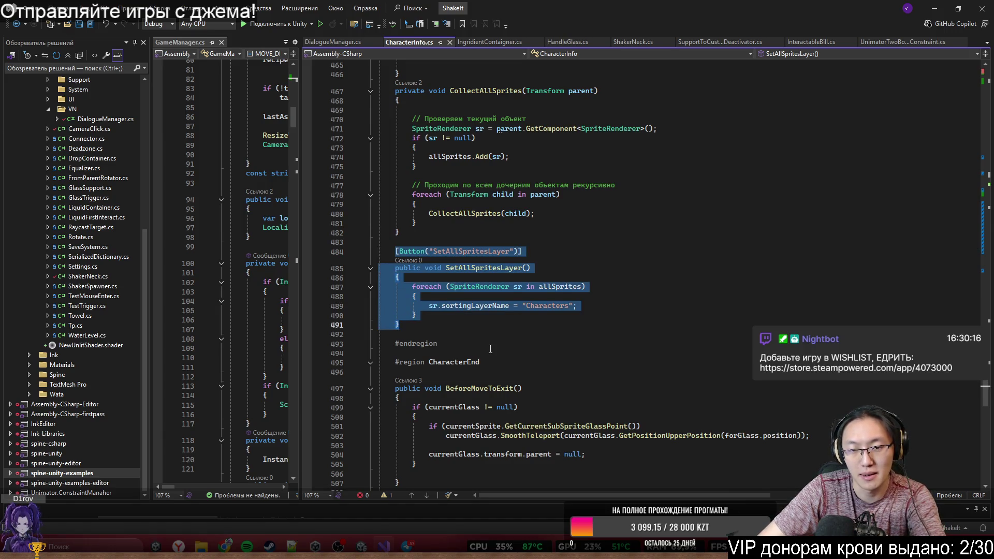
scroll(490, 349, "up", 2)
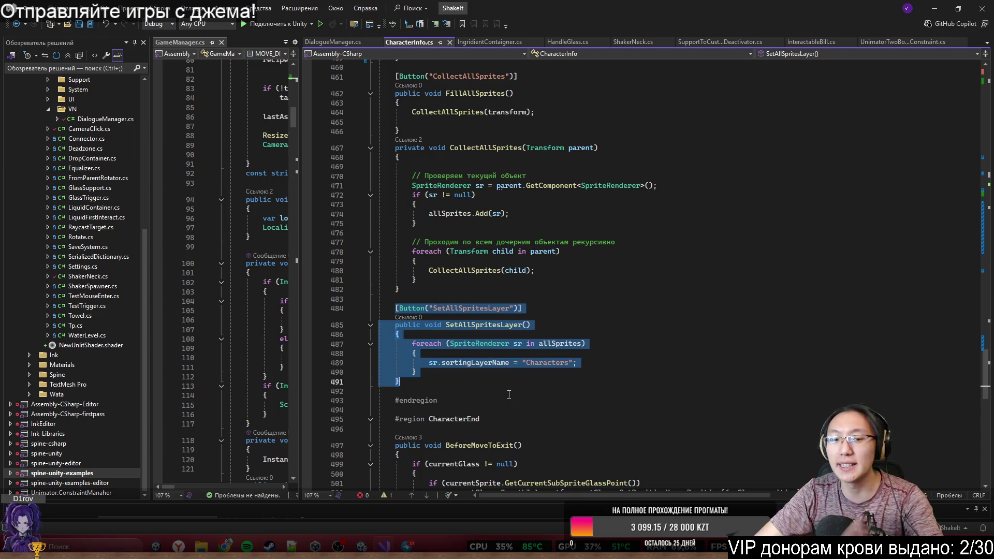
left_click_drag(429, 363, 635, 371)
key("ctrl+c")
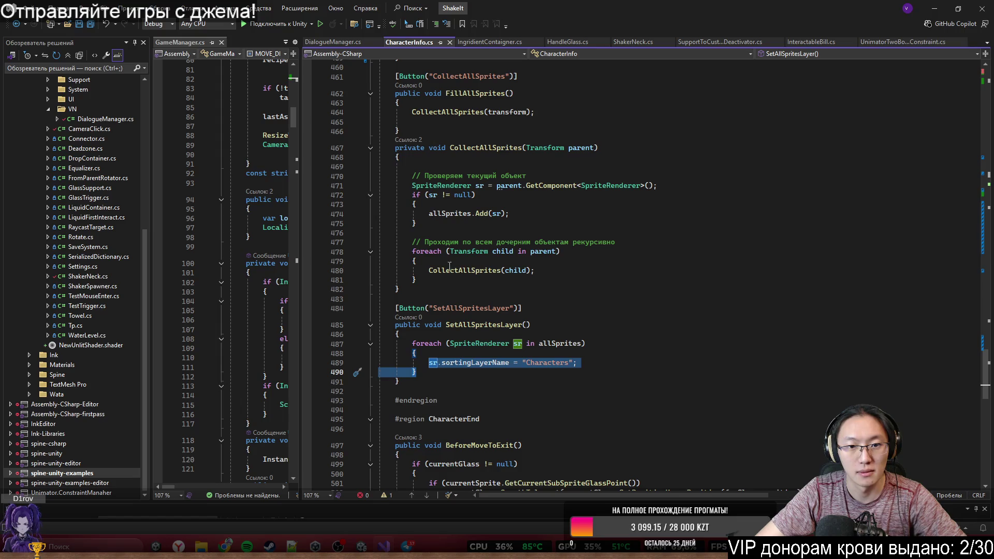
left_click_drag(429, 270, 545, 271)
double_click(520, 271)
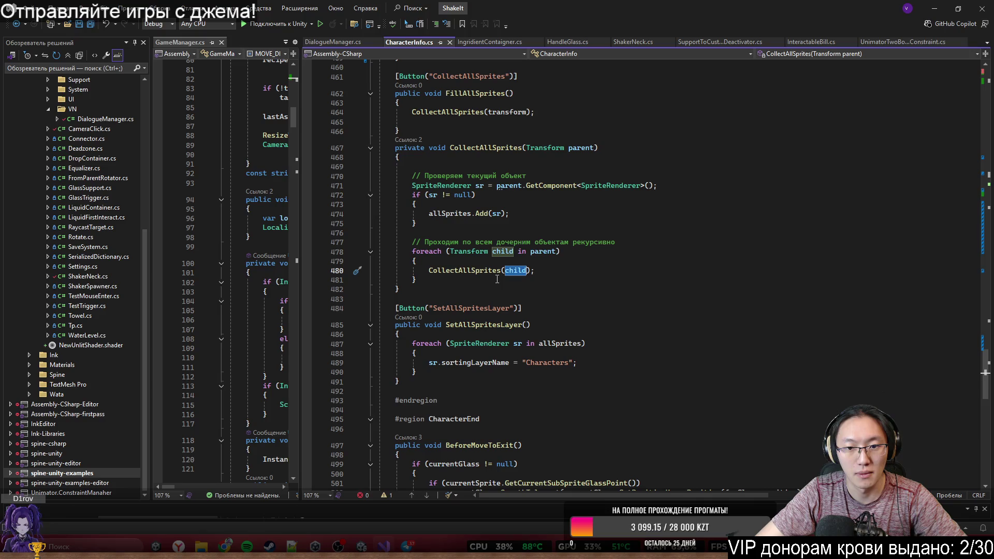
mouse_move(463, 242)
left_mouse_down()
mouse_move(446, 251)
mouse_move(619, 262)
left_mouse_up()
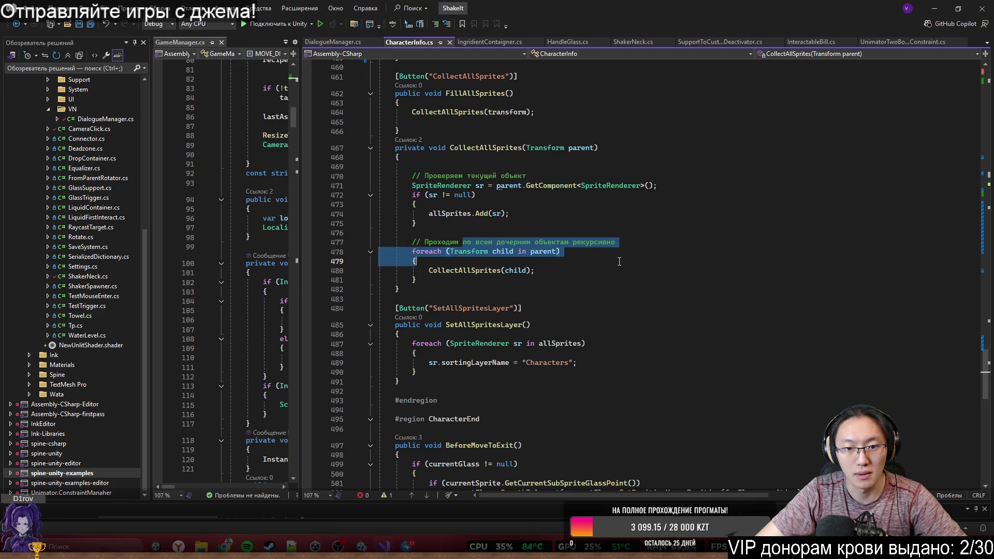
double_click(478, 272)
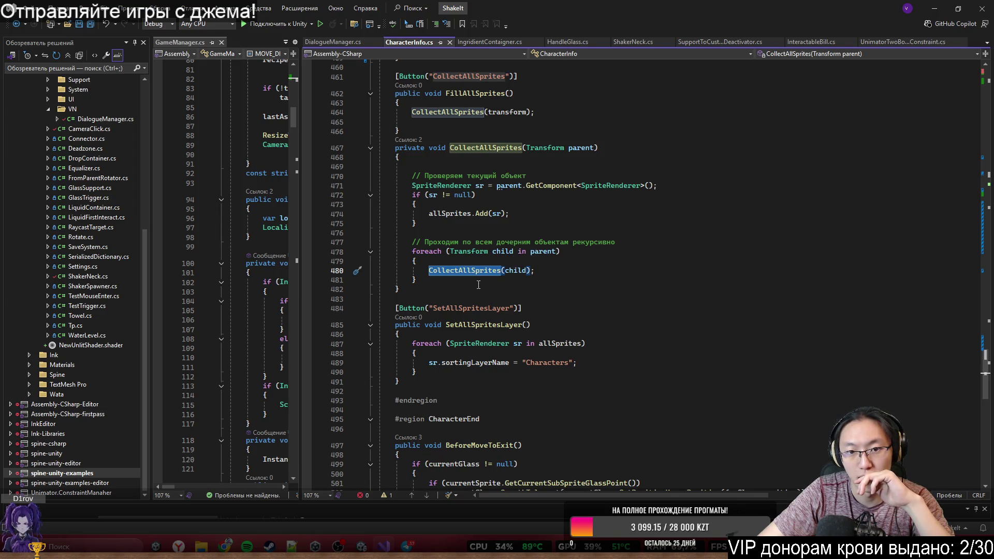
Step: Review the recursive child loop block and highlight the uses of allSprites
scroll(479, 285, "up", 1)
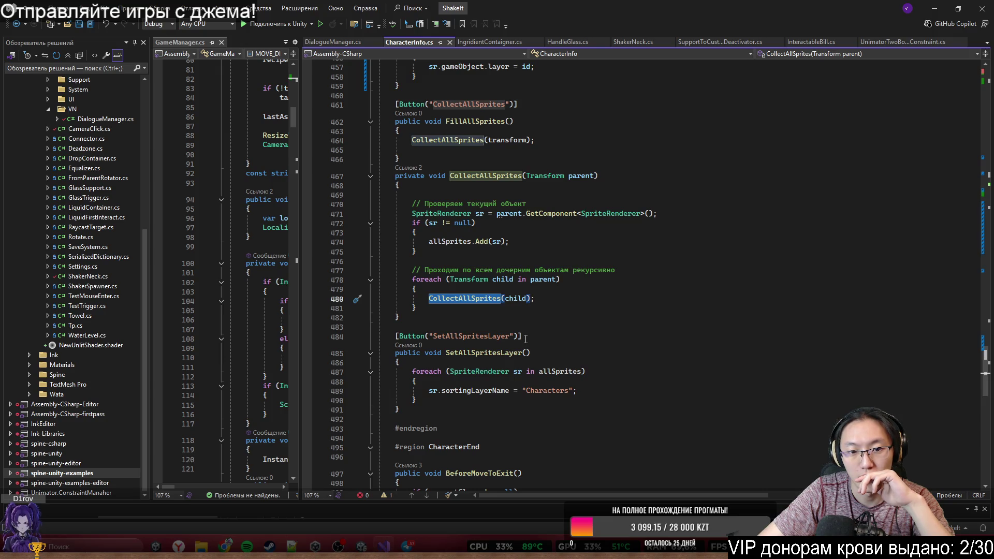
left_click_drag(490, 217, 533, 299)
mouse_move(411, 270)
left_mouse_down()
mouse_move(559, 280)
mouse_move(399, 317)
left_mouse_up()
left_click(552, 269)
double_click(435, 241)
left_click_drag(435, 241, 483, 241)
key("ctrl+shift+Left")
key("ctrl+shift+Left")
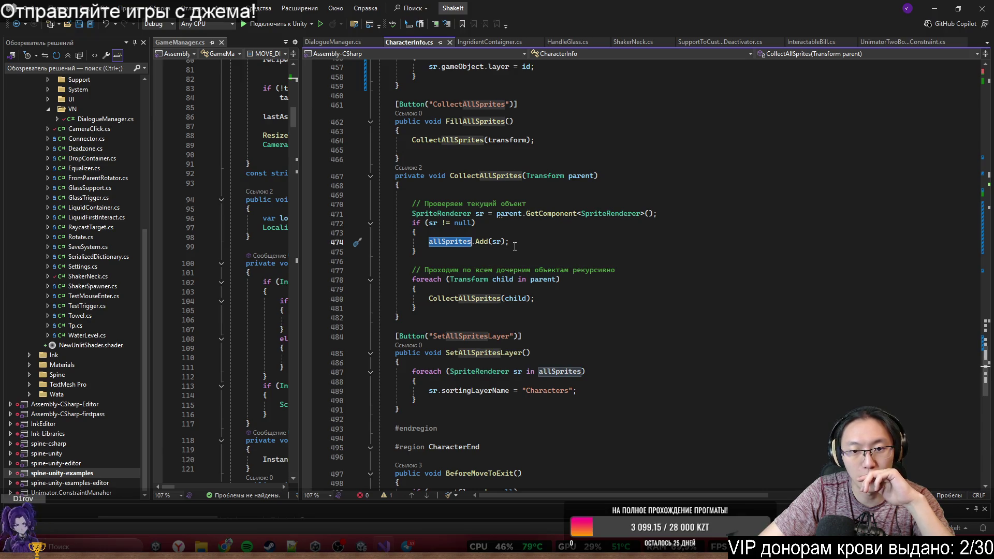
Step: Add sr.sortingLayerName = "Characters"; after allSprites.Add(sr), removing the duplicated sr. prefix
left_click(569, 245)
key("Return")
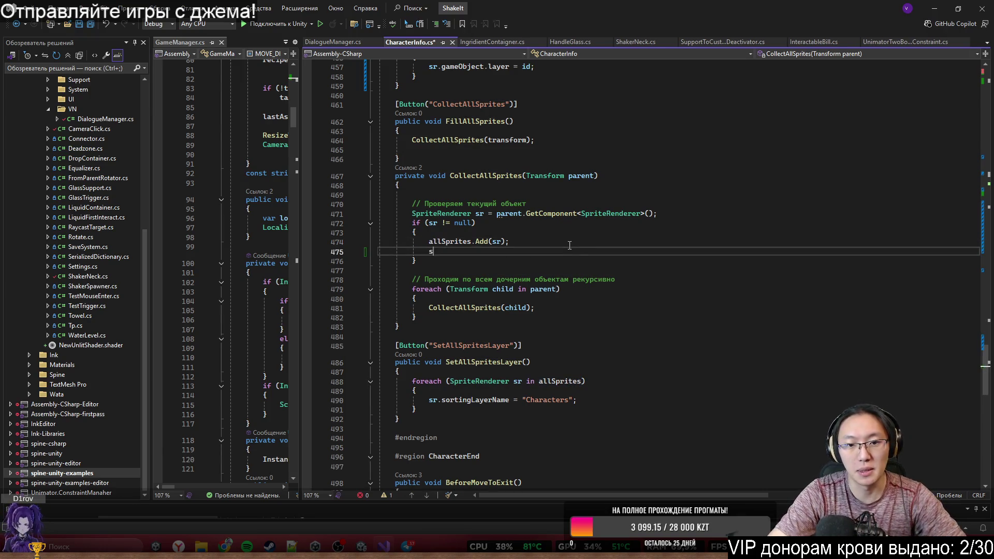
type("sr.")
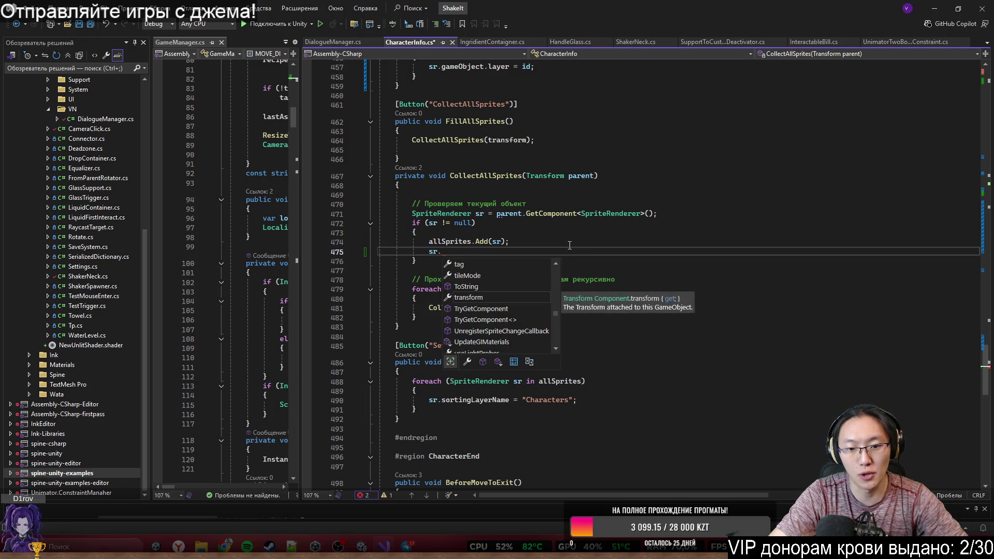
key("ctrl+v")
key("Return")
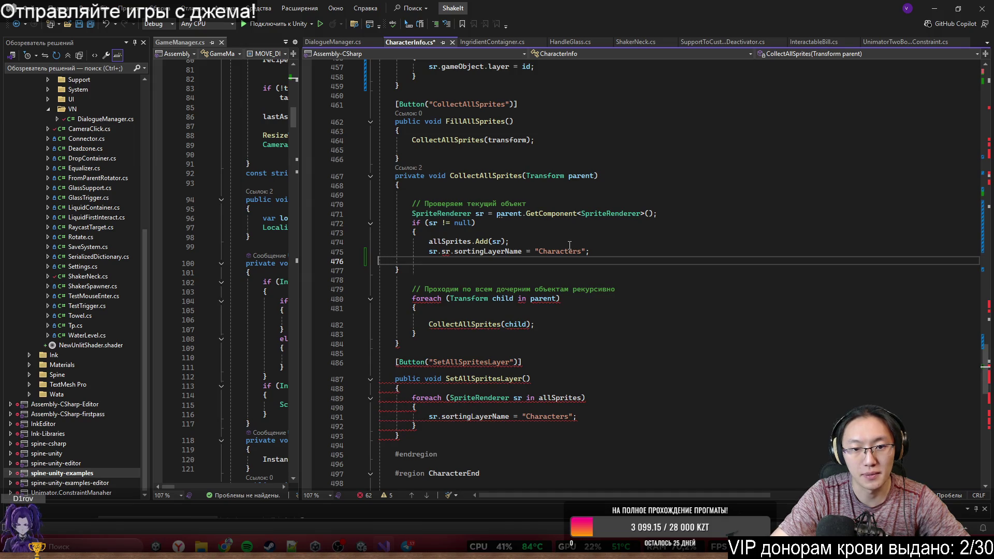
key("BackSpace")
left_click(450, 251)
key("BackSpace")
key("BackSpace")
key("BackSpace")
Step: Align the if block's closing brace with its if and add blank lines after it
left_click(582, 246)
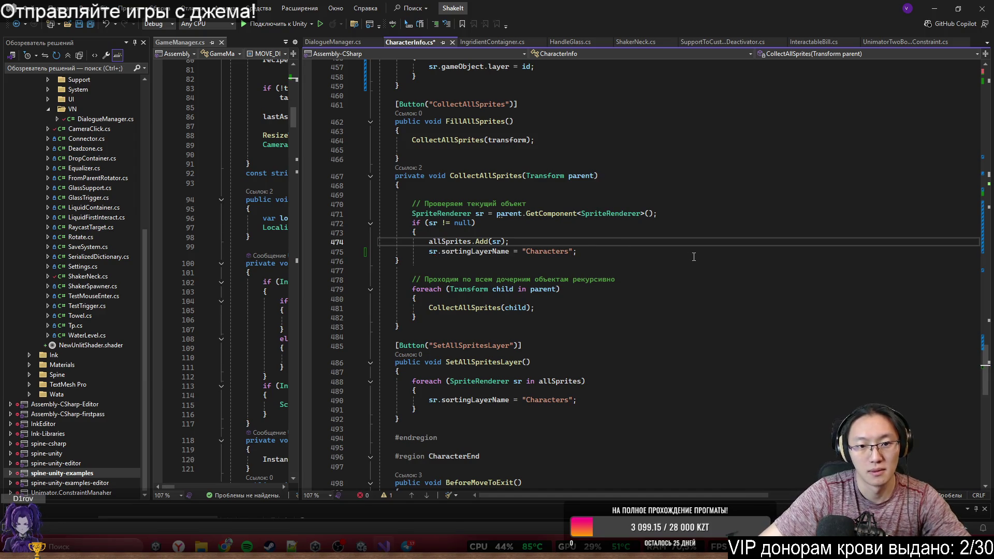
left_click(652, 263)
key("Tab")
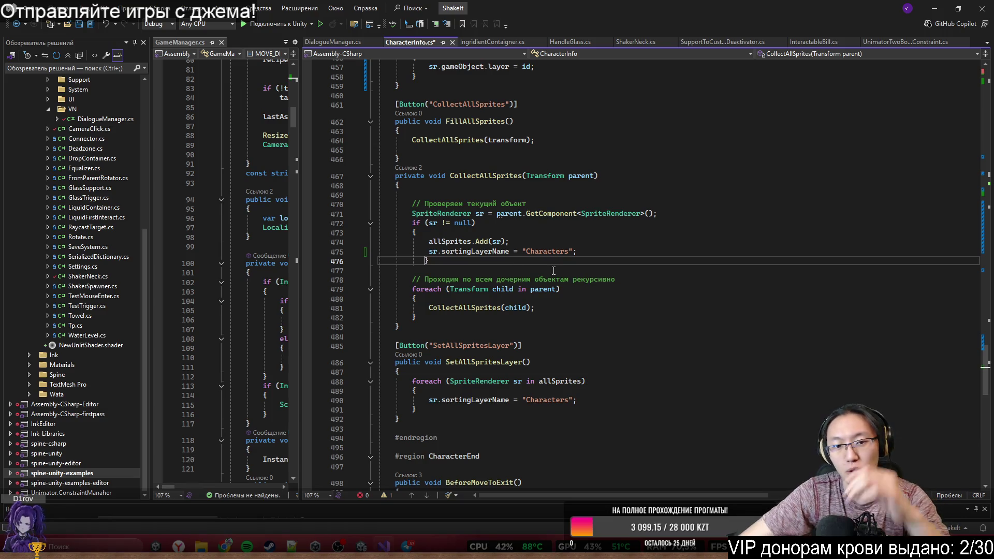
key("BackSpace")
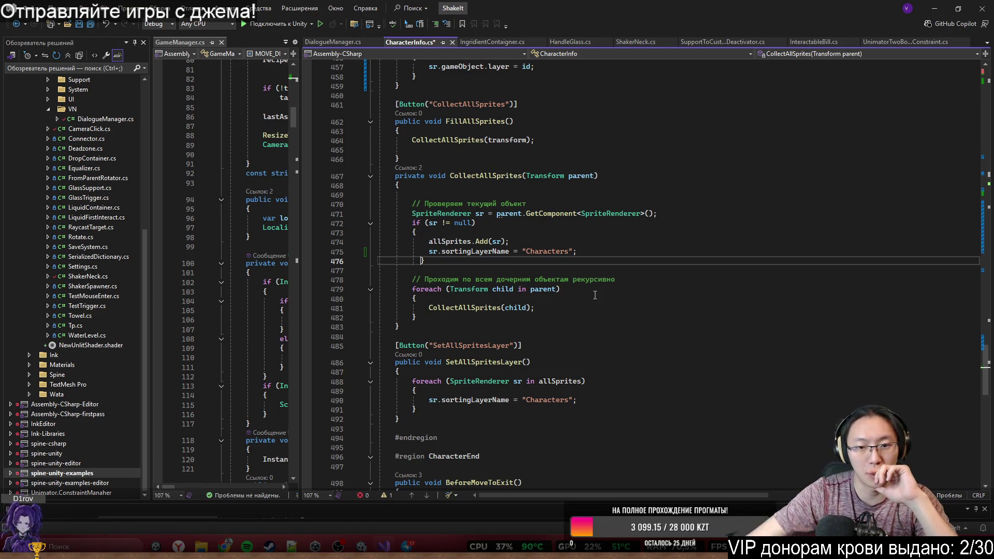
key("BackSpace")
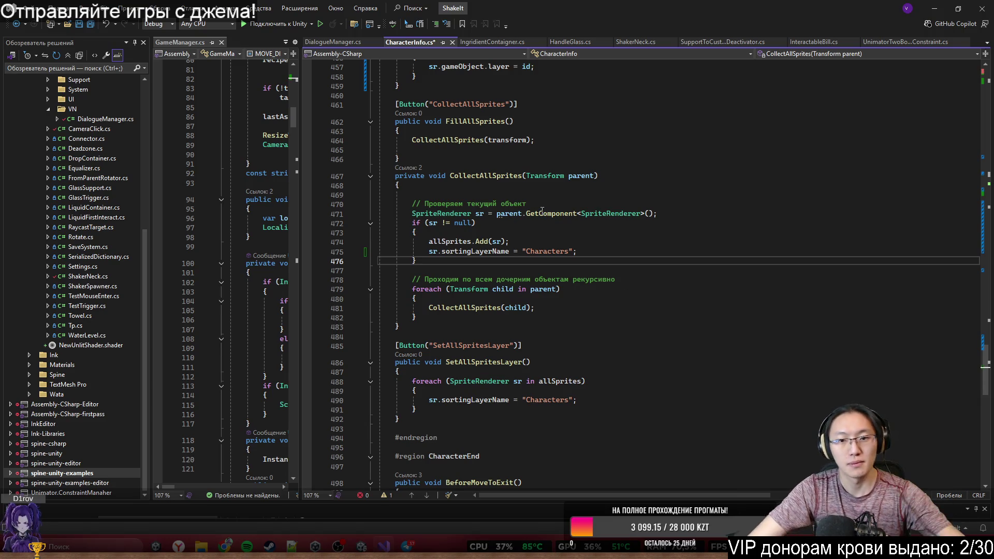
left_click(619, 252)
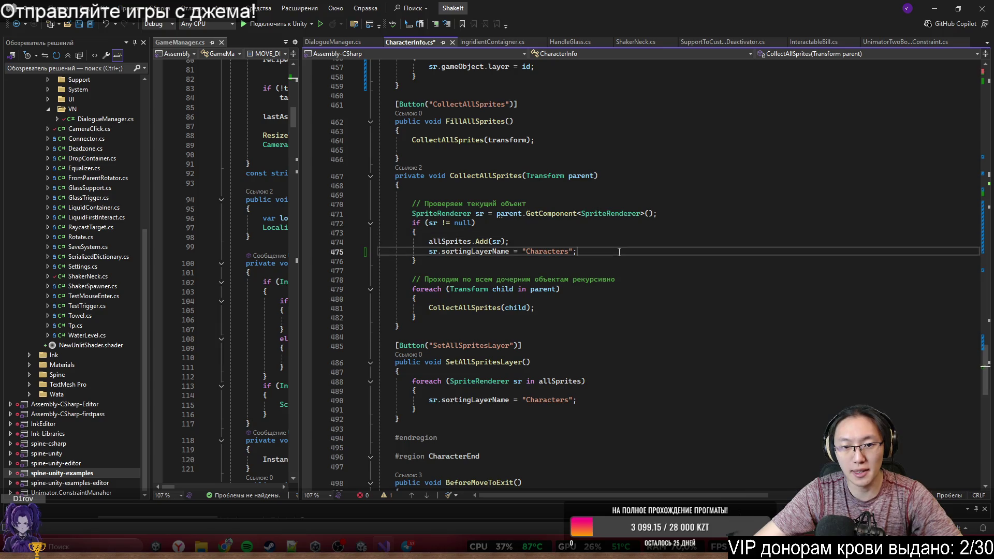
left_click(627, 260)
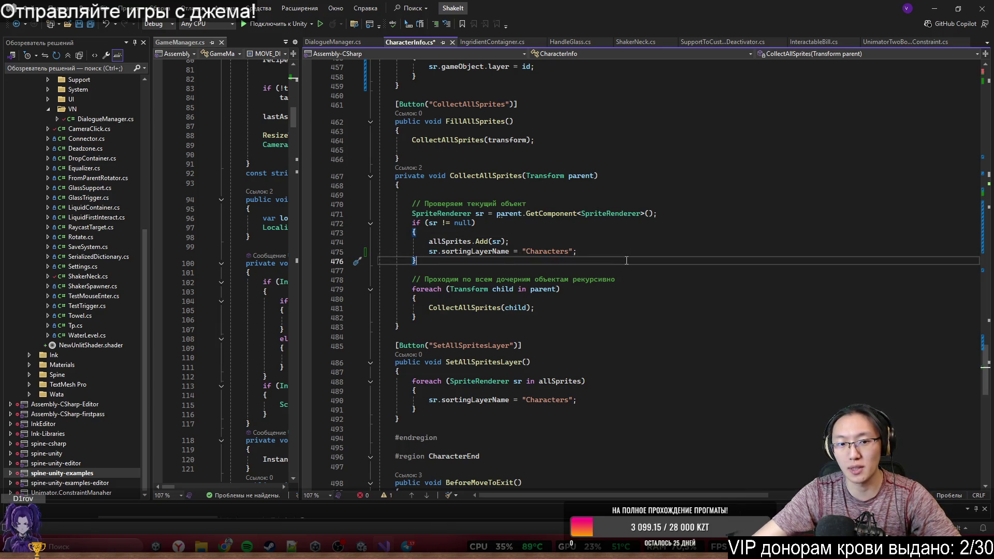
key("Return")
key("Return")
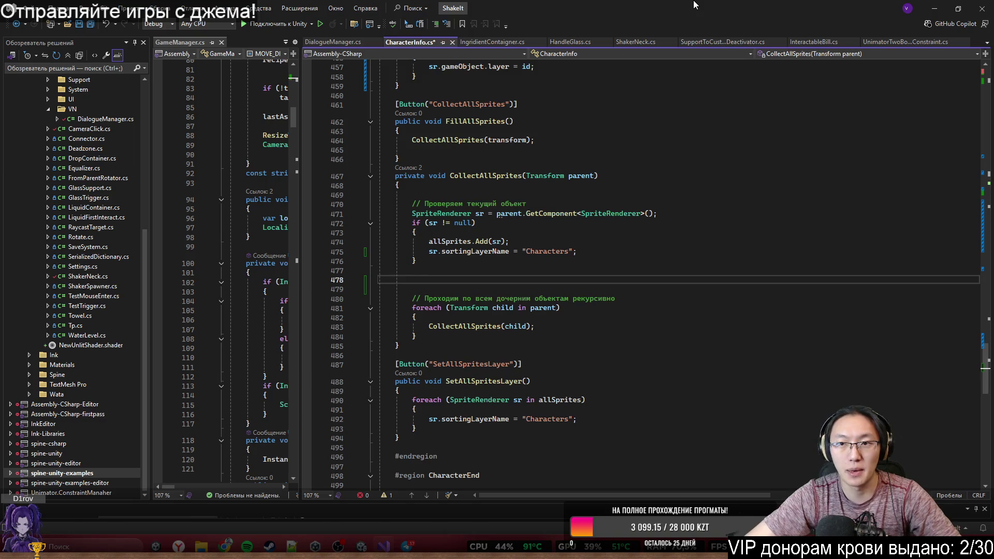
Step: Try an sr.GetComponent line after the assignment, then remove it and restore the semicolon
left_click(637, 252)
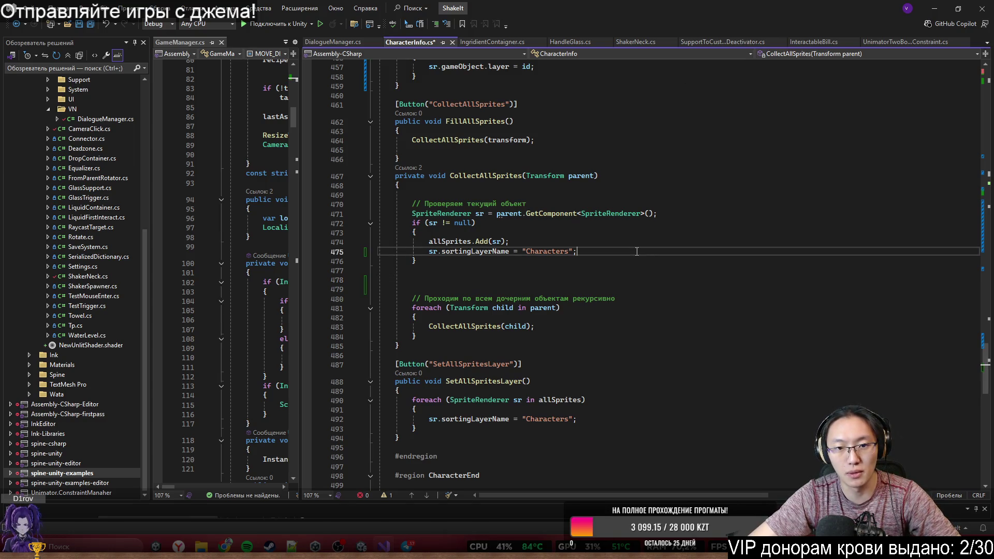
key("Return")
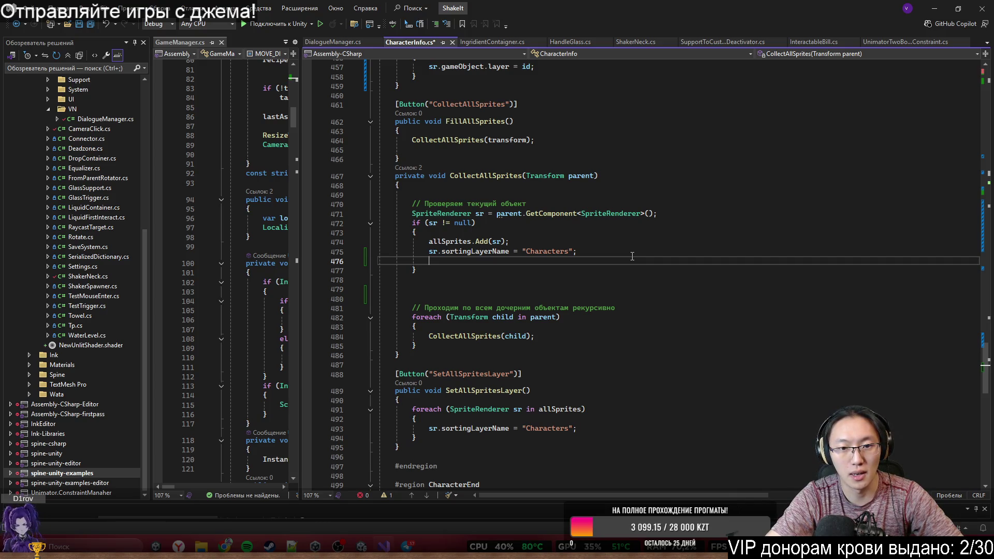
type("sr.Get")
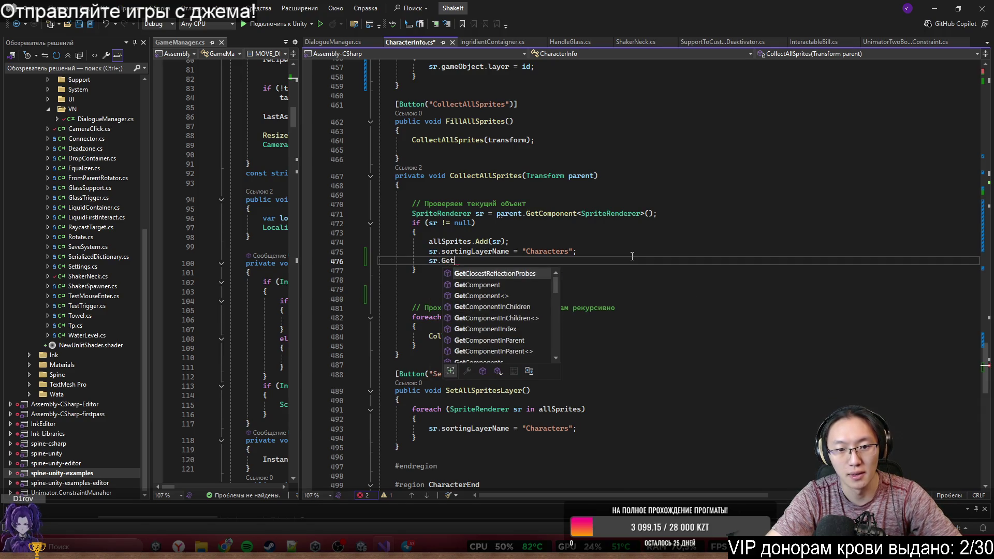
key("Down")
key("Tab")
key("ctrl+BackSpace")
key("ctrl+BackSpace")
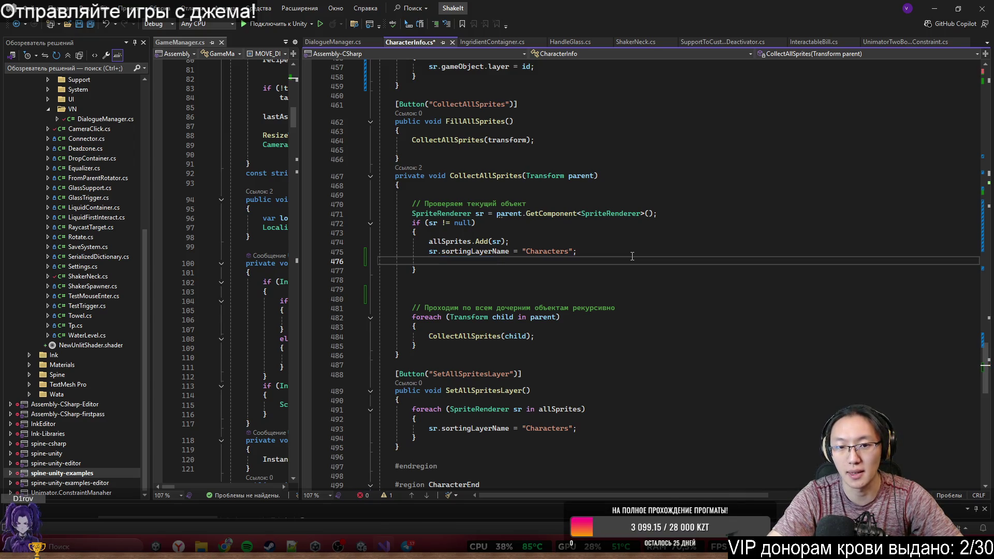
key("BackSpace")
key("BackSpace")
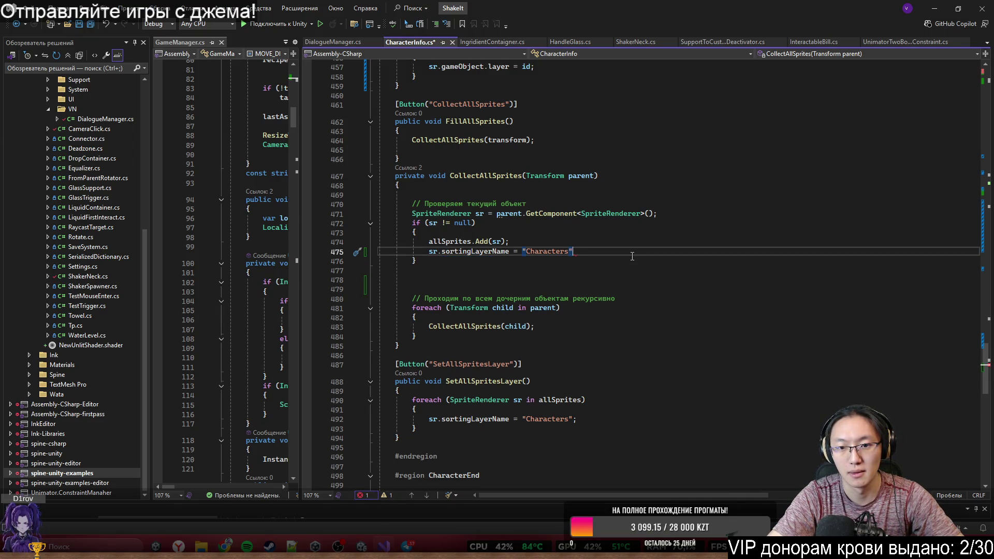
type(";")
key("Return")
Step: Insert blank lines below the current-object check comment
left_click(605, 204)
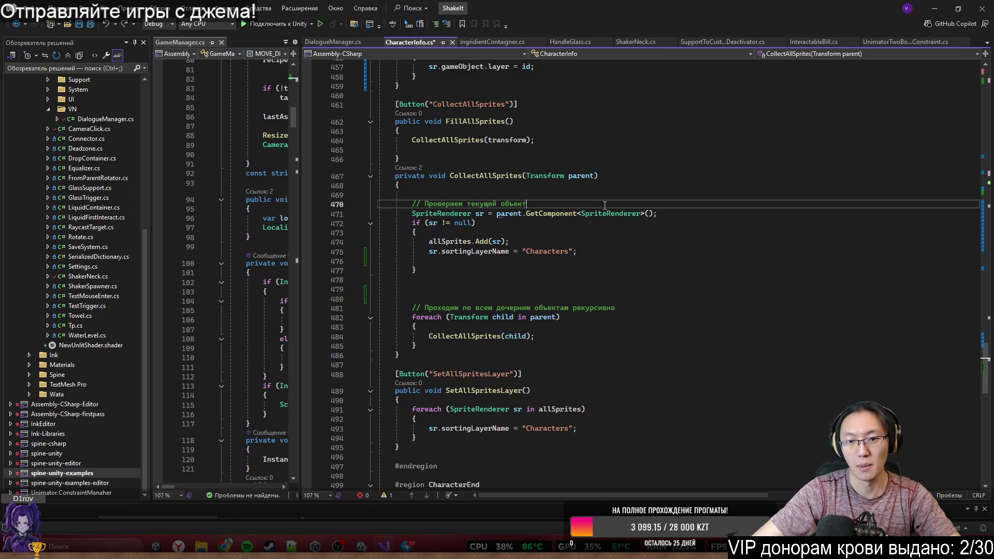
key("Return")
key("Return")
key("Up")
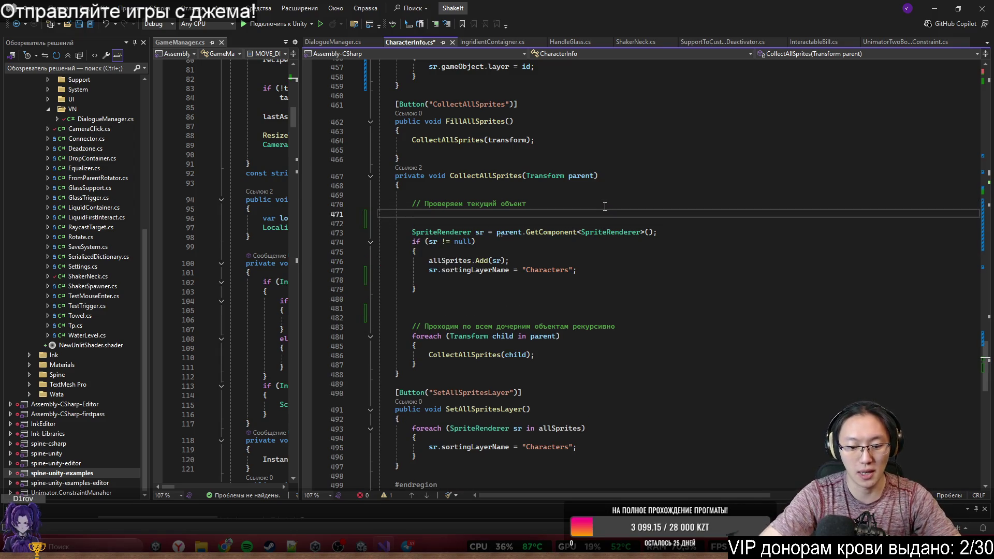
Step: Write a TryGetComponent condition with an out SortingGroup argument and an opening brace
type("if (!")
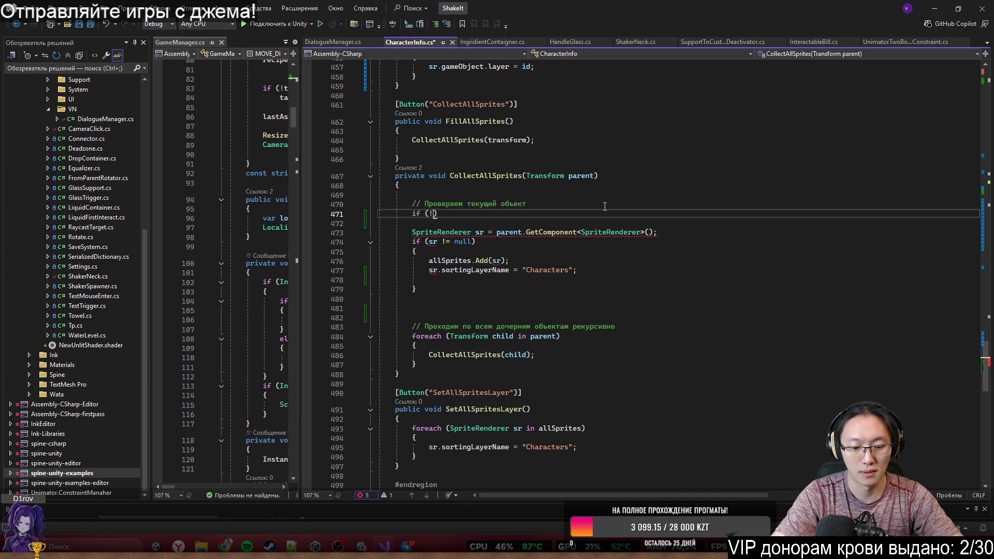
type("TryGe")
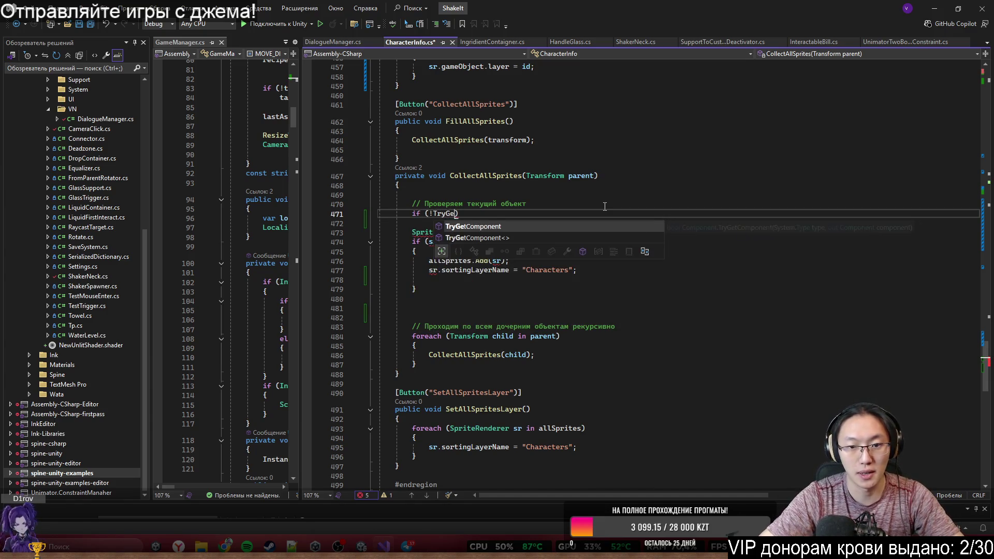
key("Tab")
type("<")
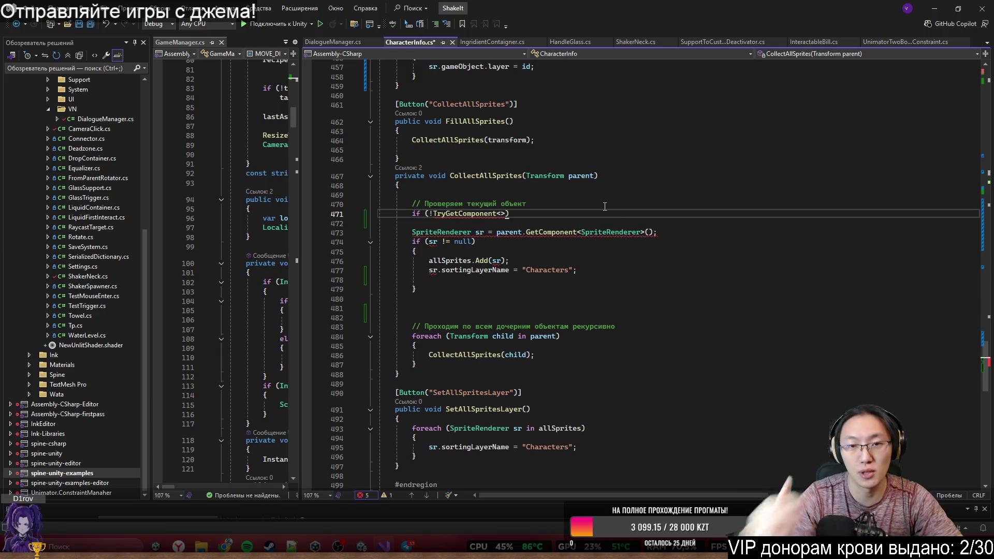
type("SortiG")
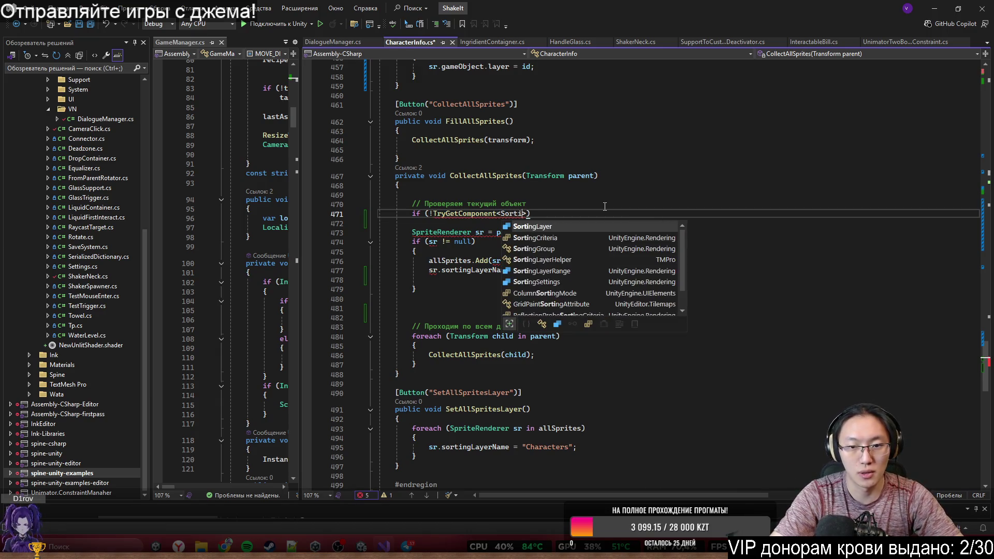
key("Tab")
key("Right")
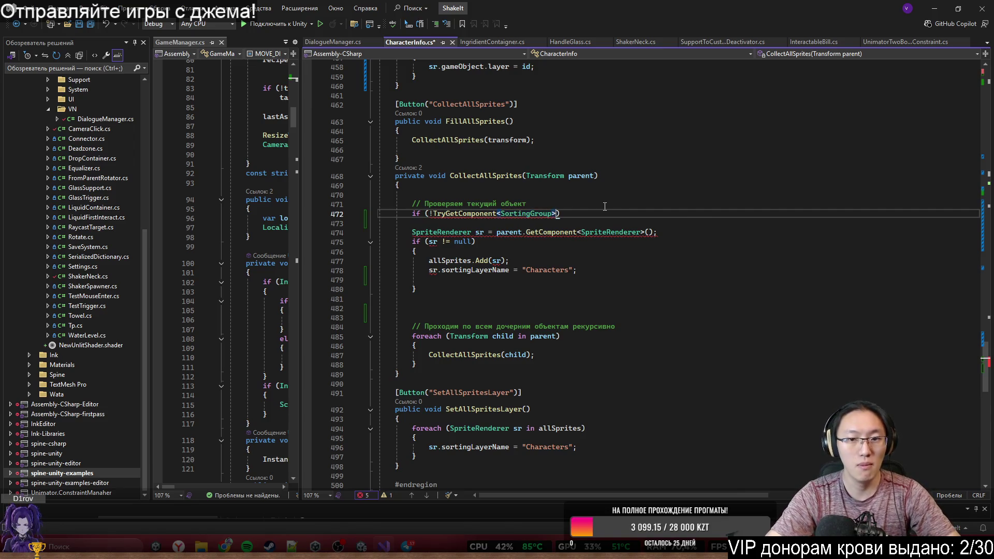
key("BackSpace")
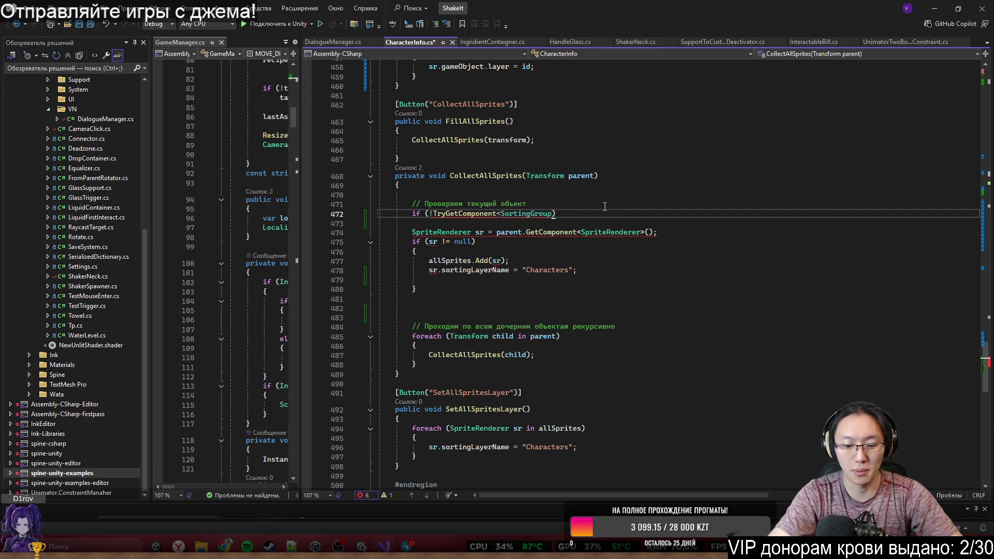
key("ctrl+Left")
key("BackSpace")
type("(out")
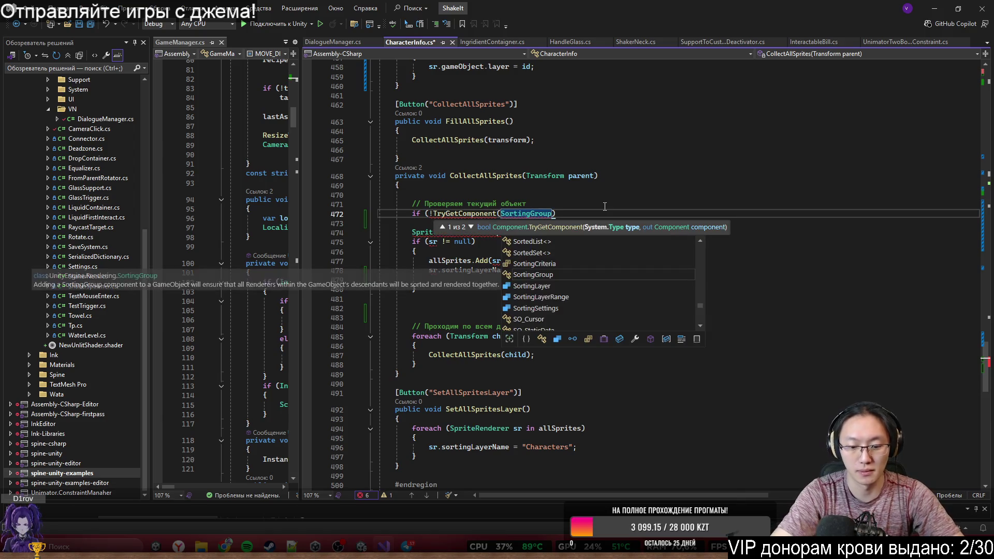
key("End")
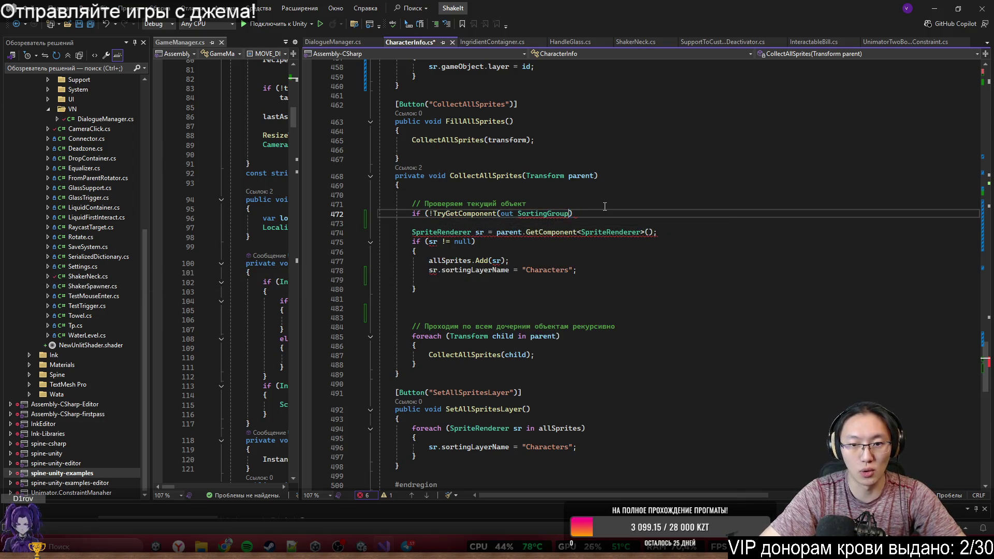
type("sg){")
key("Return")
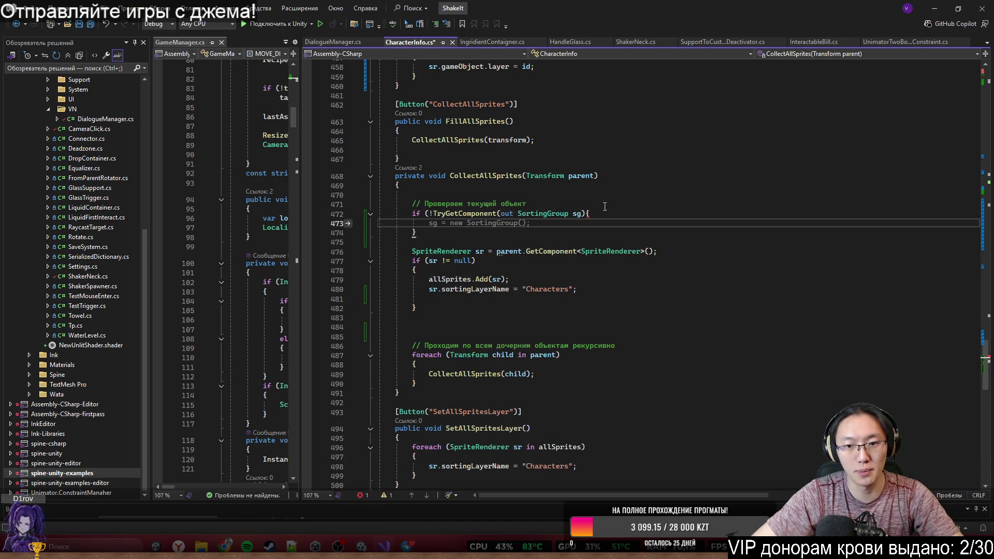
Step: Name the out variable sg, add sg in the body, and drop the negation
double_click(578, 216)
key("BackSpace")
key("BackSpace")
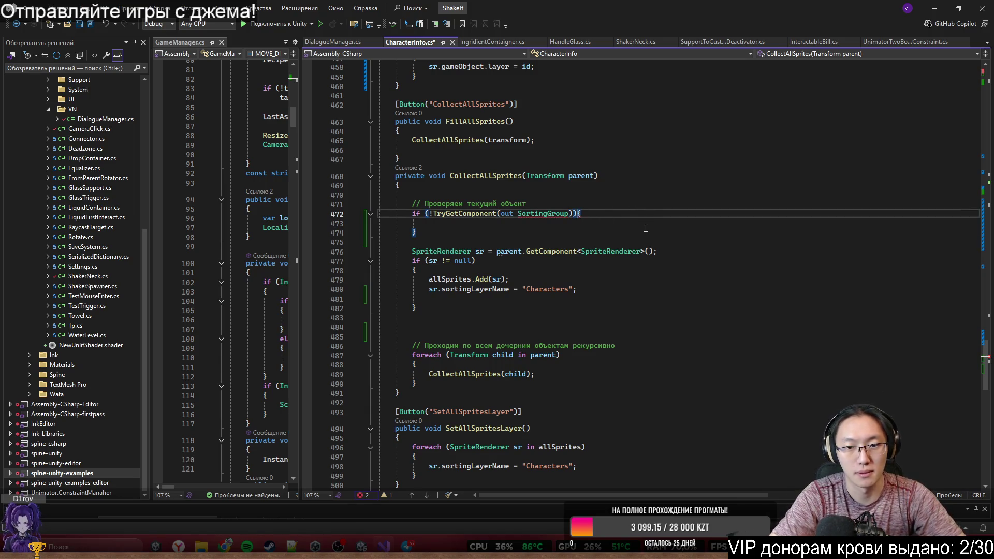
key("Return")
left_click(569, 215)
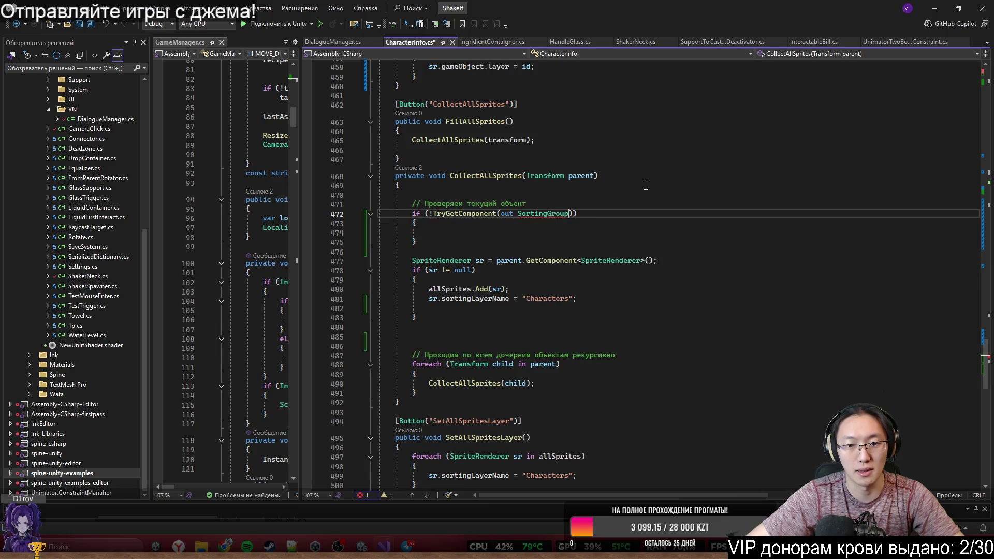
type("sg")
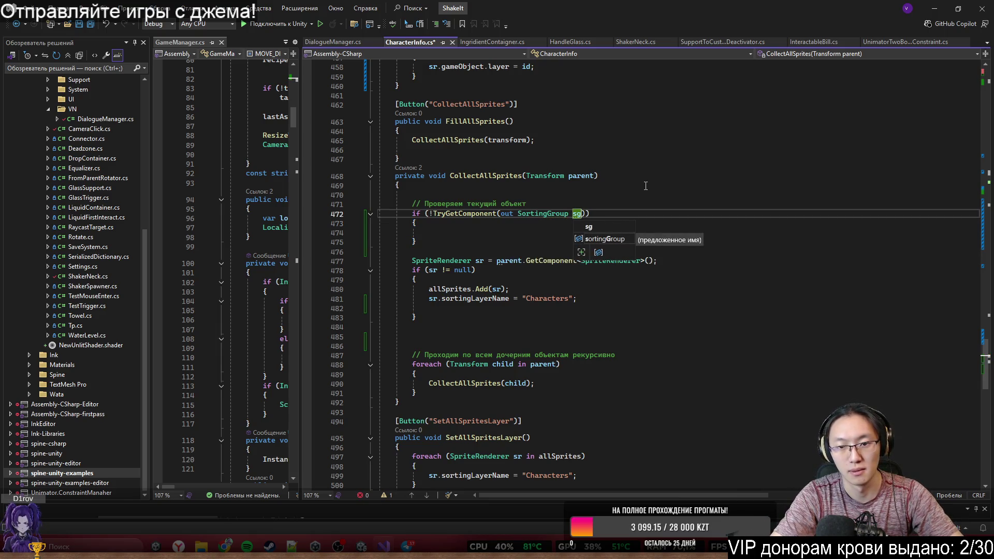
left_click(584, 233)
type("sg")
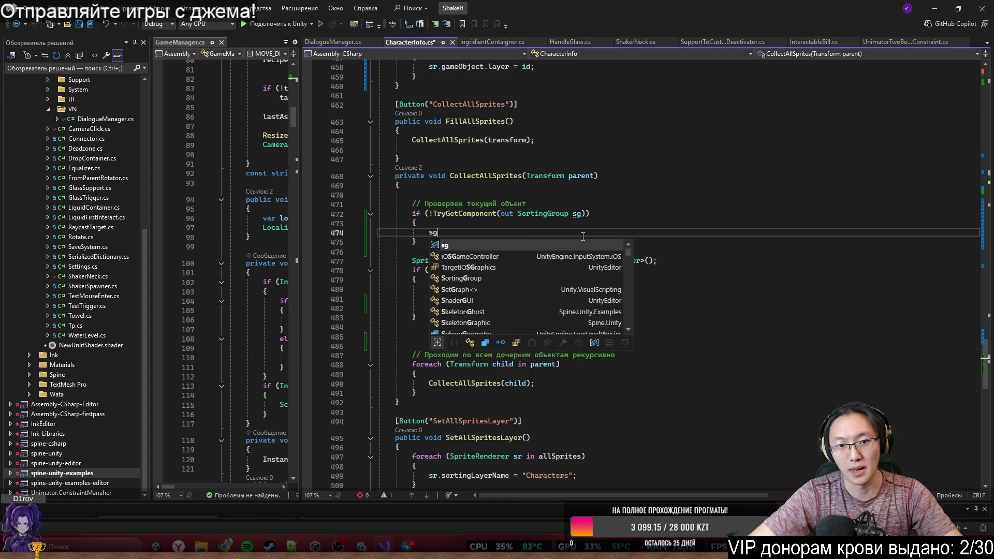
left_click(433, 214)
key("BackSpace")
left_click(471, 239)
key("Return")
Step: Add an else block after the if and begin the sg member access
type("else")
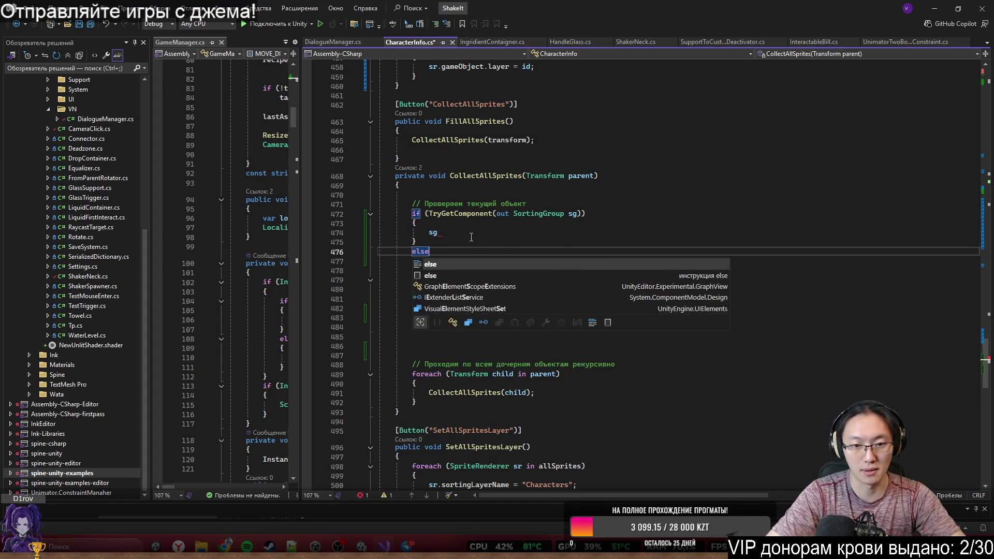
key("Tab")
key("Tab")
left_click(471, 235)
type(".")
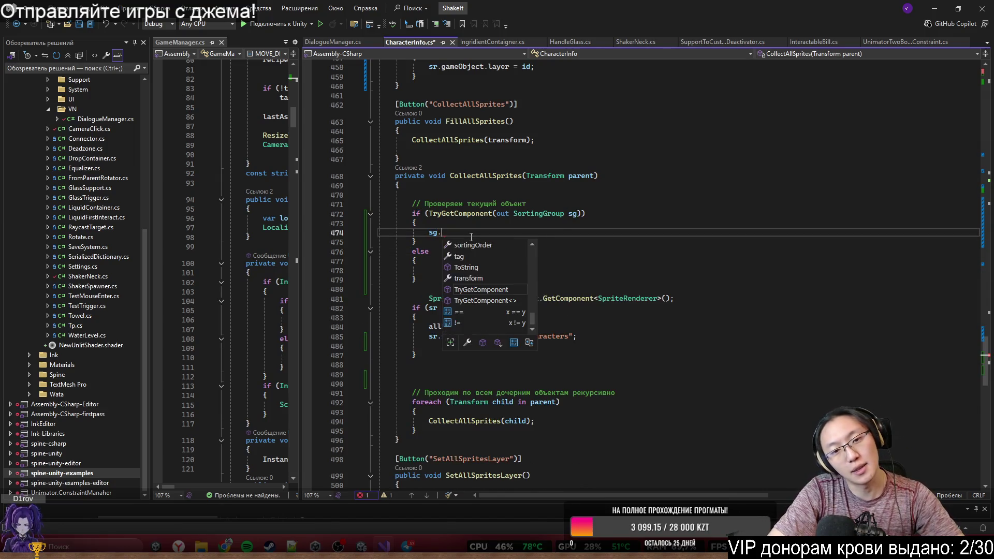
Step: Set sg.sortingLayerName = "Characters" by copying the existing assignment
mouse_move(633, 8)
left_mouse_down()
mouse_move(632, 504)
mouse_move(645, 3)
left_mouse_up()
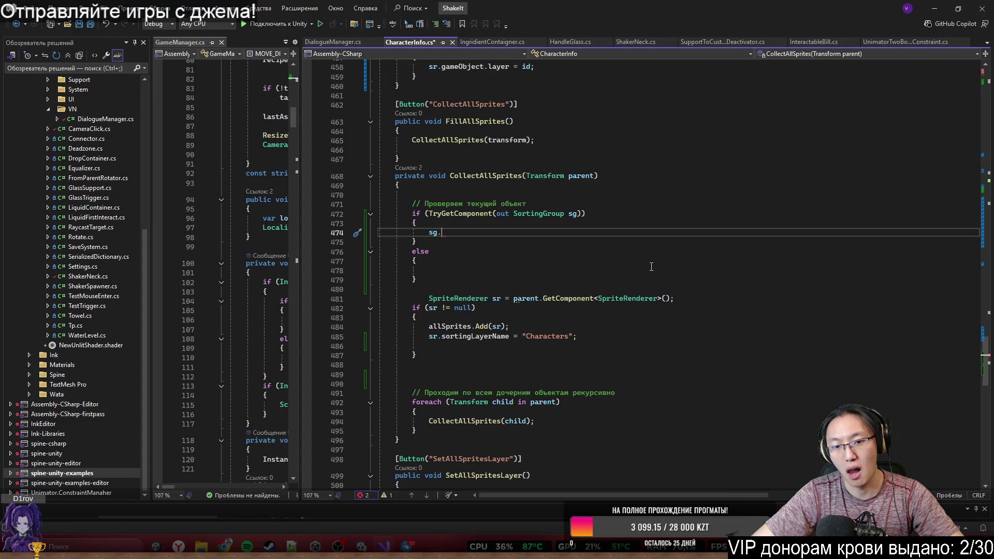
left_click(450, 335)
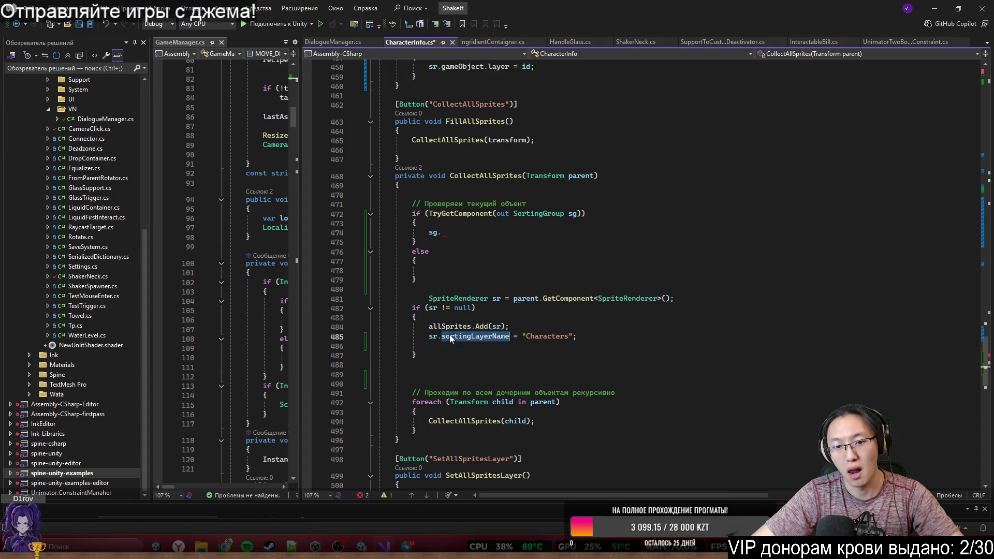
left_click(507, 234)
type("s")
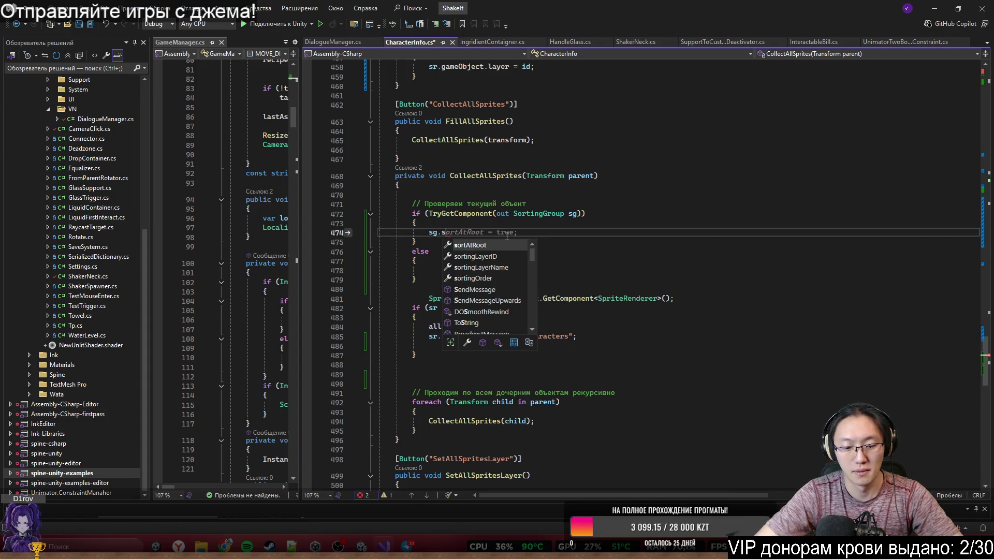
type("or =")
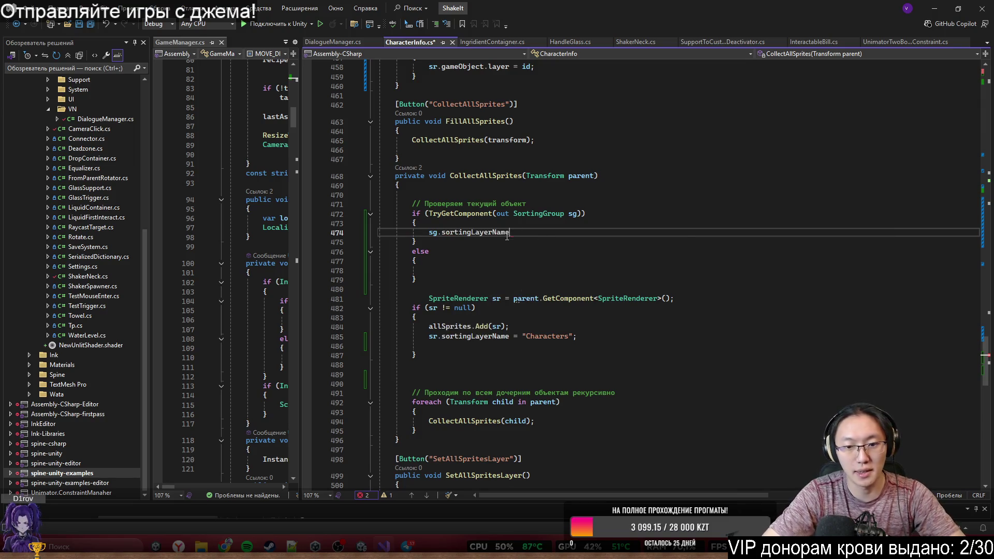
left_click_drag(522, 342, 577, 337)
key("ctrl+c")
left_click(578, 232)
key("ctrl+v")
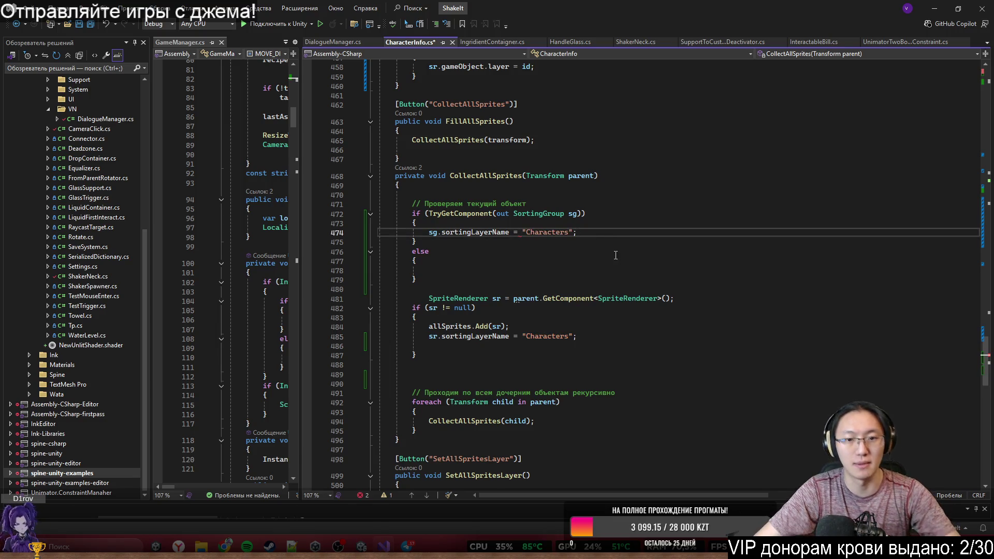
Step: Start a Debug.Log call in the else block, then begin a ChatGPT voice chat
left_click(585, 271)
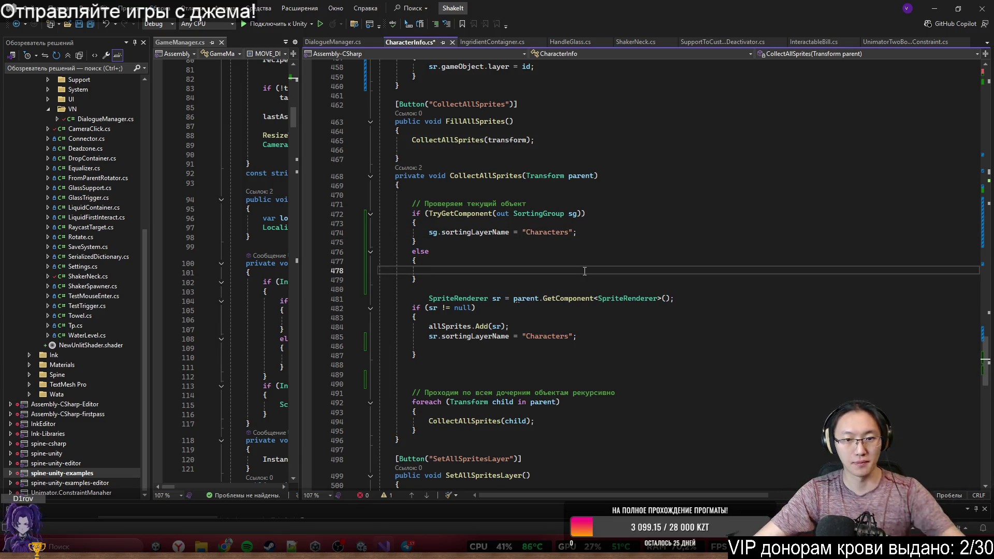
type("De")
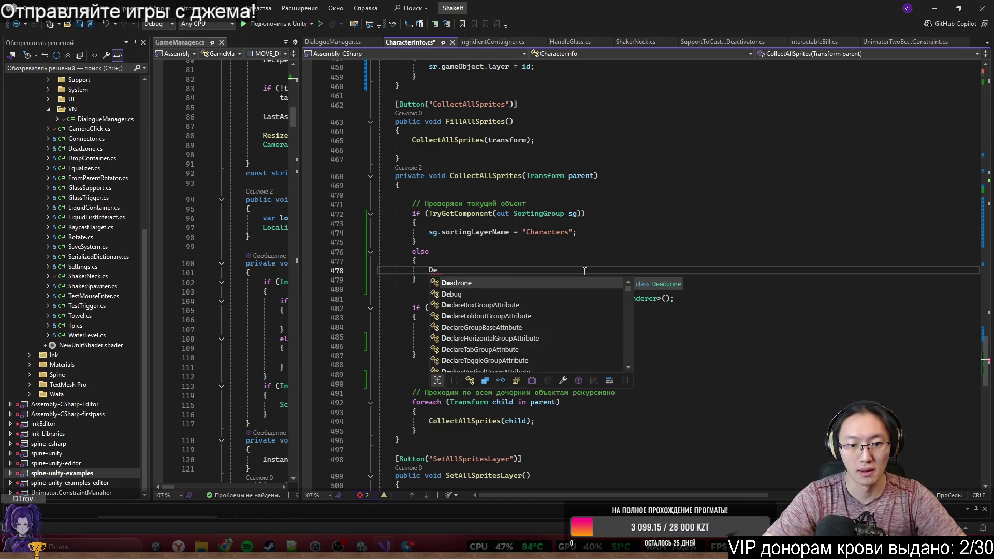
type("bug.Log")
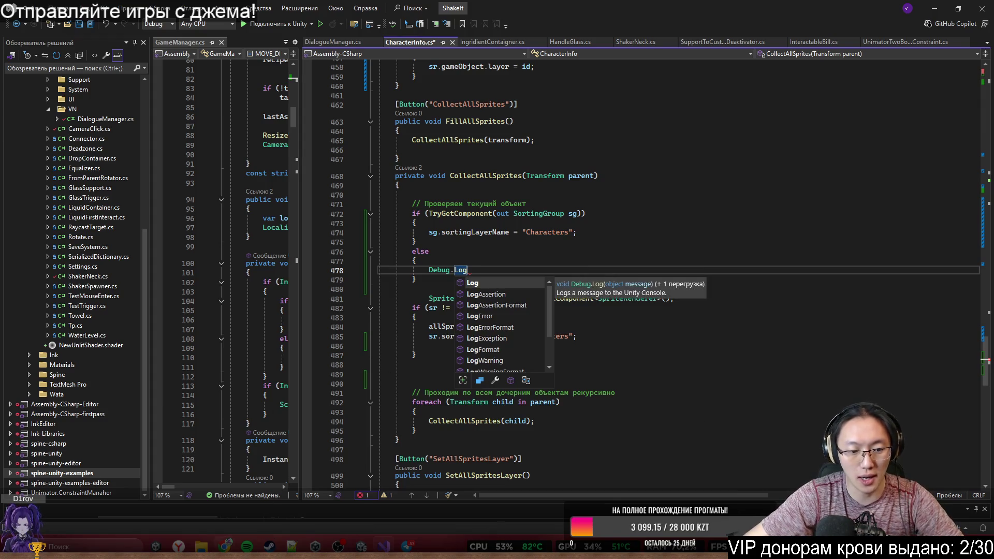
mouse_move(225, 547)
left_click(222, 492)
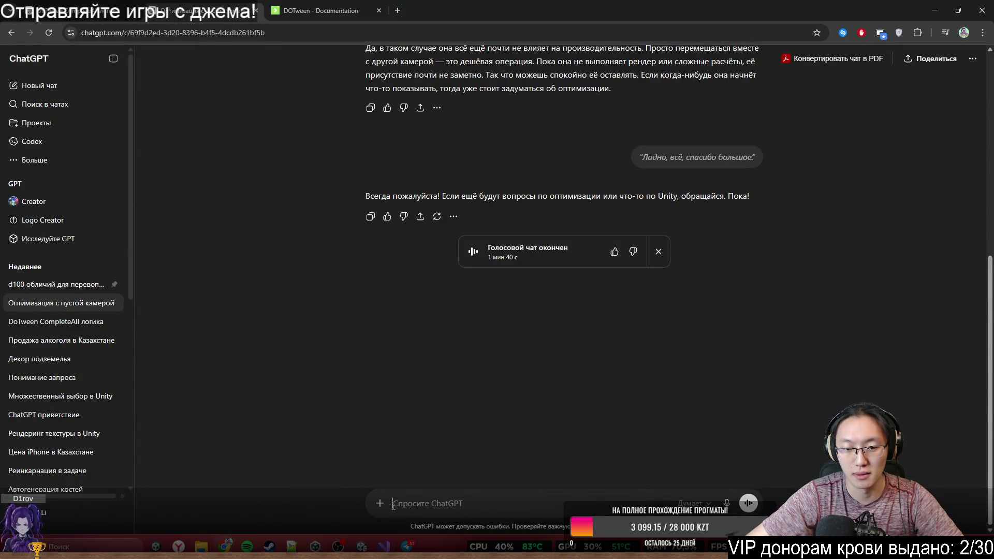
left_click(749, 503)
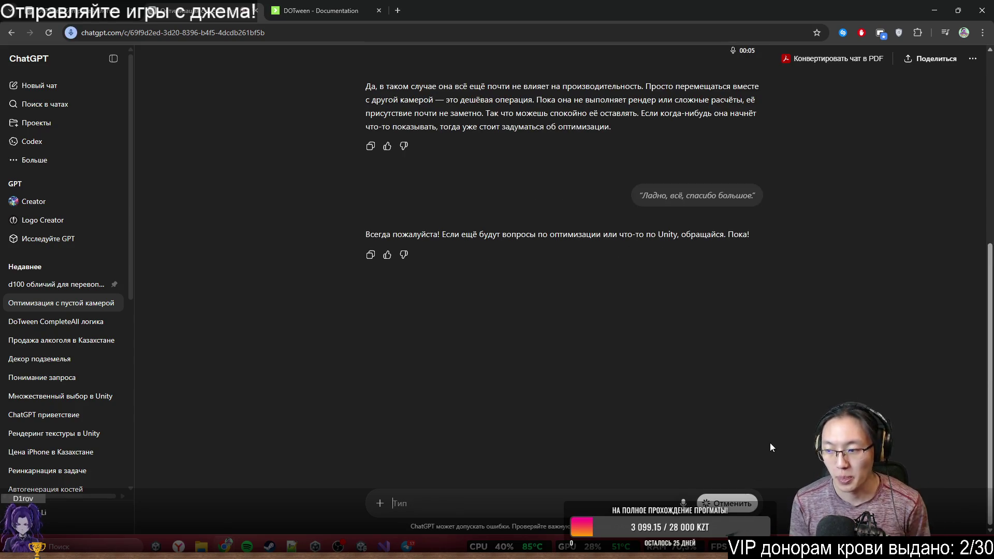